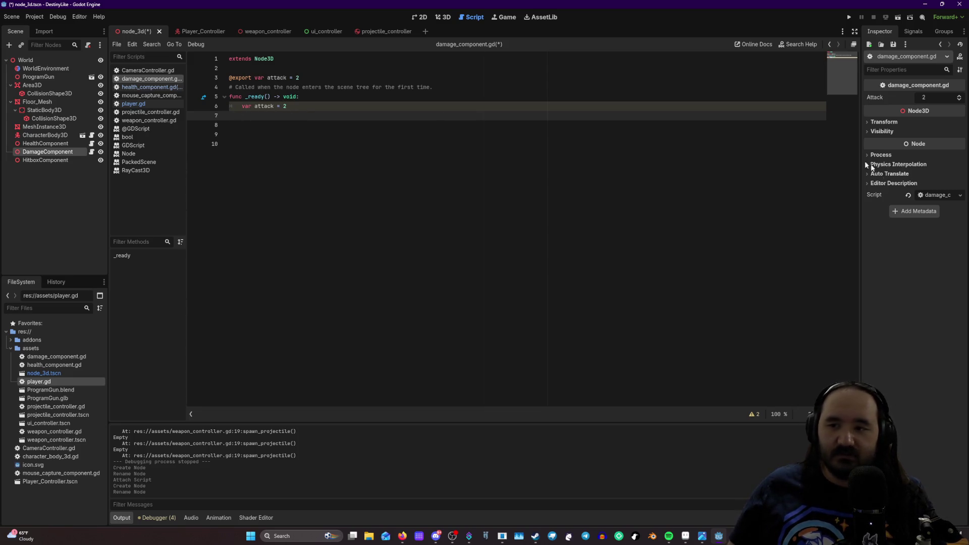
Adjust the Attack value up and down, settling back on 2.
{"action": "left_click", "coordinate": [959, 96]}
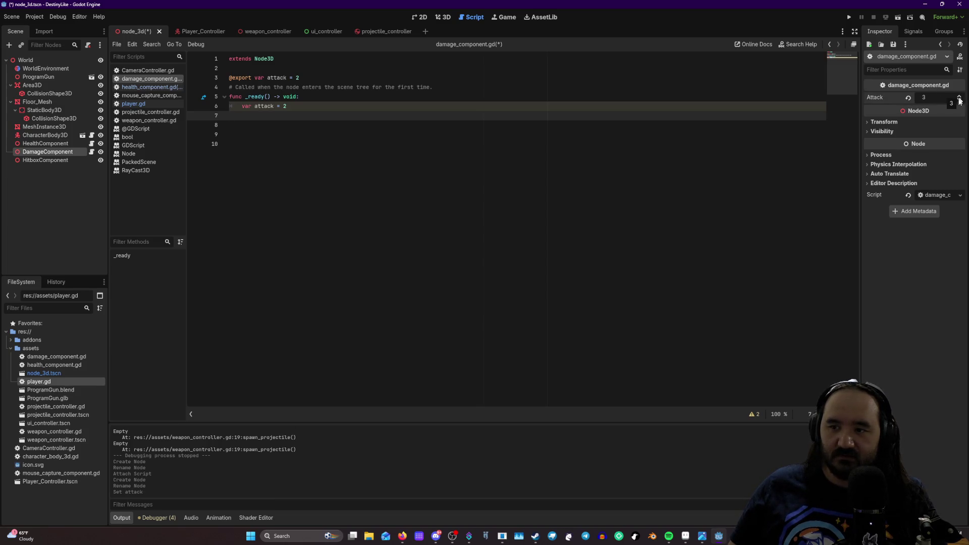
{"action": "left_click", "coordinate": [959, 101]}
{"action": "left_click", "coordinate": [959, 101]}
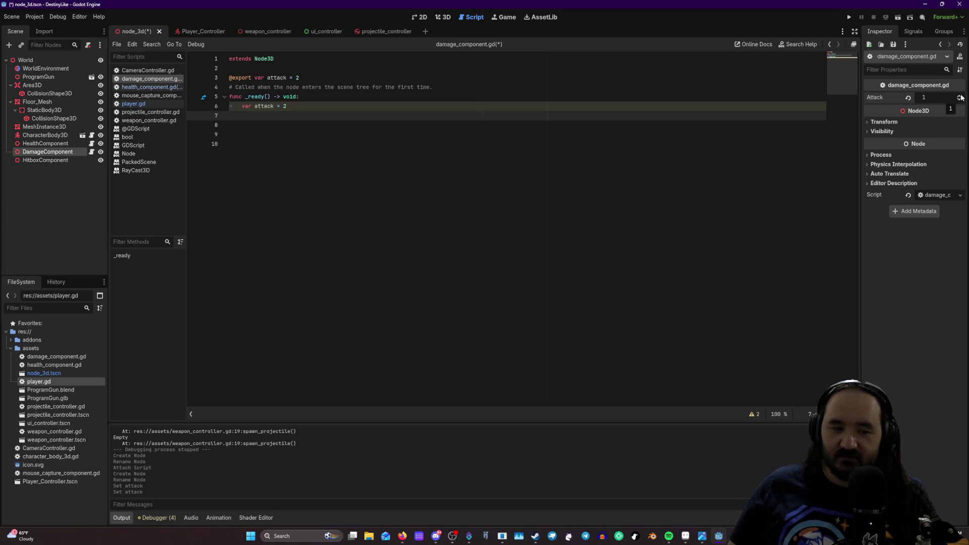
{"action": "left_click", "coordinate": [960, 96]}
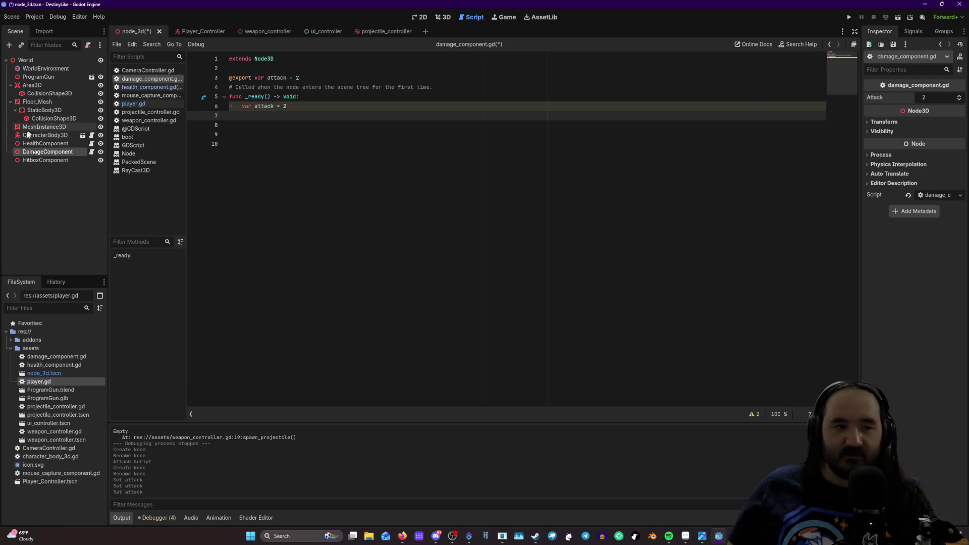
Create hitbox_component.gd on the HitboxComponent node through Attach Script.
{"action": "left_click", "coordinate": [47, 161]}
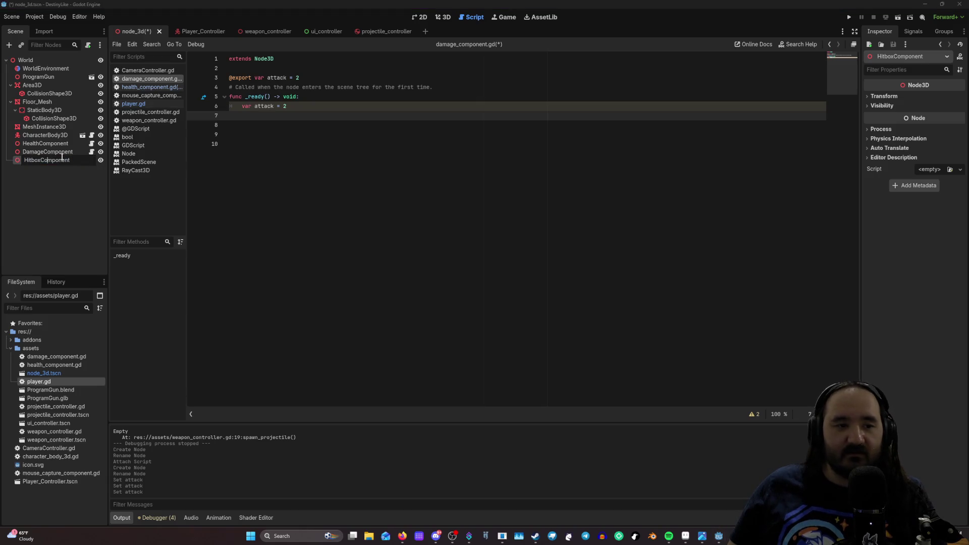
{"action": "left_click", "coordinate": [77, 160]}
{"action": "right_click", "coordinate": [78, 161]}
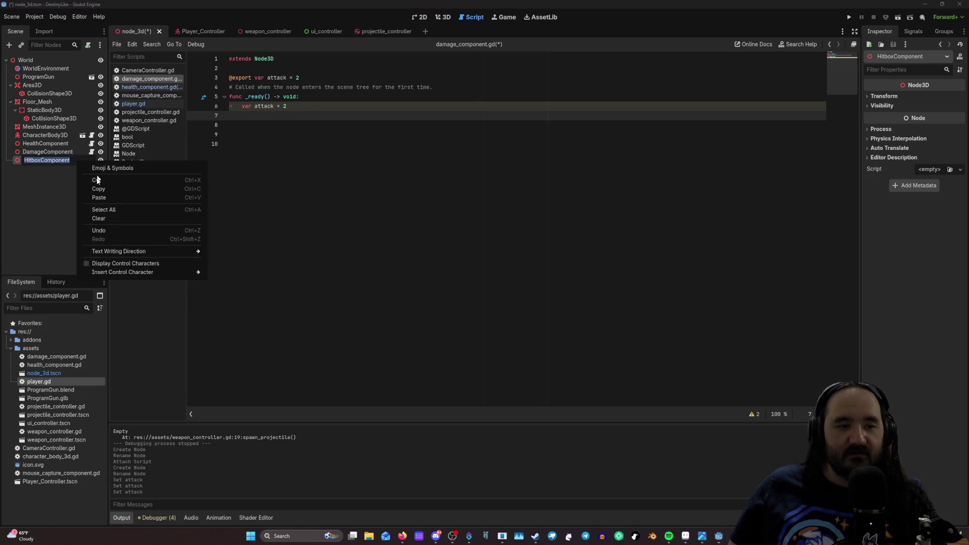
{"action": "left_click", "coordinate": [56, 208]}
{"action": "right_click", "coordinate": [88, 160]}
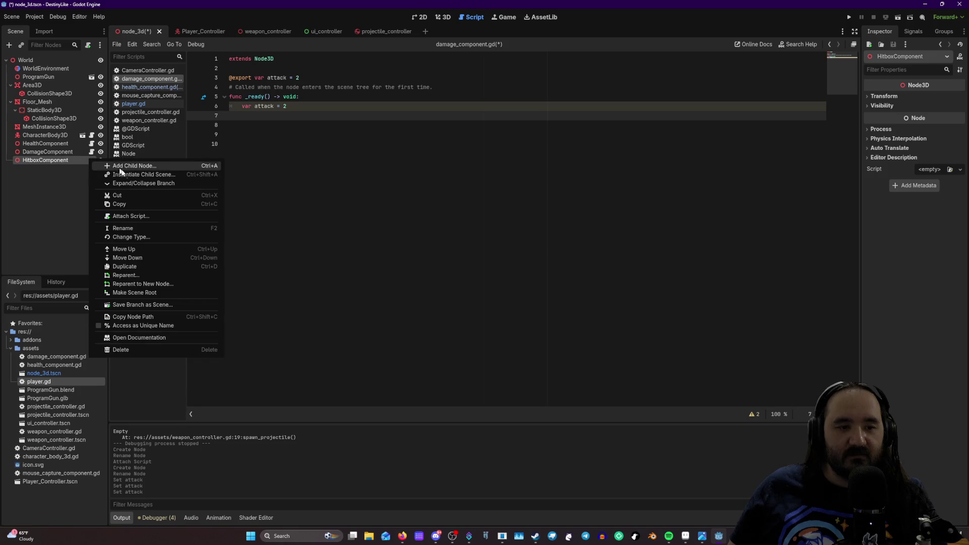
{"action": "left_click", "coordinate": [133, 217]}
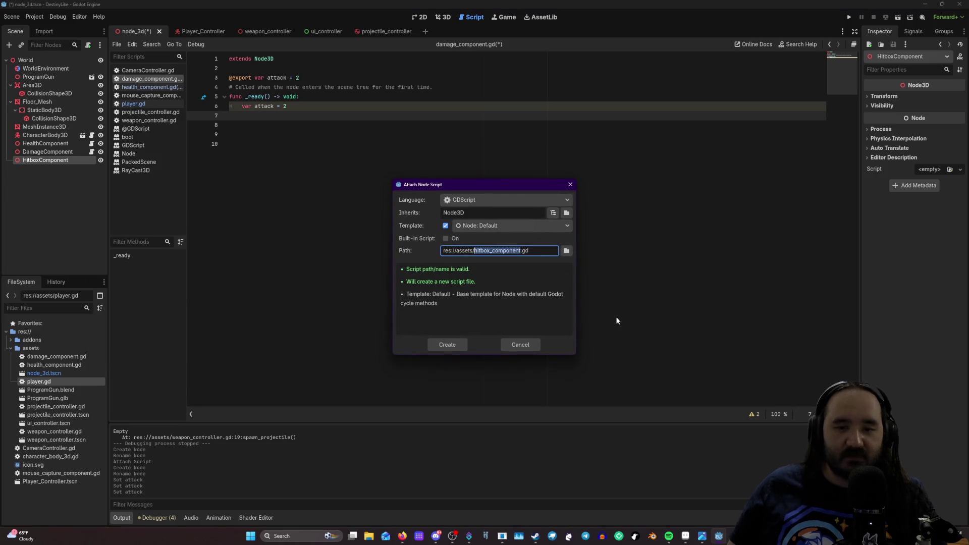
{"action": "left_click", "coordinate": [458, 346]}
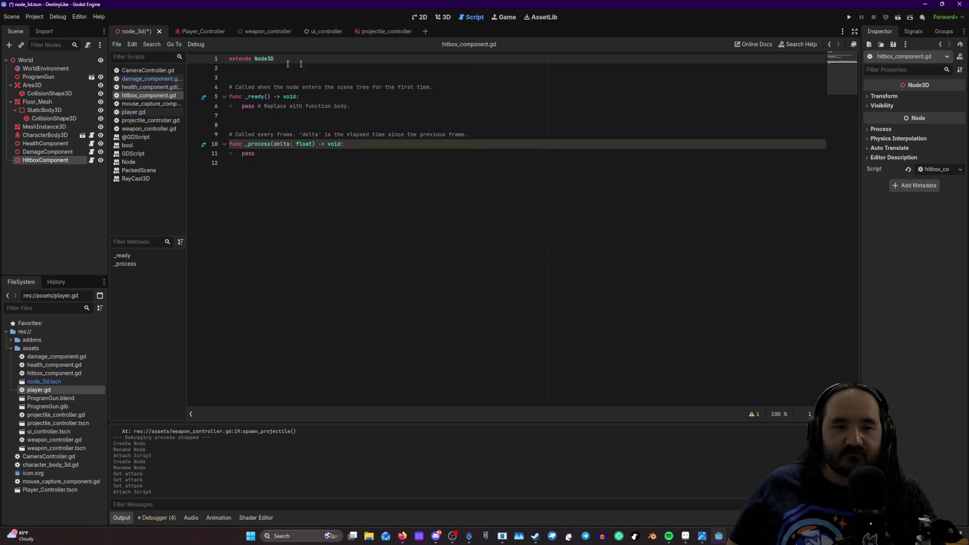
Select the HealthComponent node and open its health_component.gd script.
{"action": "left_click", "coordinate": [37, 152]}
{"action": "key", "text": "Up"}
{"action": "left_click", "coordinate": [90, 144]}
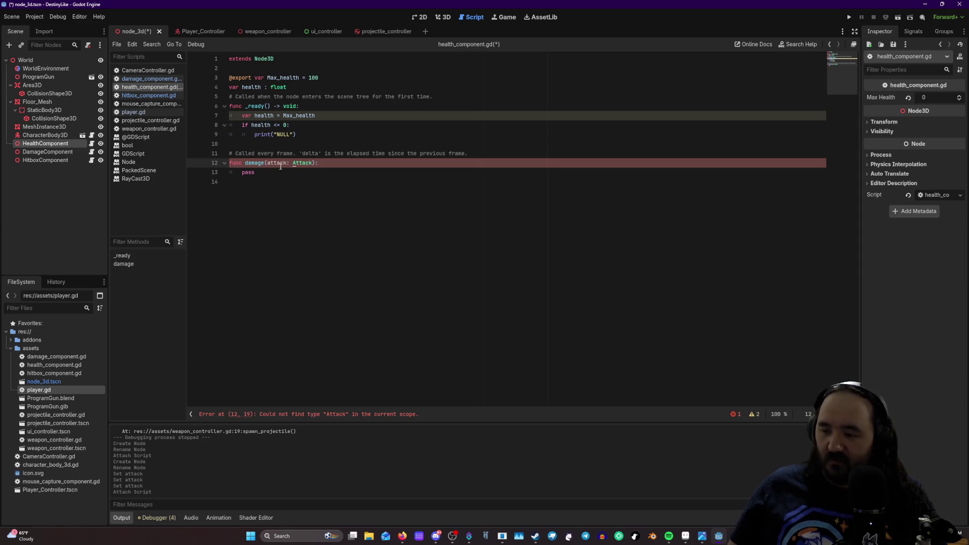
Make a first attempt at a class_name line on line 2, then clear it.
{"action": "left_click", "coordinate": [259, 68]}
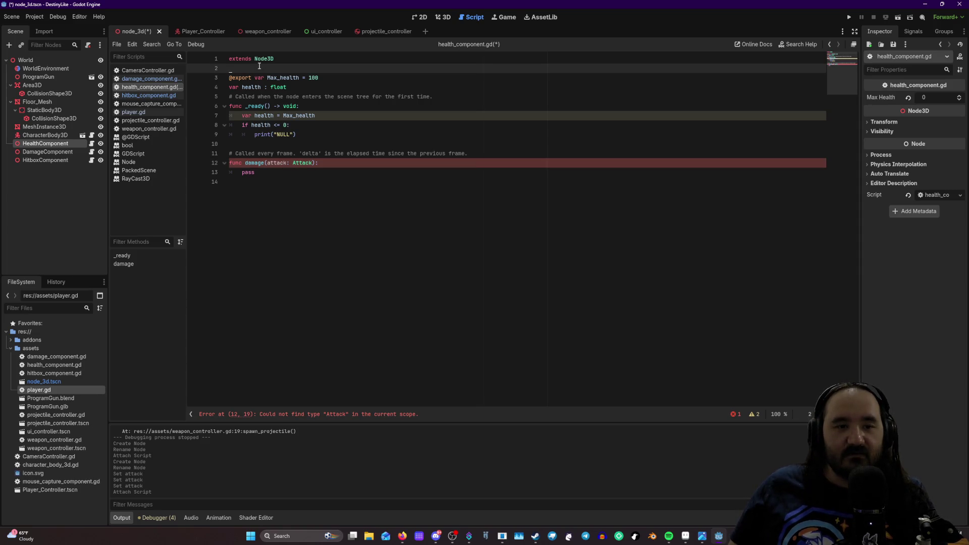
{"action": "type", "text": "class_"}
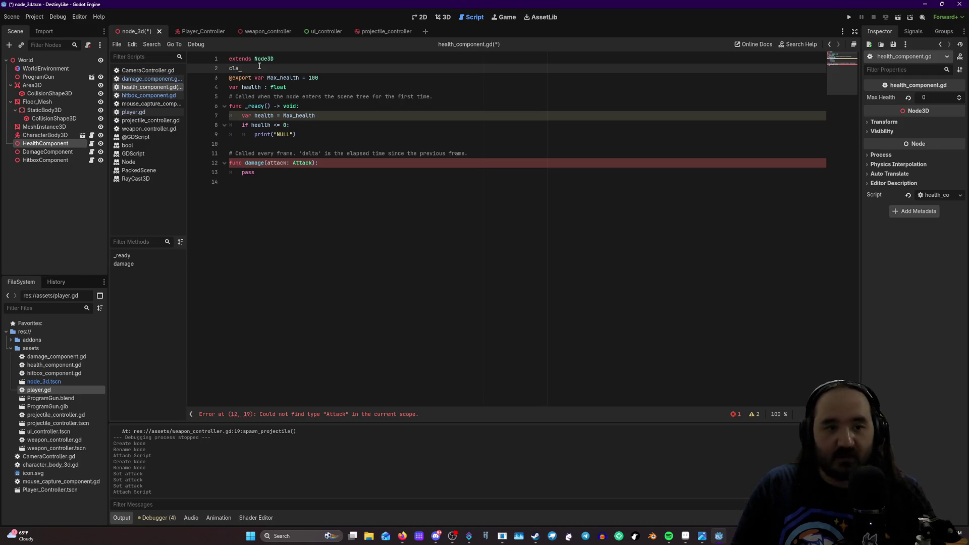
{"action": "key", "text": "Return"}
{"action": "type", "text": "nam"}
{"action": "key", "text": "BackSpace"}
{"action": "key", "text": "BackSpace"}
{"action": "key", "text": "BackSpace"}
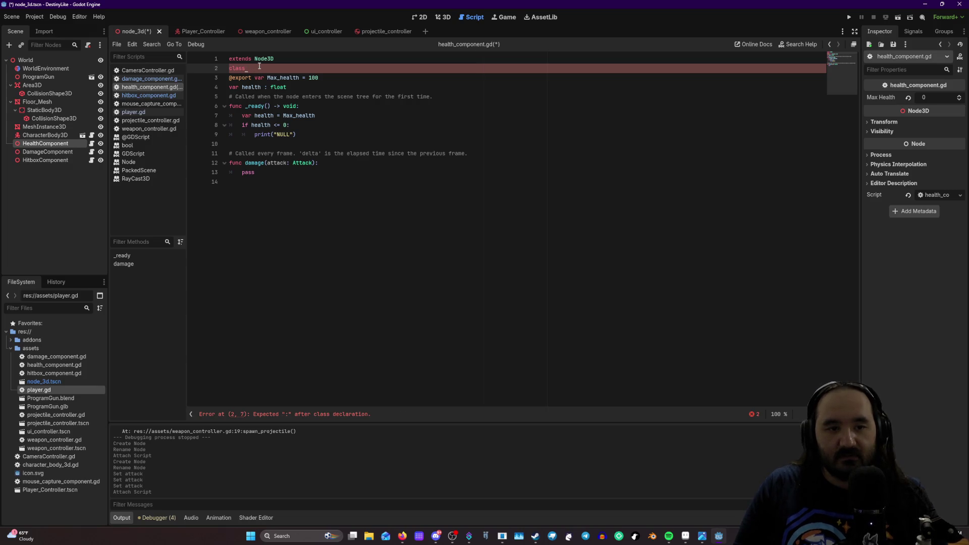
{"action": "type", "text": "name"}
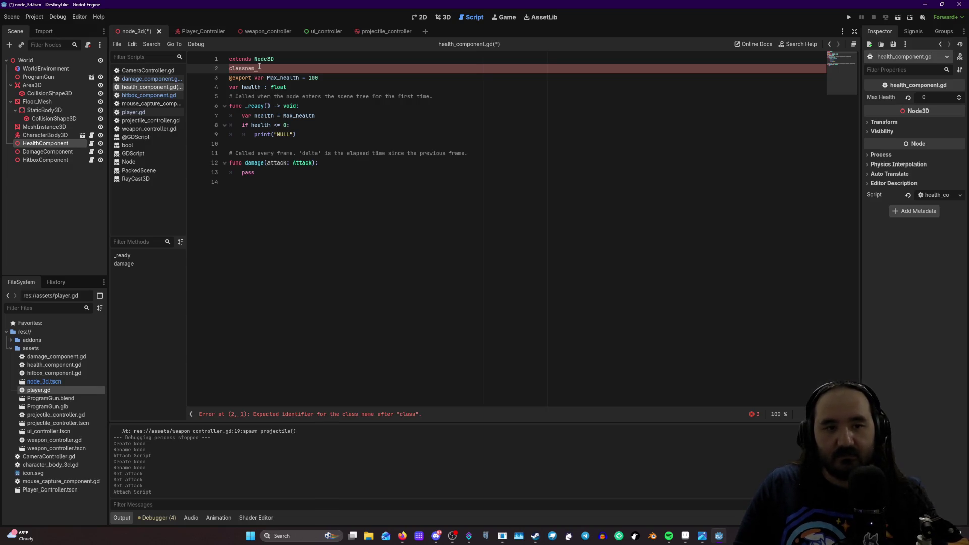
{"action": "key", "text": "BackSpace"}
{"action": "key", "text": "BackSpace"}
{"action": "key", "text": "BackSpace"}
{"action": "type", "text": "_"}
{"action": "key", "text": "BackSpace"}
{"action": "key", "text": "BackSpace"}
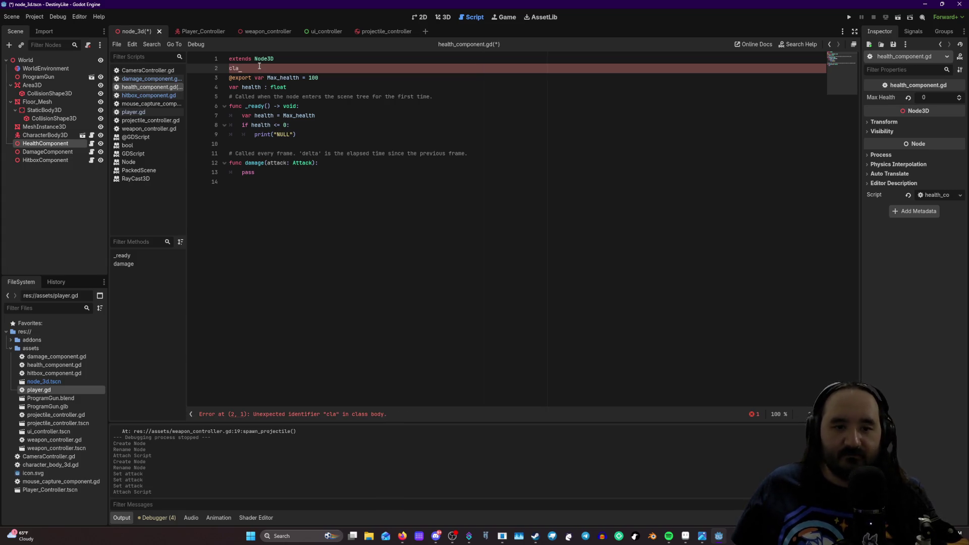
{"action": "key", "text": "BackSpace"}
{"action": "key", "text": "BackSpace"}
{"action": "key", "text": "BackSpace"}
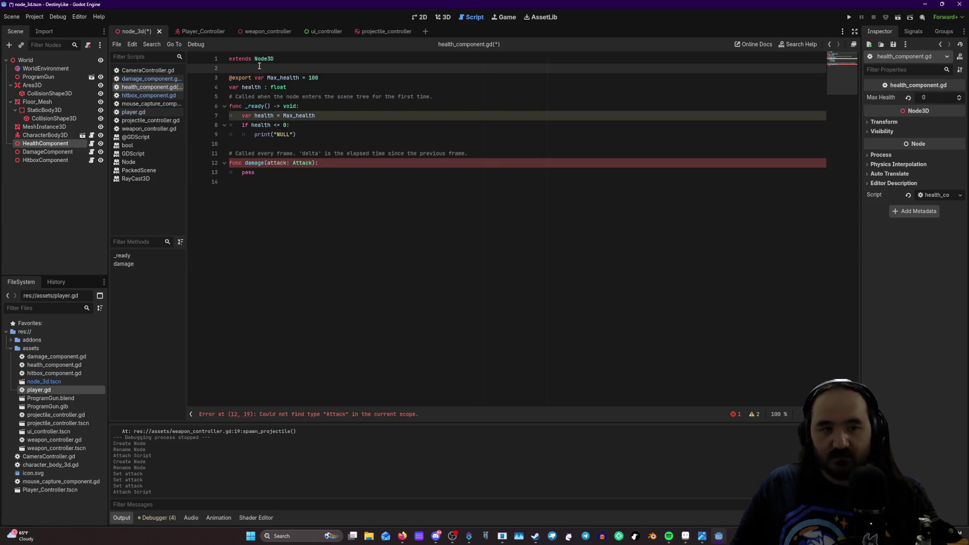
{"action": "key", "text": "Return"}
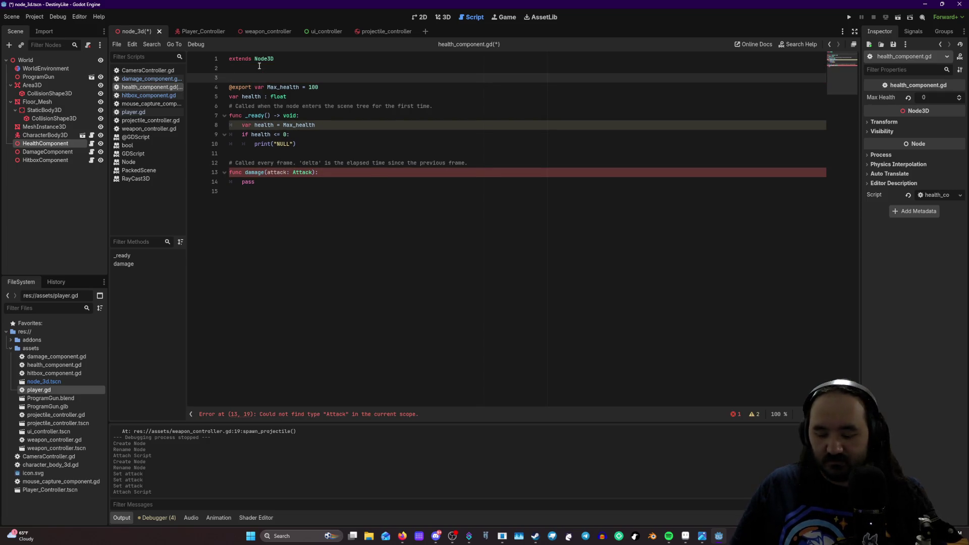
Declare class_name HealthComponent on line 3 using the autocomplete suggestion.
{"action": "left_click", "coordinate": [260, 66]}
{"action": "key", "text": "Return"}
{"action": "type", "text": "clas"}
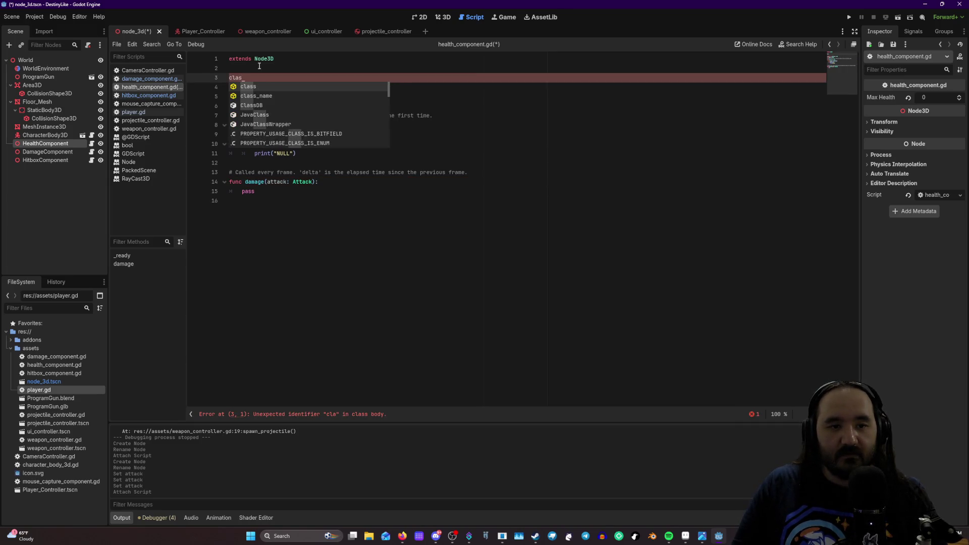
{"action": "left_click", "coordinate": [262, 96]}
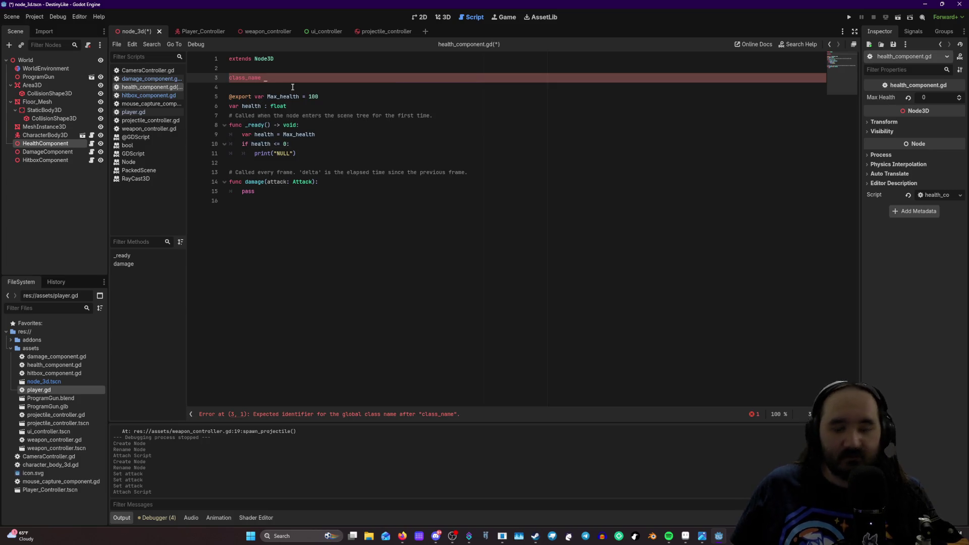
{"action": "type", "text": "eal"}
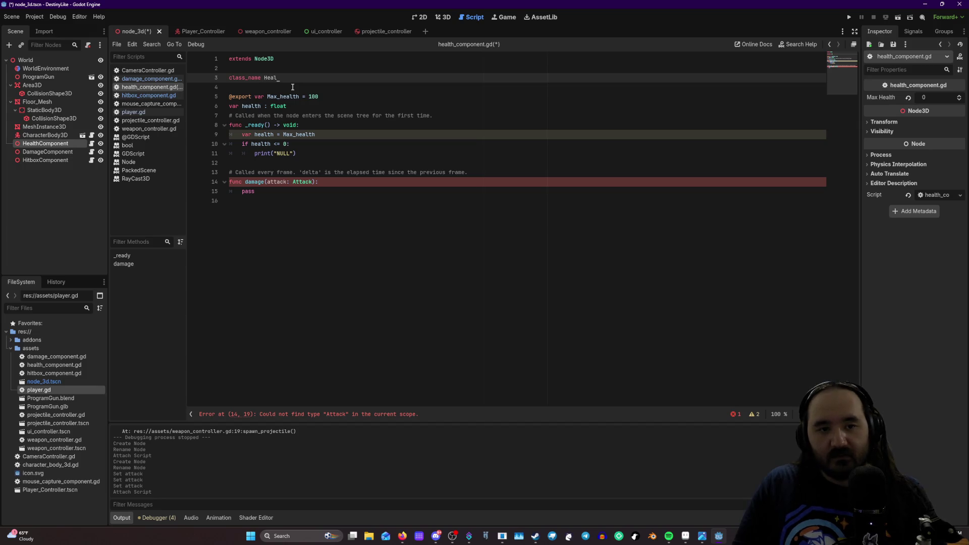
{"action": "type", "text": "hComp"}
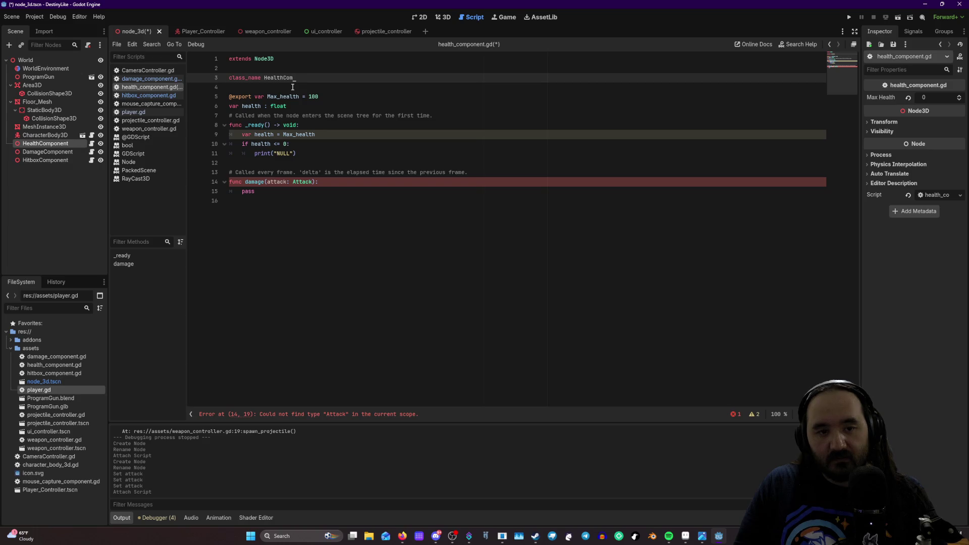
{"action": "type", "text": "ponent_"}
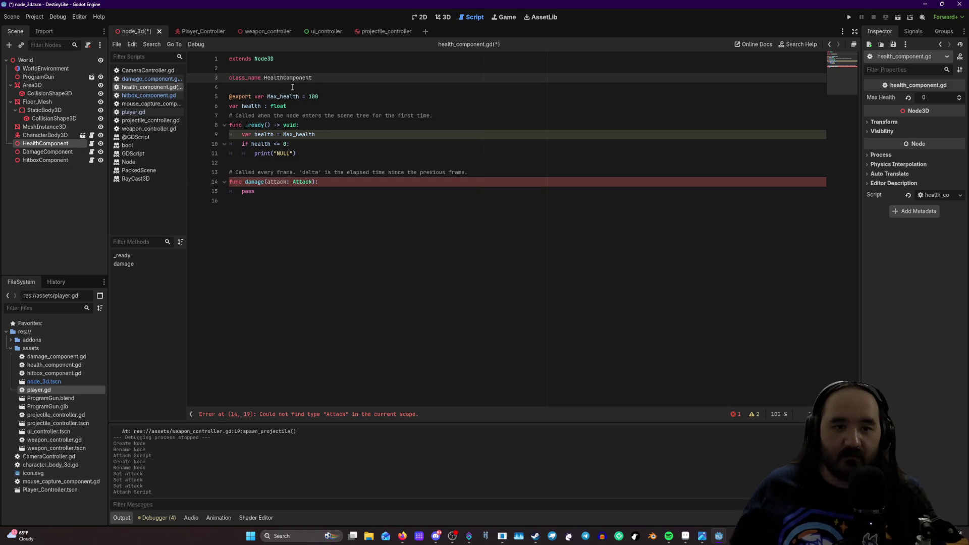
{"action": "left_click", "coordinate": [336, 71]}
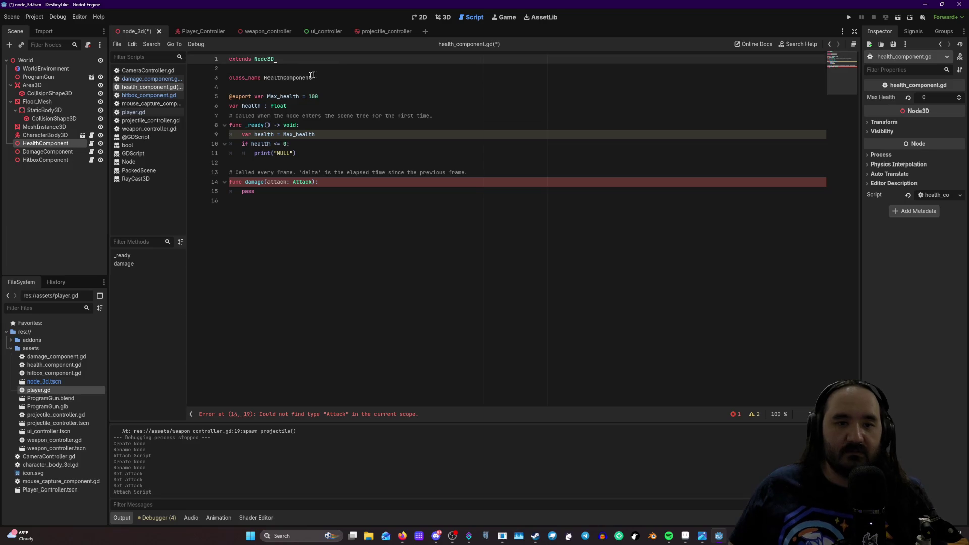
{"action": "left_click", "coordinate": [335, 79]}
{"action": "left_click", "coordinate": [283, 182]}
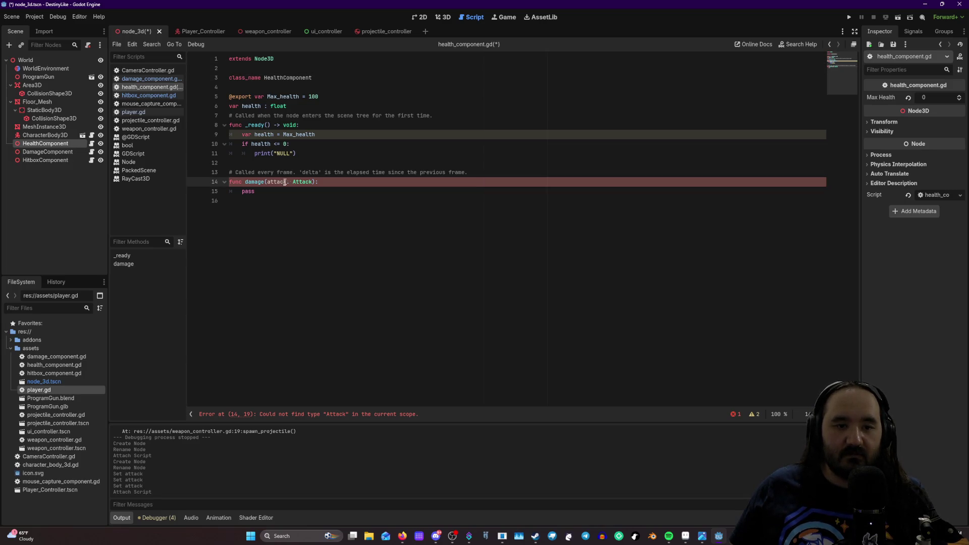
{"action": "left_click", "coordinate": [283, 78]}
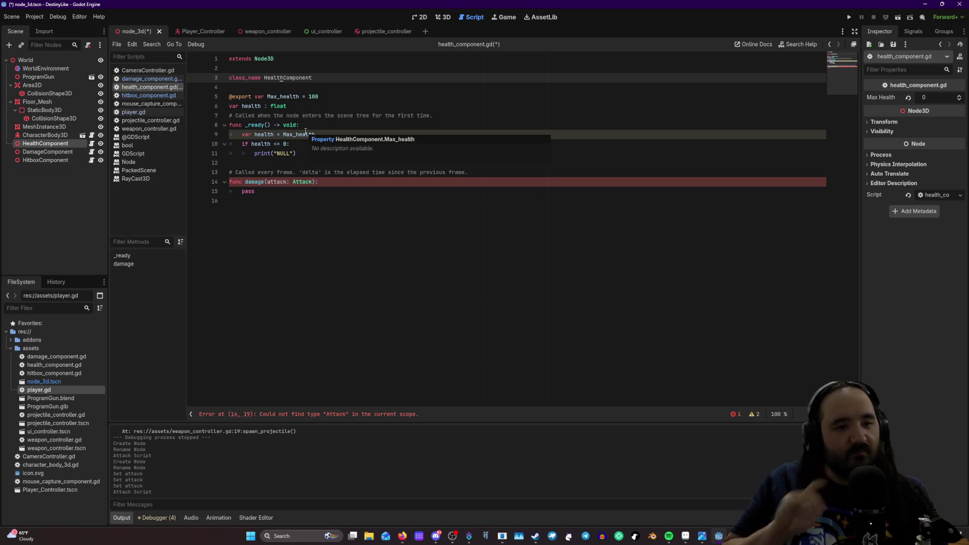
{"action": "left_click", "coordinate": [36, 151]}
Open damage_component.gd and add class_name DamageComponent on line 3.
{"action": "double_click", "coordinate": [61, 152]}
{"action": "left_click", "coordinate": [61, 152]}
{"action": "left_click", "coordinate": [91, 152]}
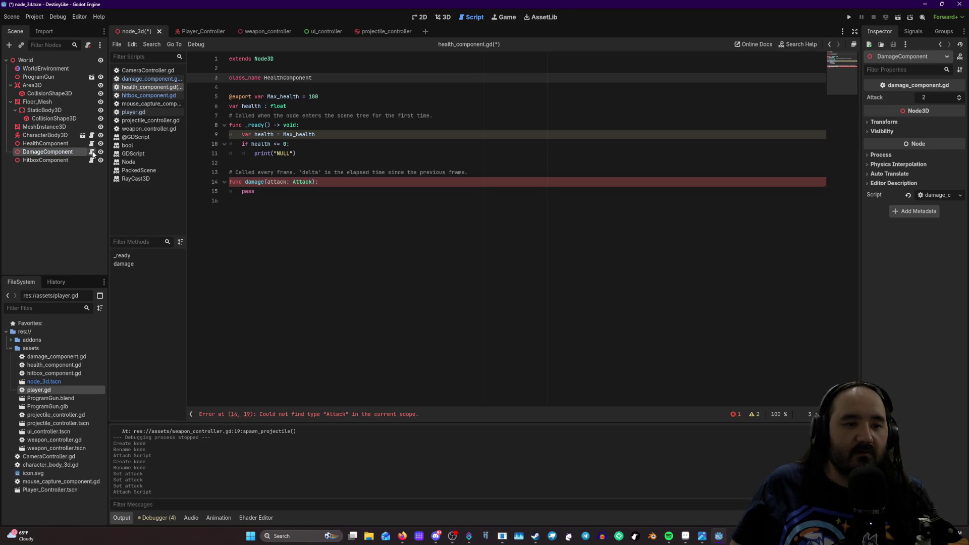
{"action": "left_click", "coordinate": [91, 152]}
{"action": "left_click", "coordinate": [249, 68]}
{"action": "key", "text": "Return"}
{"action": "key", "text": "Return"}
{"action": "key", "text": "Up"}
{"action": "key", "text": "Up"}
{"action": "key", "text": "Down"}
{"action": "type", "text": "clas"}
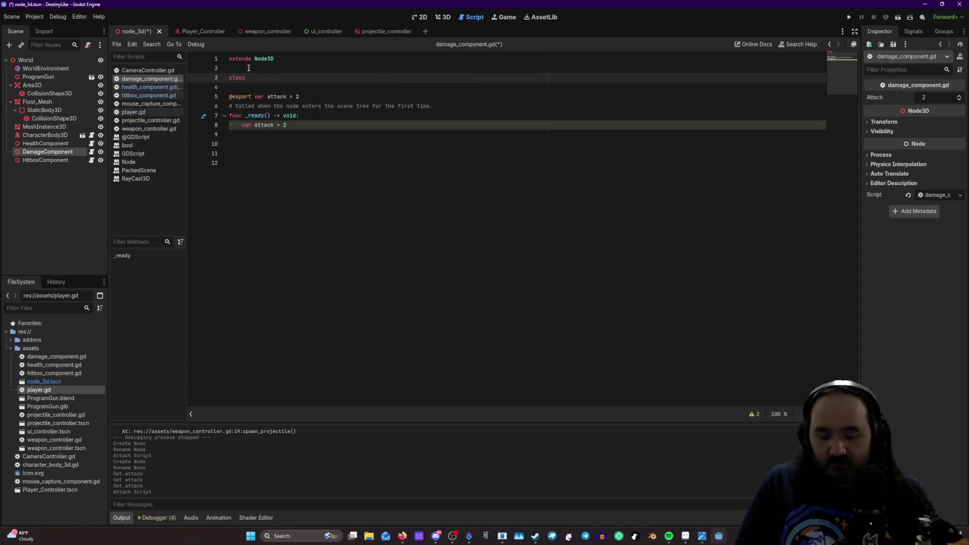
{"action": "type", "text": "s_na"}
{"action": "key", "text": "Return"}
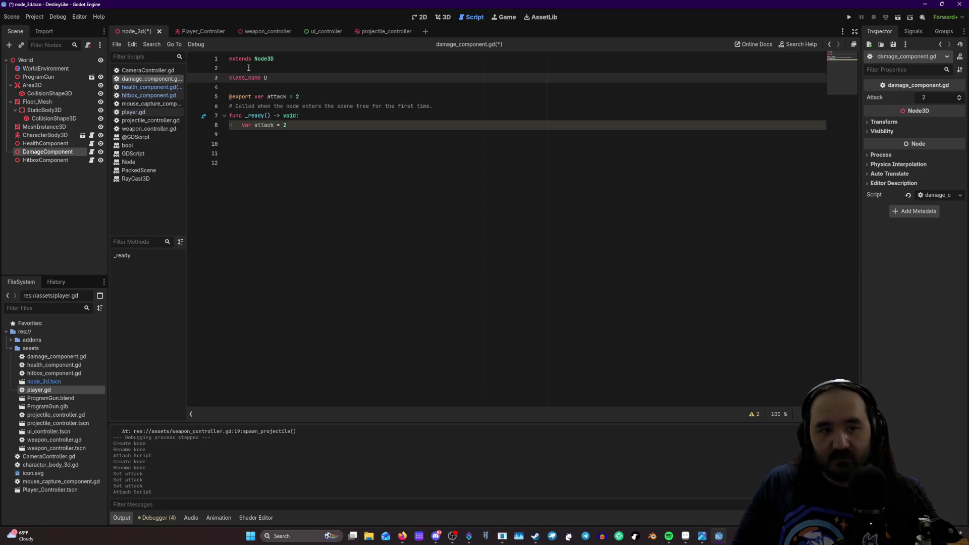
{"action": "type", "text": "amageCompo"}
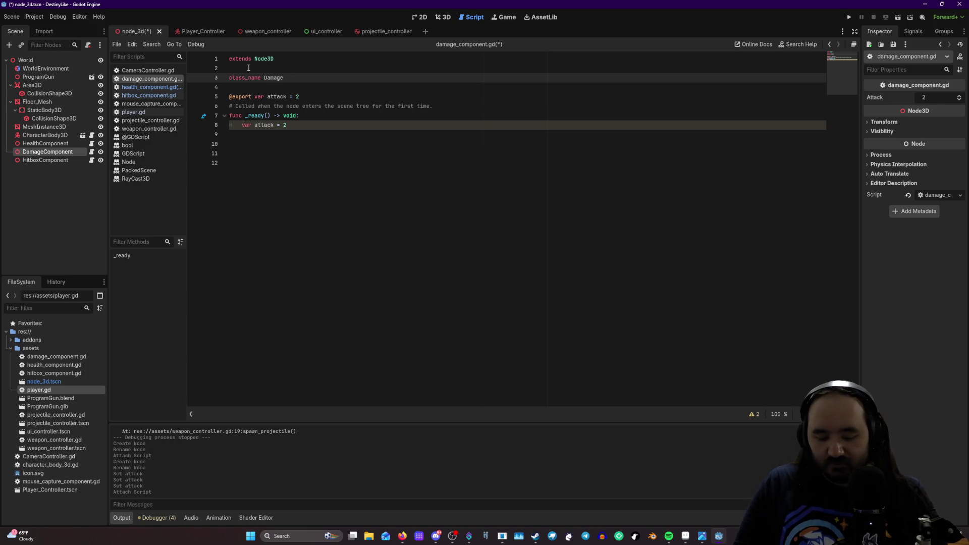
{"action": "type", "text": "nent"}
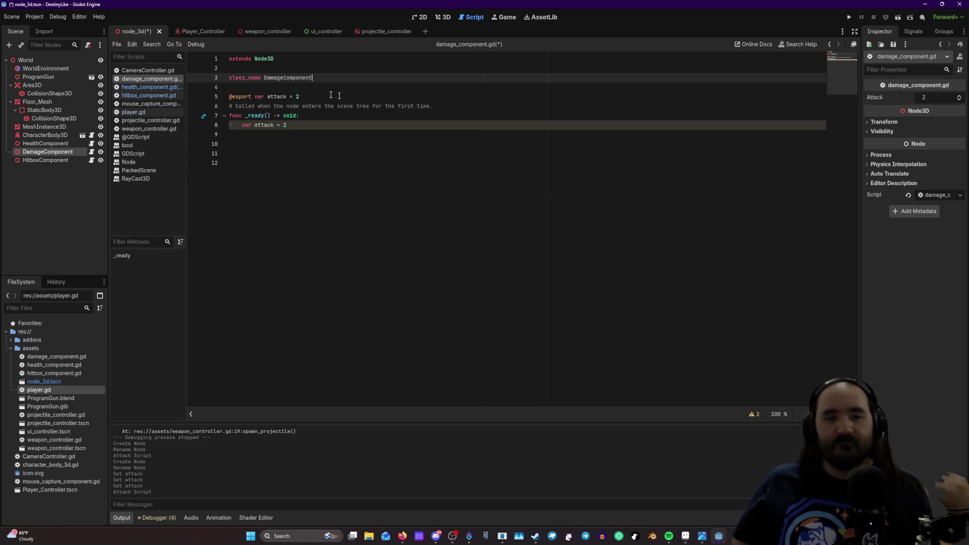
{"action": "left_click", "coordinate": [302, 154]}
Return to the HealthComponent node's health_component.gd script.
{"action": "left_click", "coordinate": [55, 143]}
{"action": "left_click", "coordinate": [71, 152]}
{"action": "left_click", "coordinate": [91, 144]}
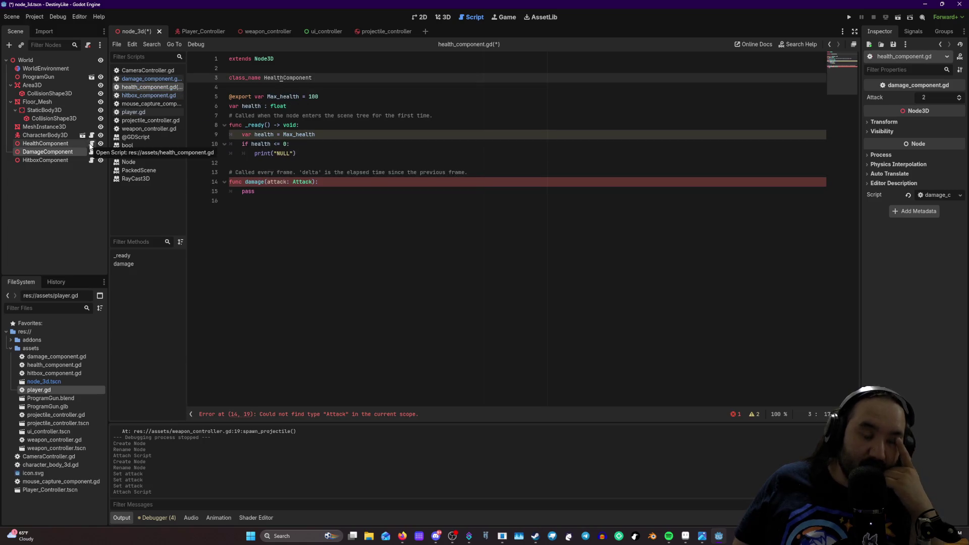
Look over the damage function, then the hitbox and damage component scripts.
{"action": "left_click", "coordinate": [259, 181]}
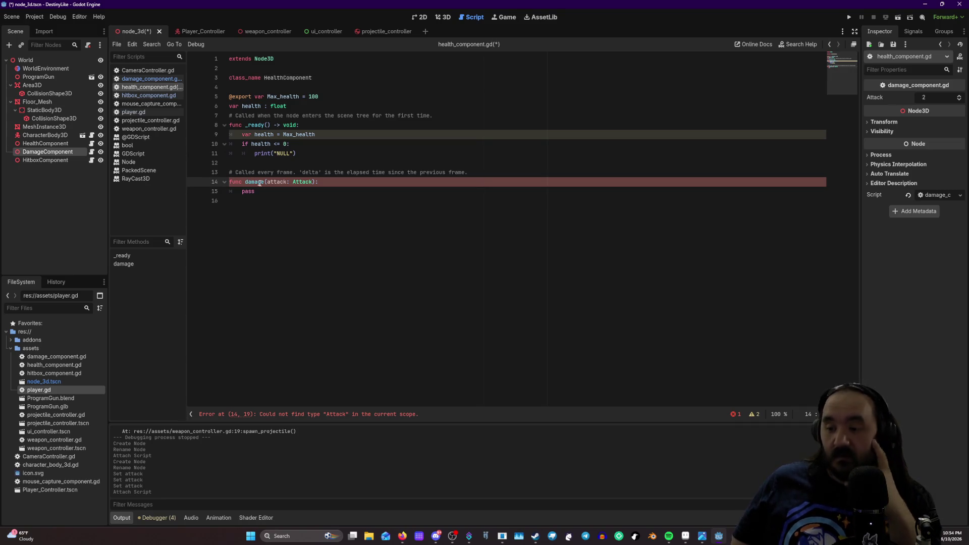
{"action": "left_click", "coordinate": [142, 96]}
{"action": "left_click", "coordinate": [135, 80]}
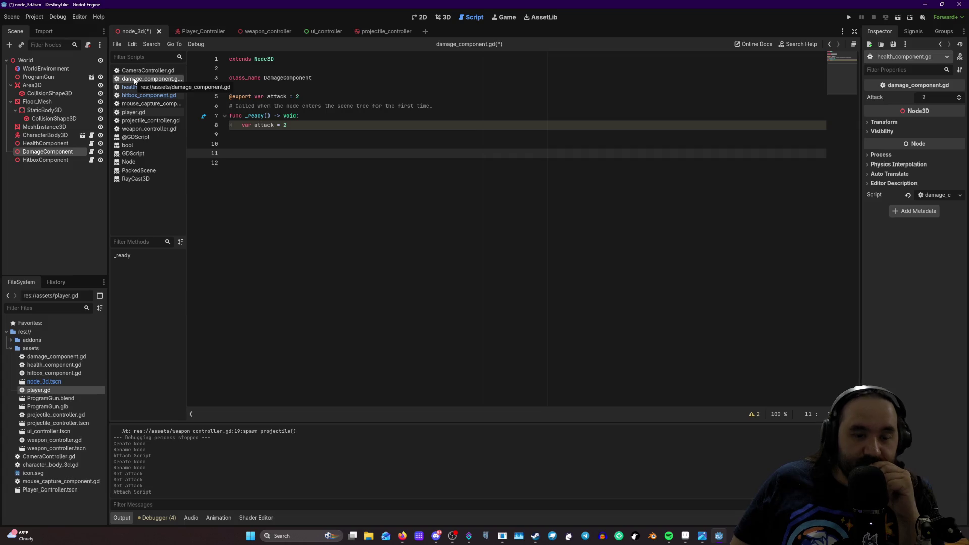
{"action": "left_click", "coordinate": [148, 96]}
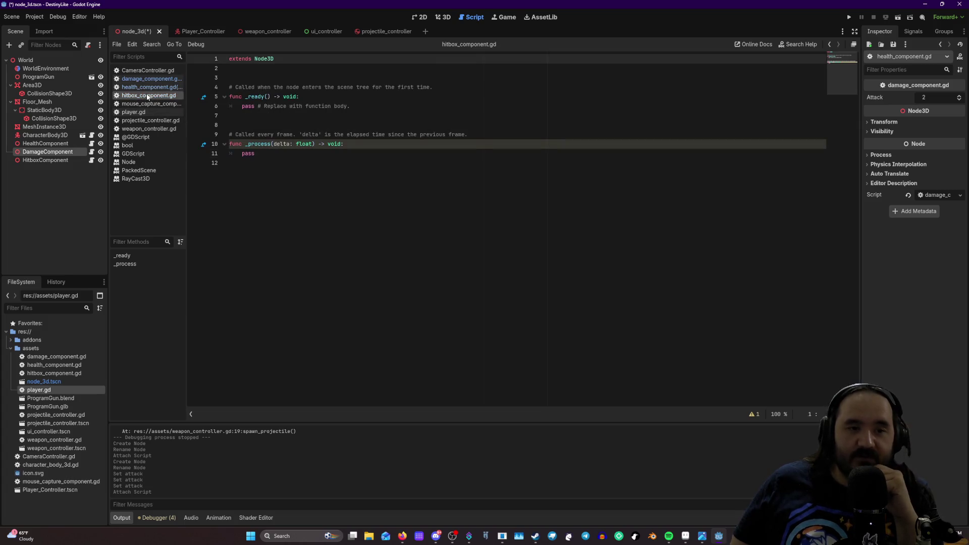
{"action": "left_click", "coordinate": [142, 87]}
{"action": "left_click", "coordinate": [140, 81]}
Switch back to health_component.gd and run the project, hitting the Attack-not-found parser error.
{"action": "left_click", "coordinate": [141, 87]}
{"action": "left_click", "coordinate": [139, 95]}
{"action": "left_click", "coordinate": [140, 79]}
{"action": "left_click", "coordinate": [136, 89]}
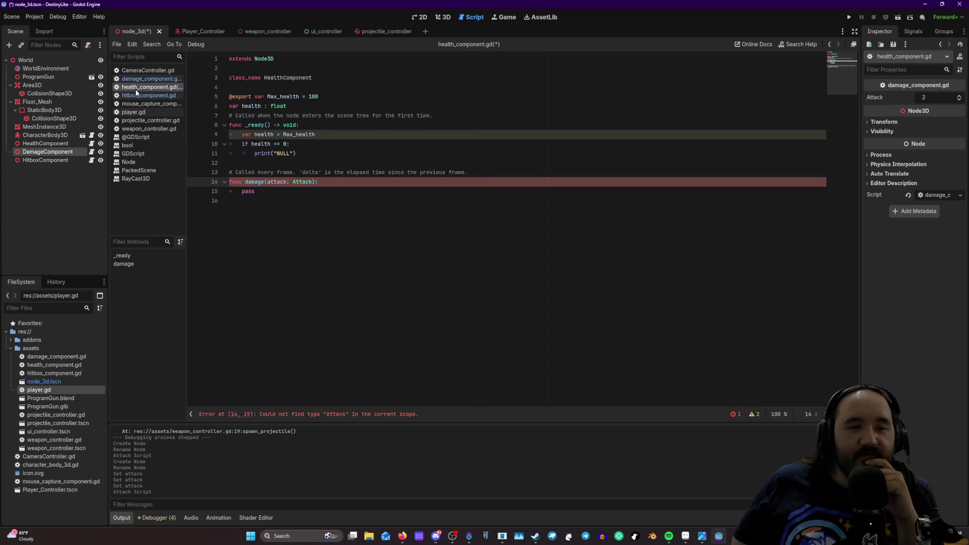
{"action": "left_click", "coordinate": [848, 17]}
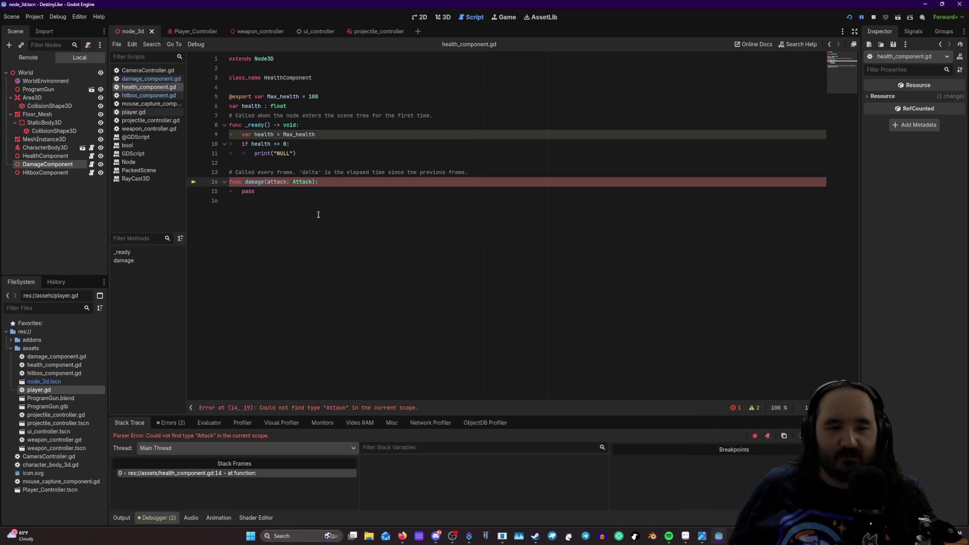
Comment out the line-14 damage function with ## and rerun the game.
{"action": "key", "text": "End"}
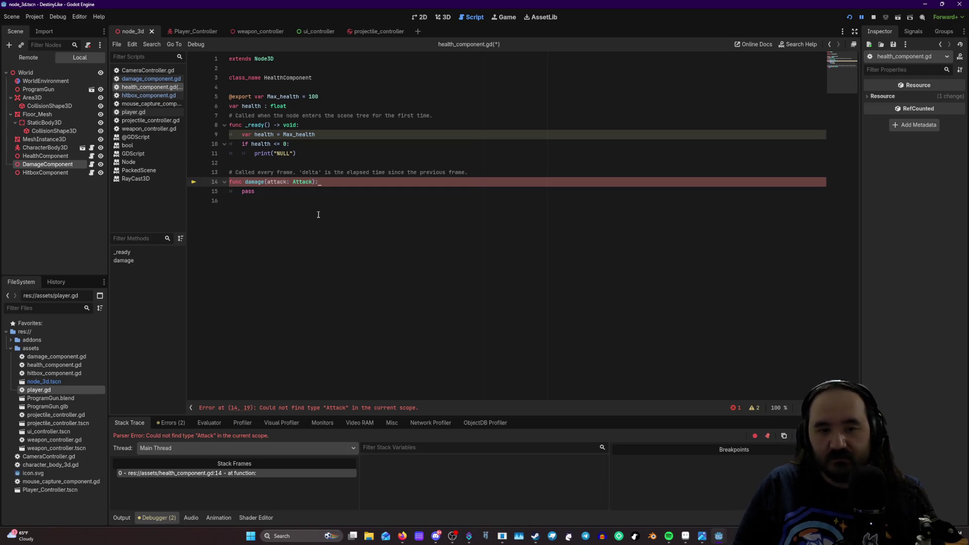
{"action": "key", "text": "Delete"}
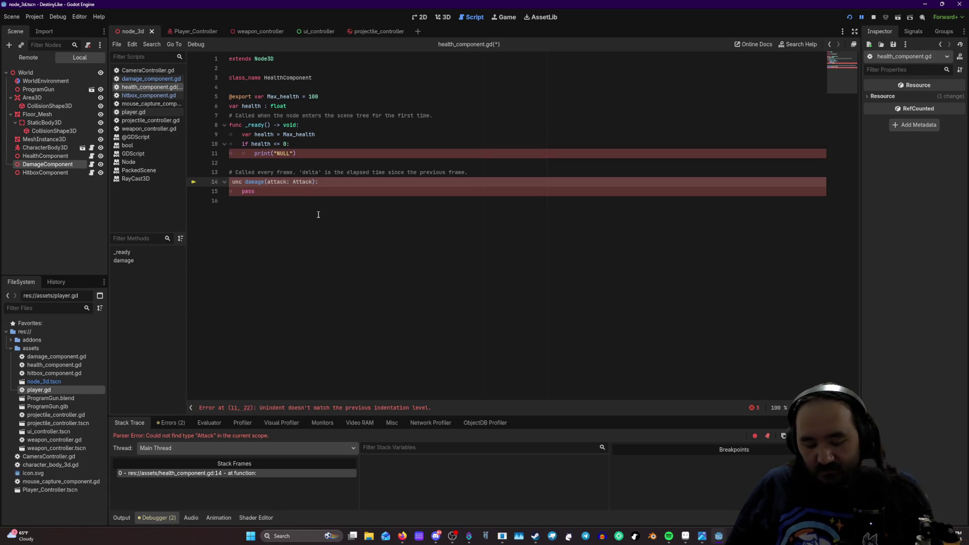
{"action": "type", "text": "f"}
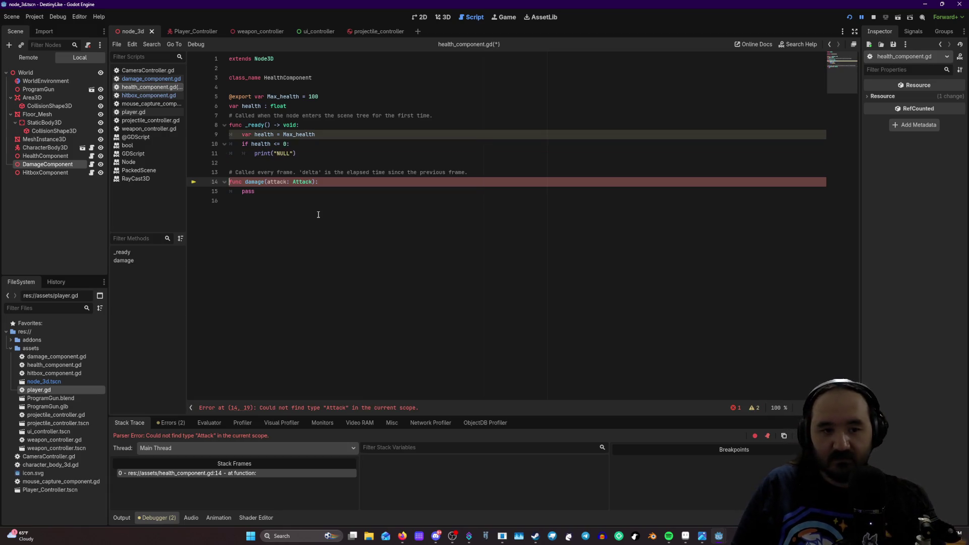
{"action": "type", "text": "##"}
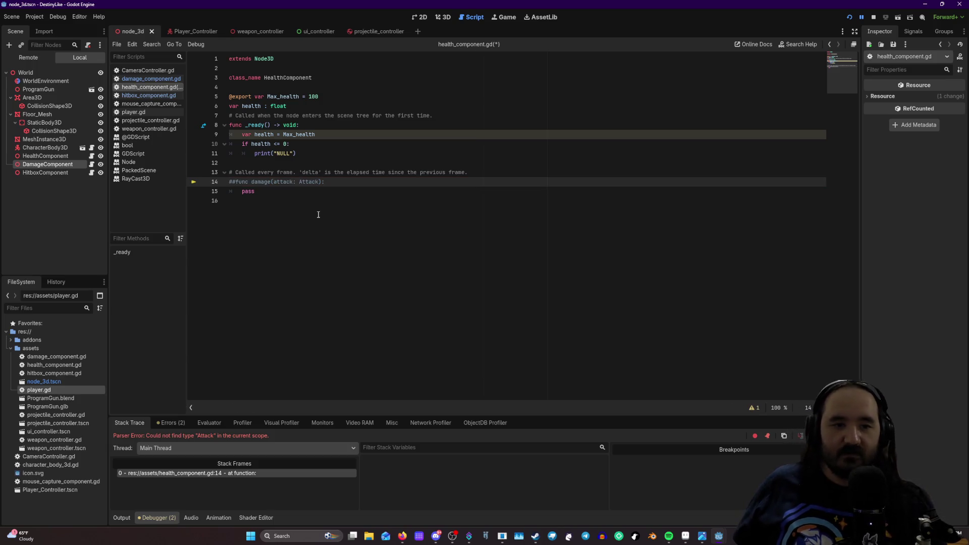
{"action": "left_click", "coordinate": [850, 17]}
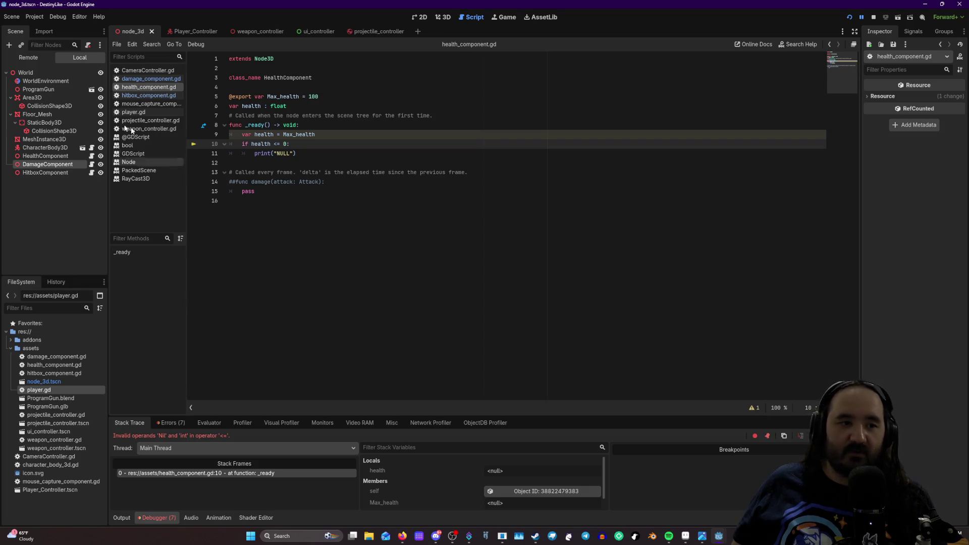
Compare the damage and health component scripts and show the debugger's Errors list.
{"action": "left_click", "coordinate": [144, 79]}
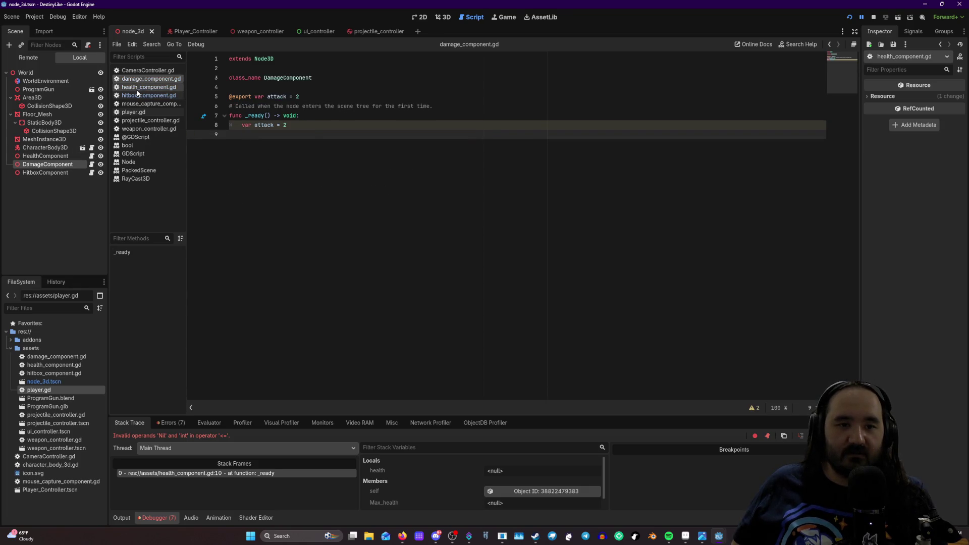
{"action": "left_click", "coordinate": [140, 87]}
{"action": "left_click", "coordinate": [135, 96]}
{"action": "left_click", "coordinate": [144, 78]}
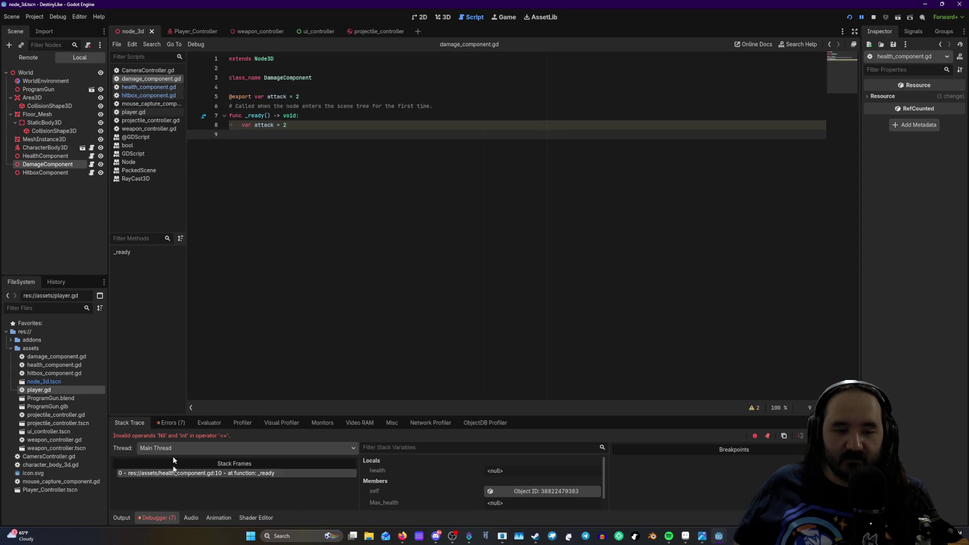
{"action": "left_click", "coordinate": [171, 424]}
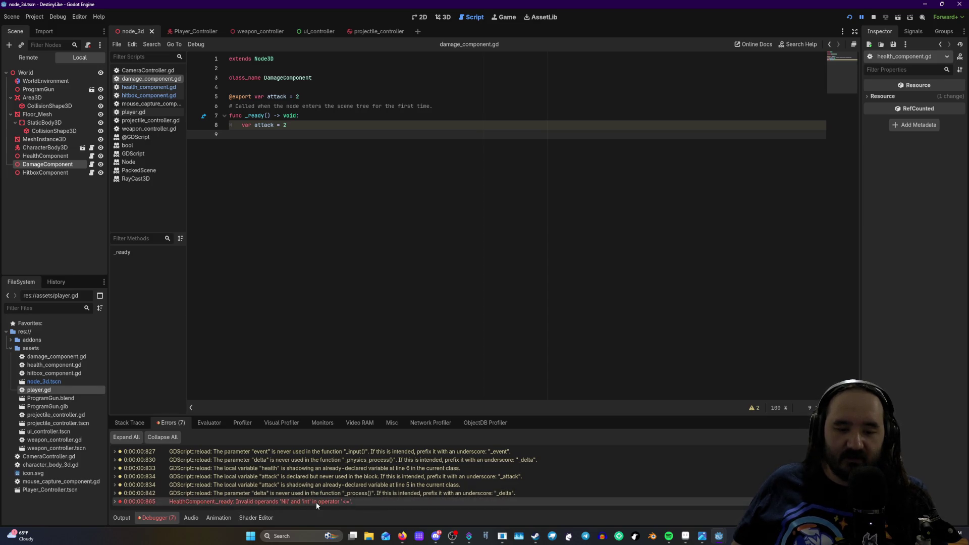
Jump to the HealthComponent._ready error and comment out the line-10 health check.
{"action": "mouse_move", "coordinate": [337, 501]}
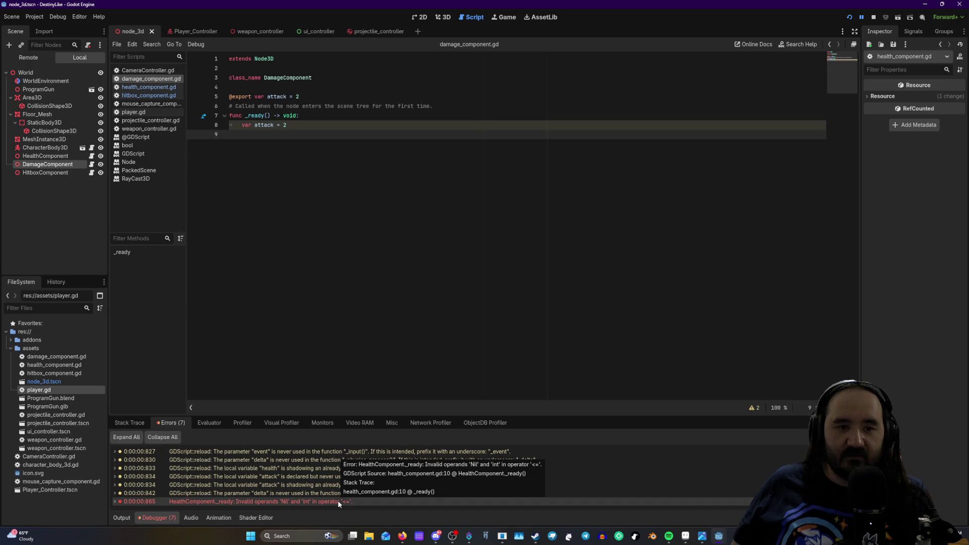
{"action": "double_click", "coordinate": [316, 501]}
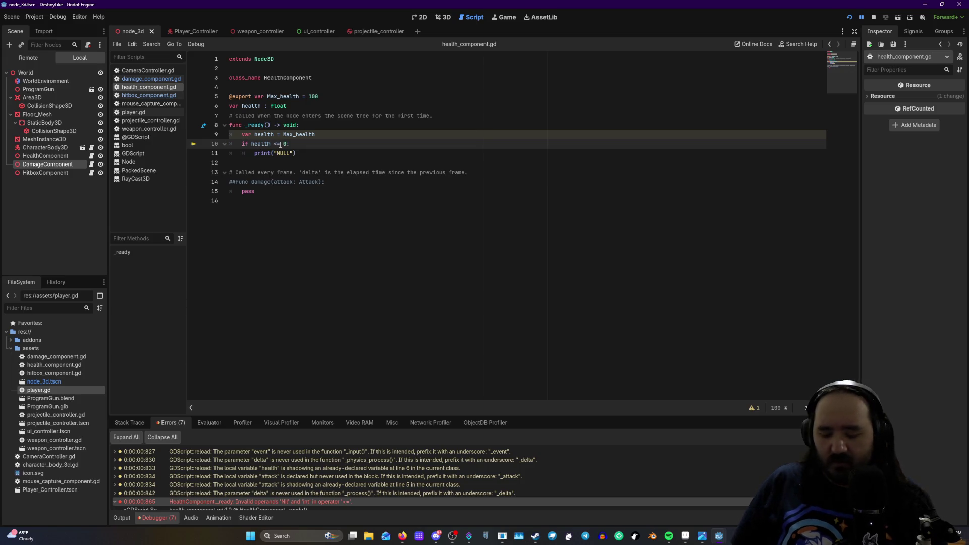
{"action": "key", "text": "ctrl+k"}
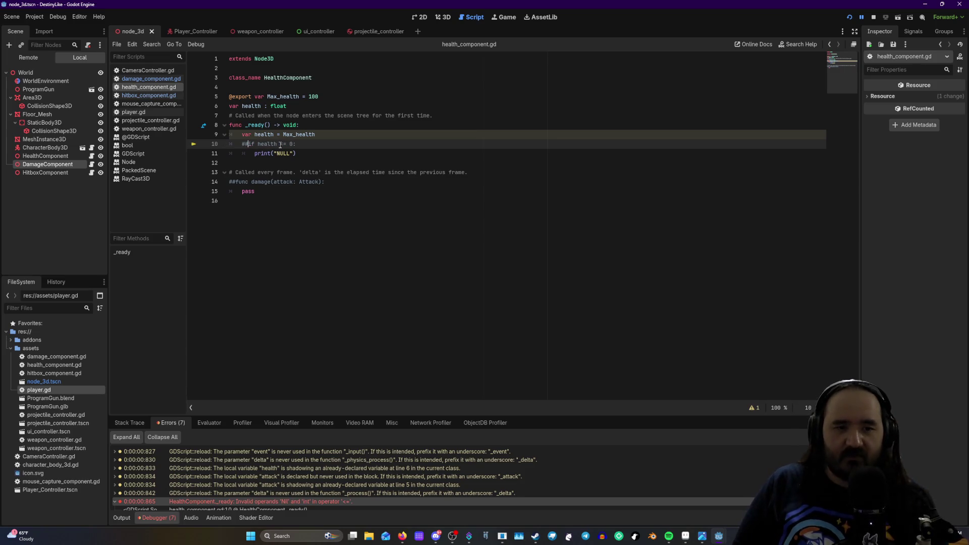
Dedent the print("NULL") line to clear the line-11 indentation error.
{"action": "left_click", "coordinate": [385, 266]}
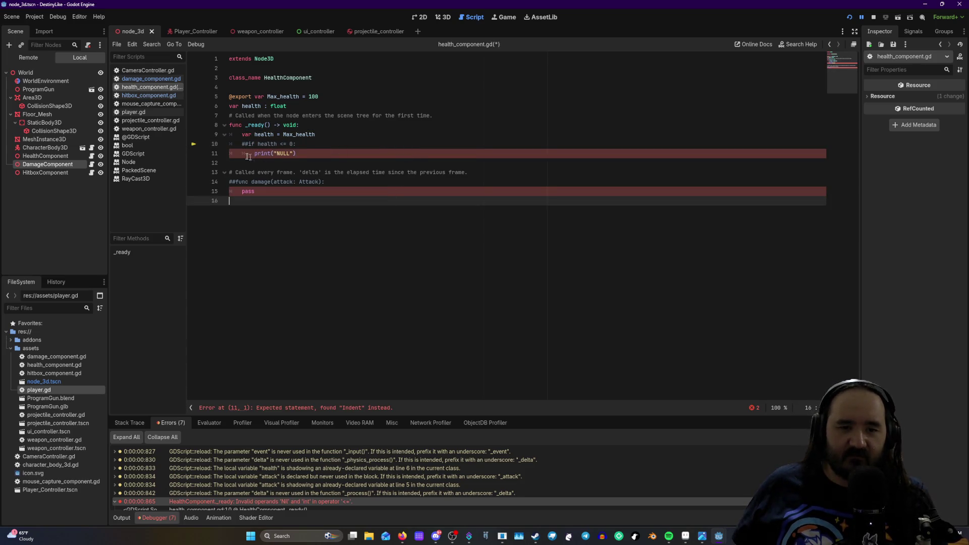
{"action": "left_click", "coordinate": [256, 155]}
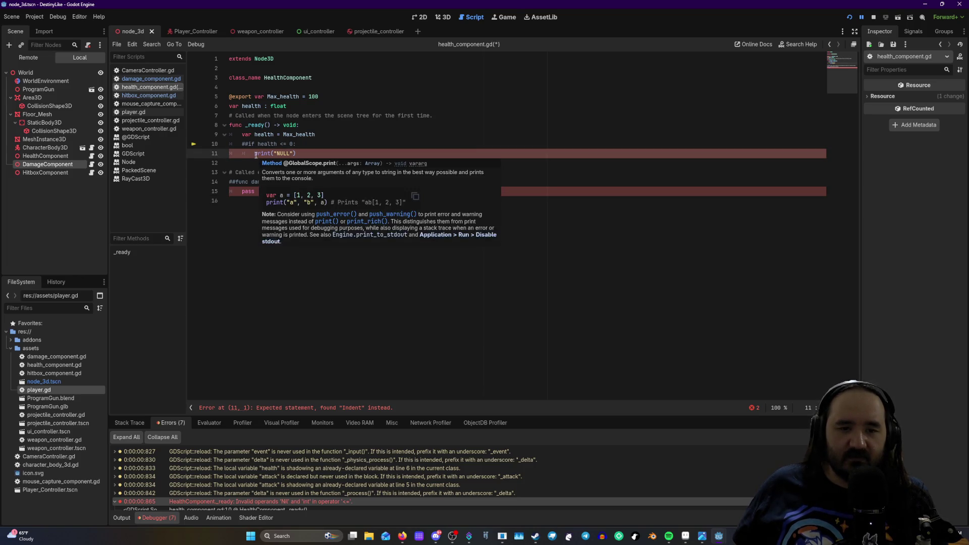
{"action": "left_click", "coordinate": [435, 316]}
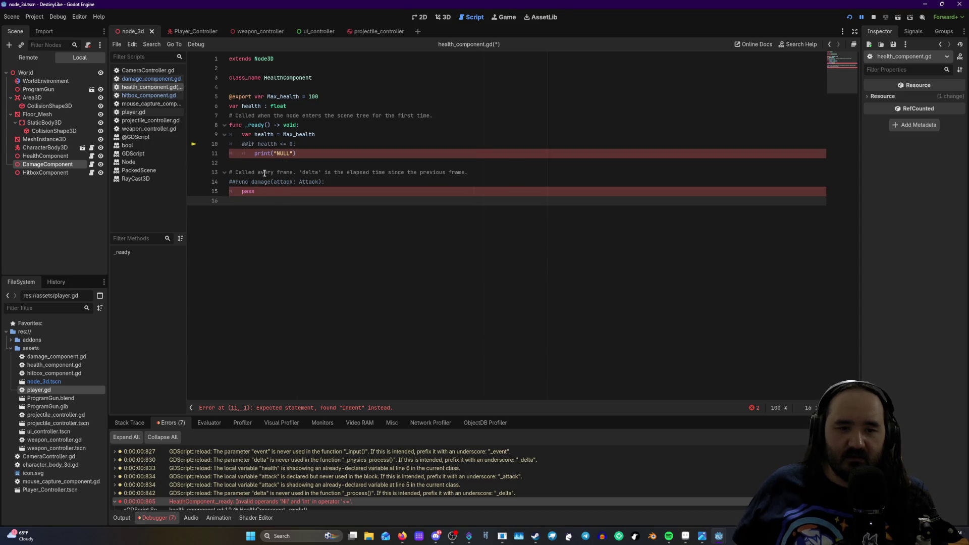
{"action": "scroll", "coordinate": [341, 456], "scroll_direction": "down", "scroll_amount": 1}
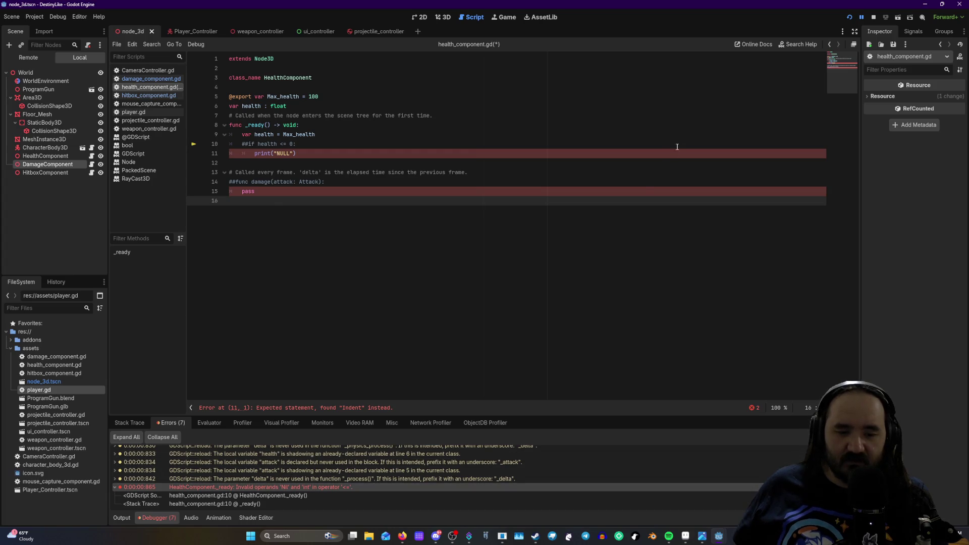
{"action": "key", "text": "F5"}
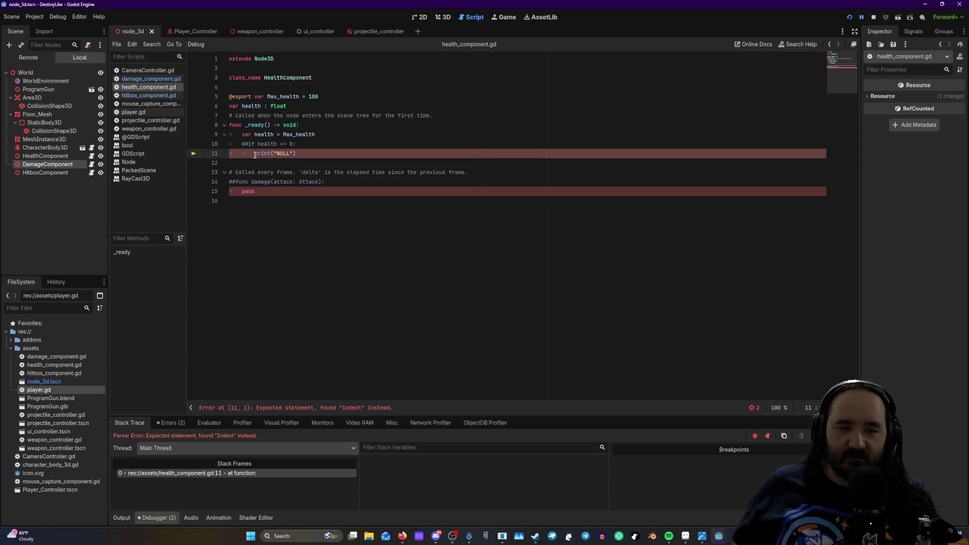
{"action": "key", "text": "BackSpace"}
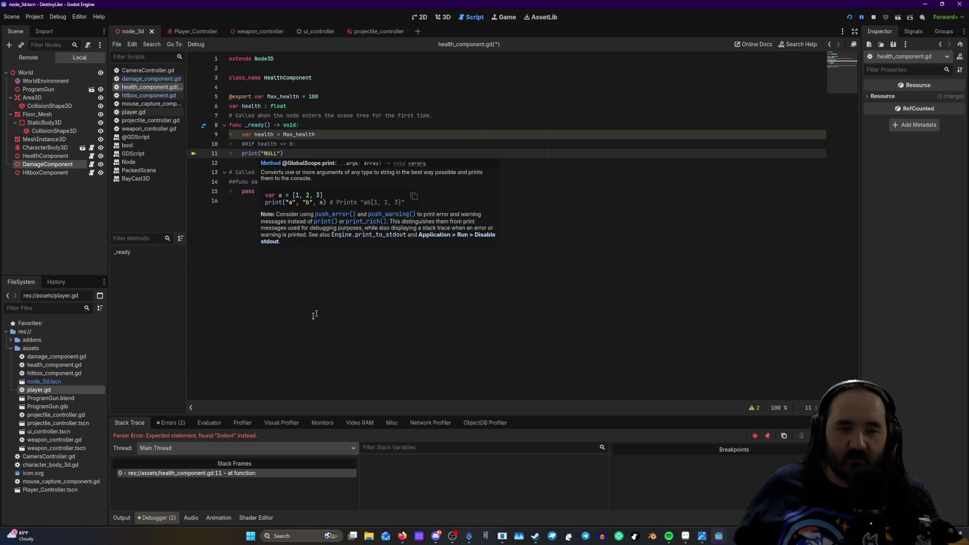
{"action": "left_click", "coordinate": [369, 317]}
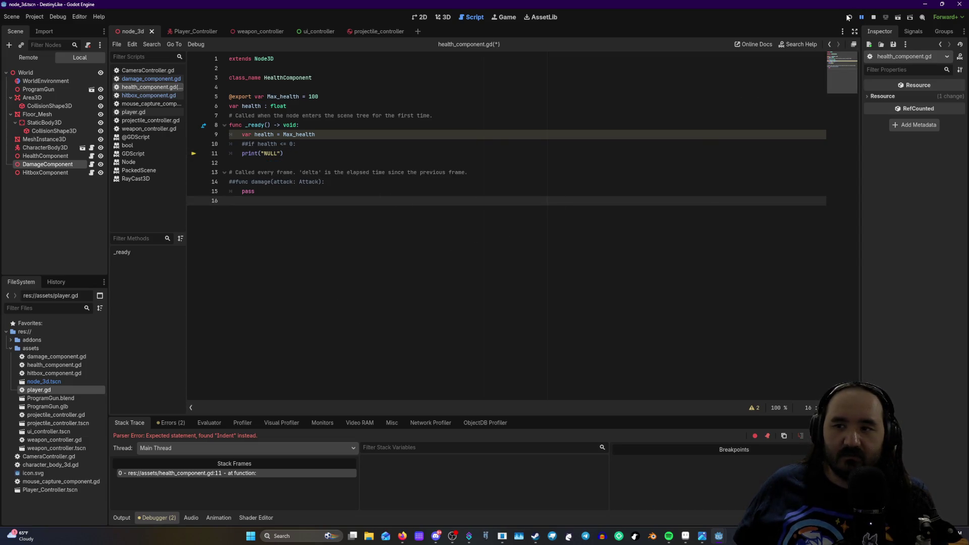
Run the game, fire eight projectiles while looking around, then stop it with F8.
{"action": "left_click", "coordinate": [847, 18]}
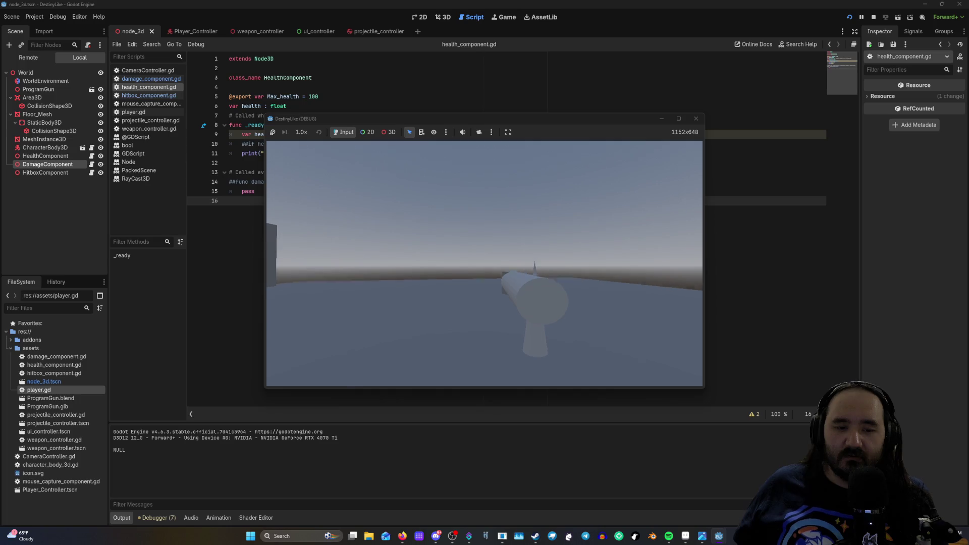
{"action": "left_click", "coordinate": [484, 264]}
{"action": "left_click", "coordinate": [485, 263]}
{"action": "left_click", "coordinate": [485, 263]}
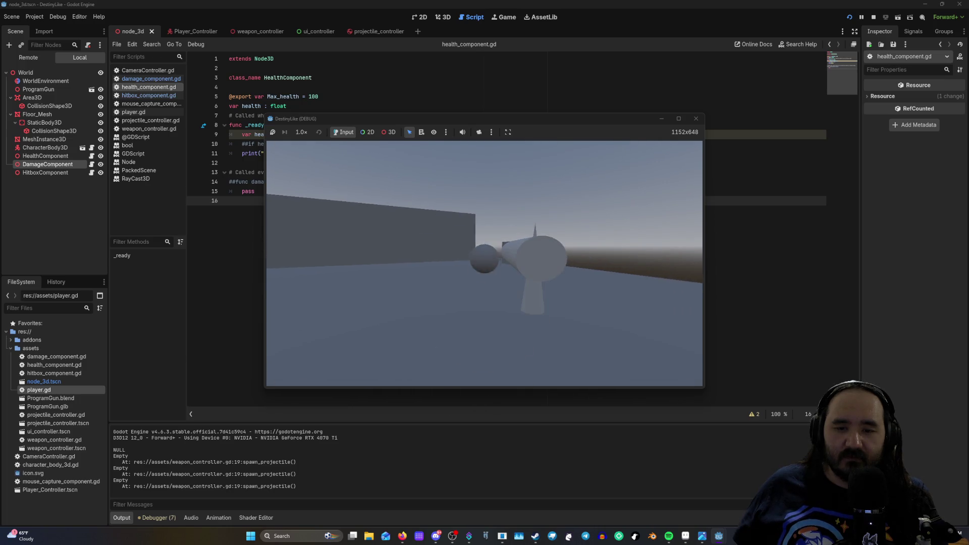
{"action": "left_click", "coordinate": [485, 264]}
{"action": "left_click", "coordinate": [485, 263]}
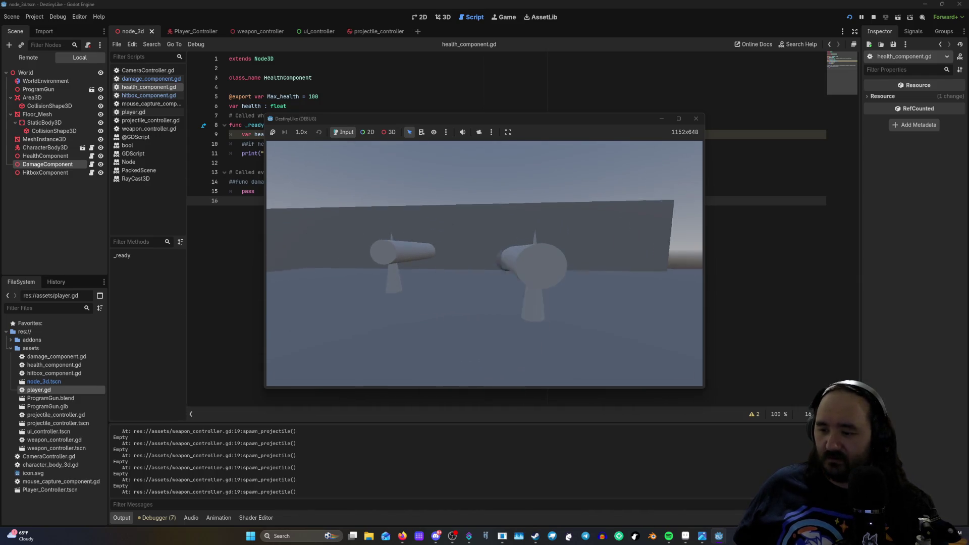
{"action": "left_click", "coordinate": [484, 263]}
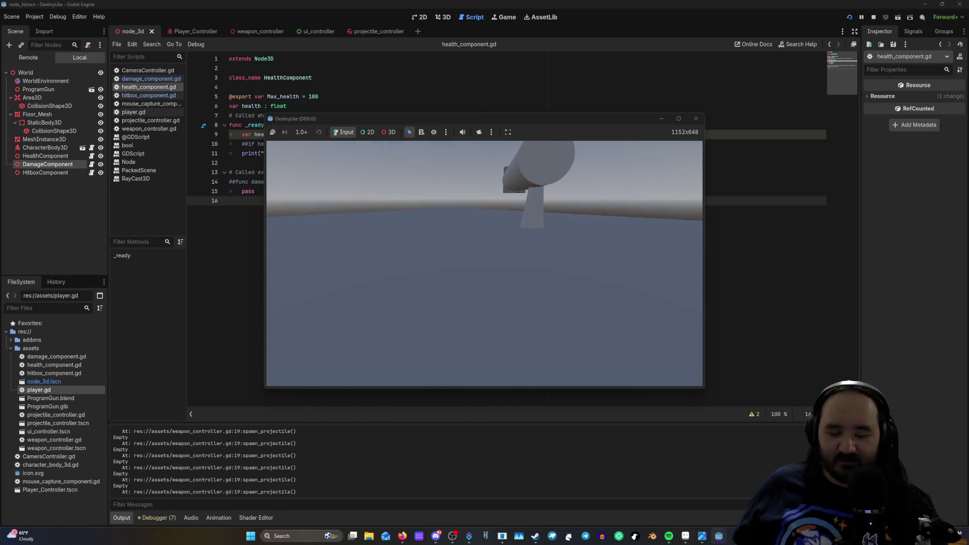
{"action": "left_click", "coordinate": [484, 263]}
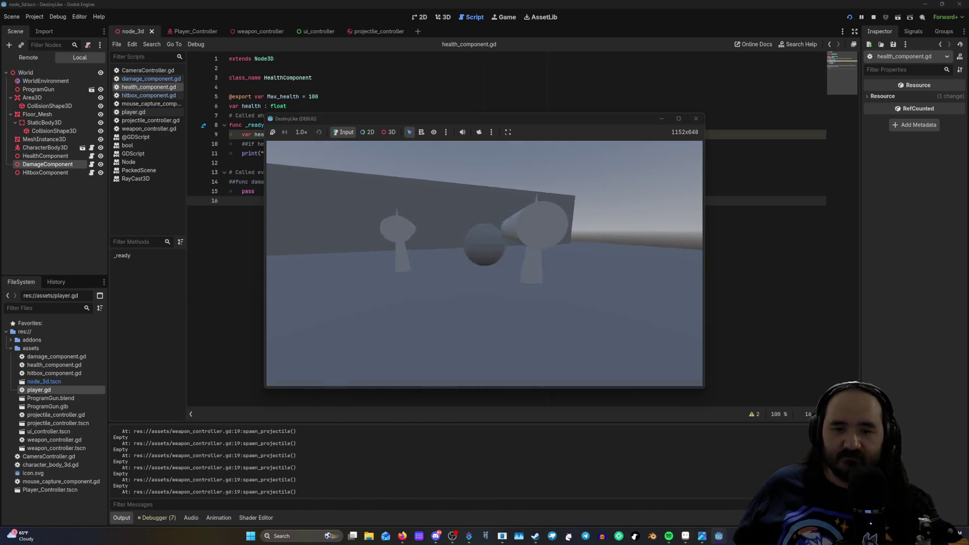
{"action": "left_click", "coordinate": [484, 263]}
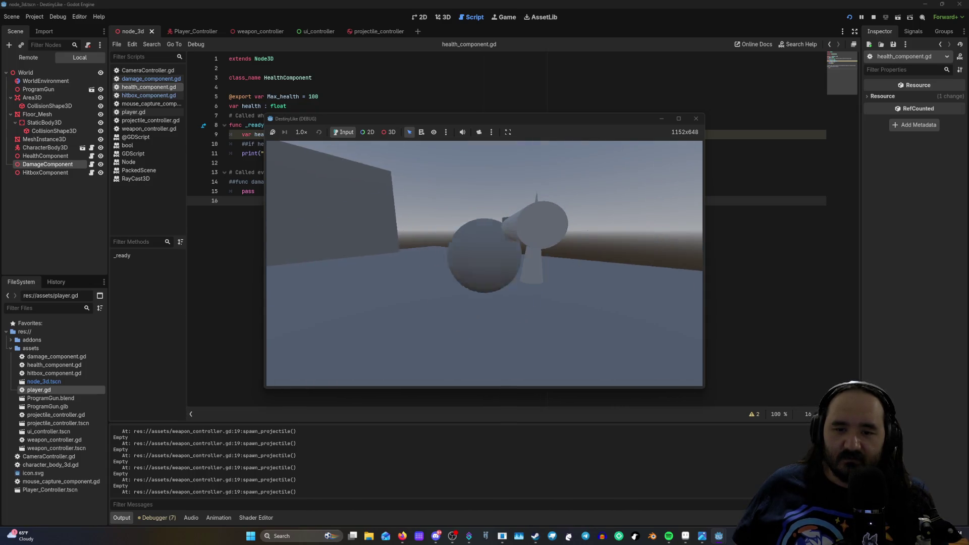
{"action": "left_click", "coordinate": [485, 263]}
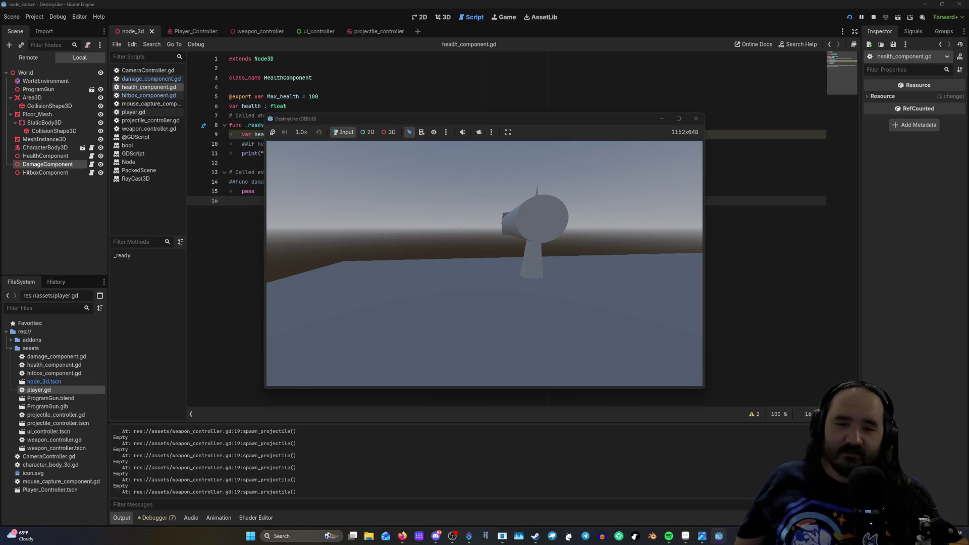
{"action": "key", "text": "F8"}
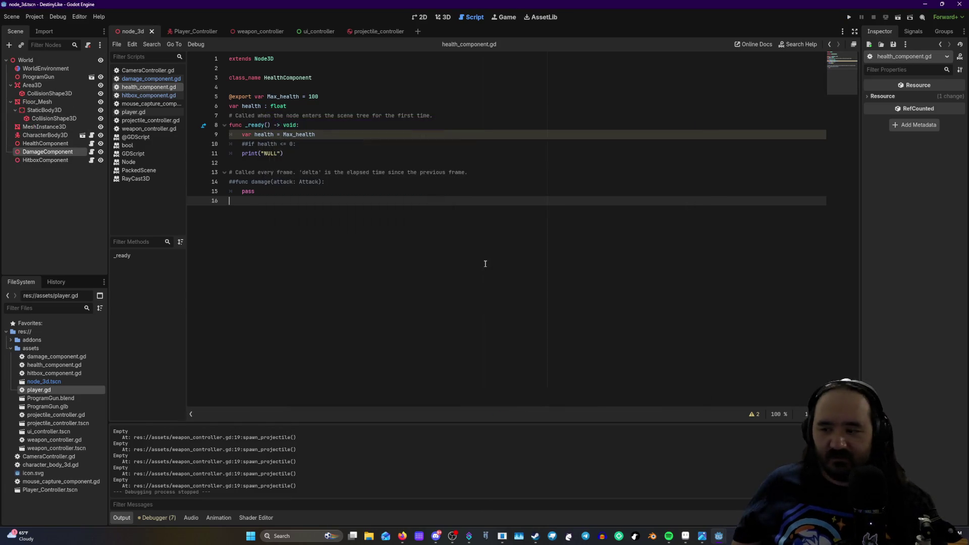
{"action": "double_click", "coordinate": [321, 134]}
{"action": "left_click", "coordinate": [323, 126]}
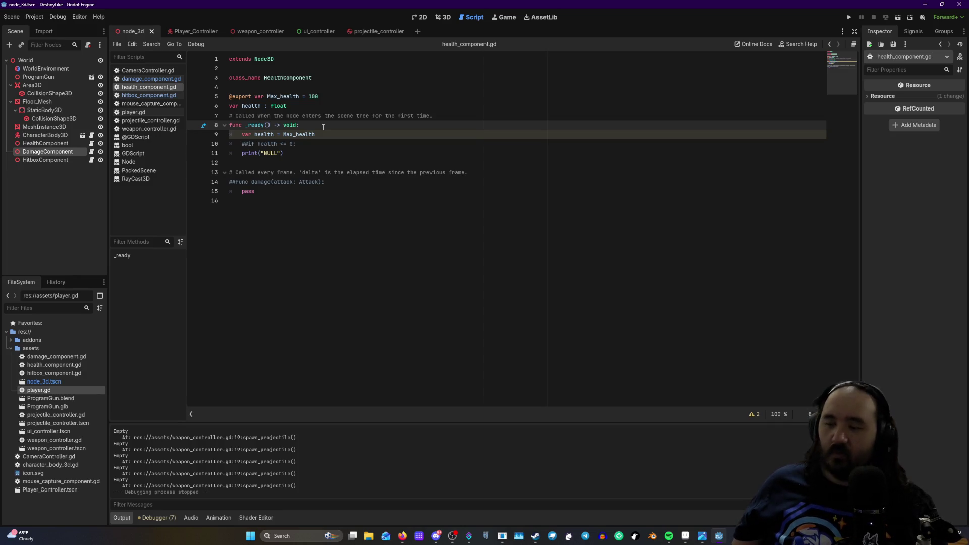
{"action": "left_click", "coordinate": [150, 94]}
{"action": "left_click", "coordinate": [146, 80]}
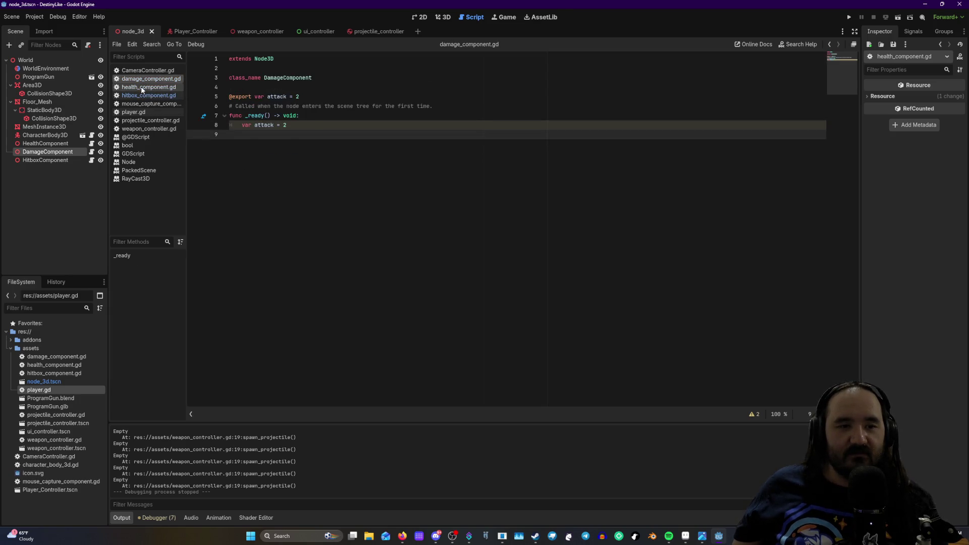
{"action": "left_click", "coordinate": [144, 87]}
{"action": "left_click", "coordinate": [140, 95]}
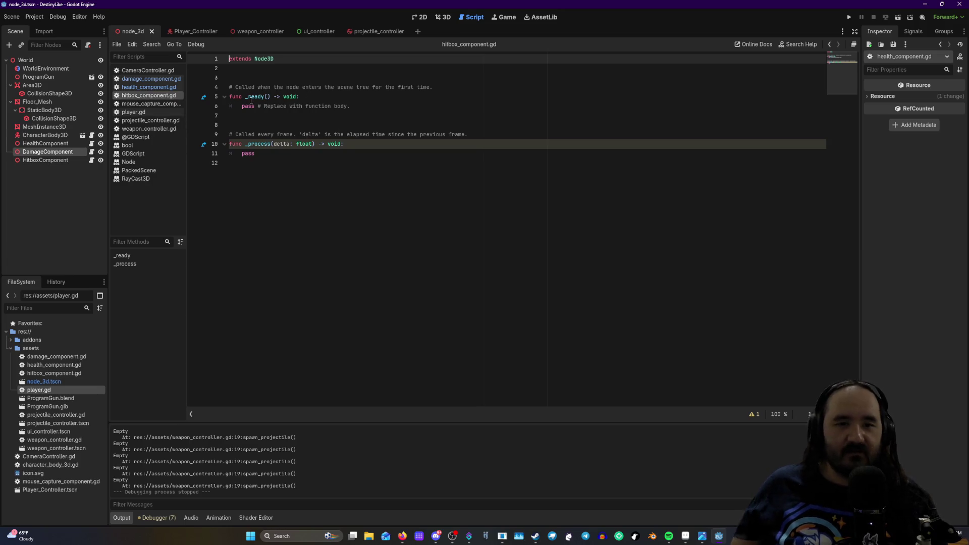
{"action": "mouse_move", "coordinate": [251, 101]}
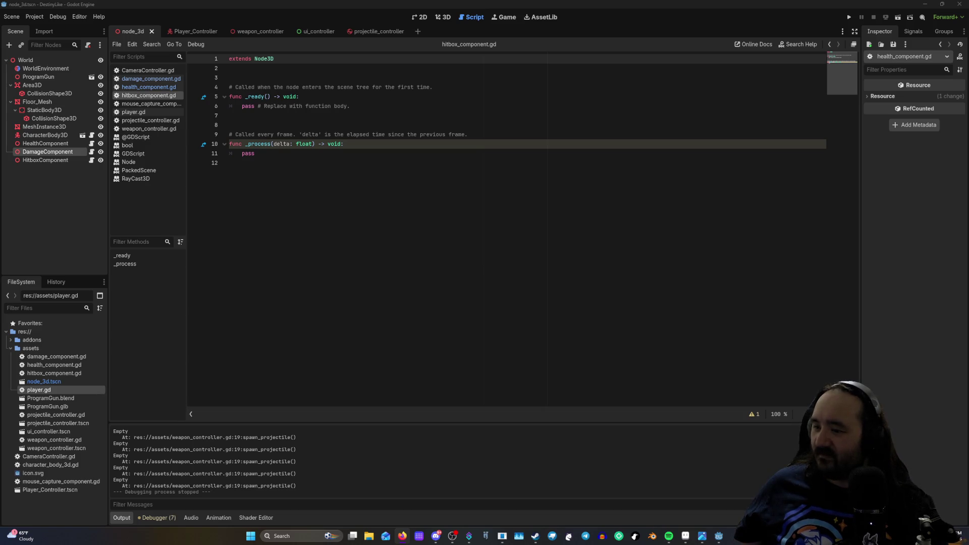
{"action": "key", "text": "alt+Tab"}
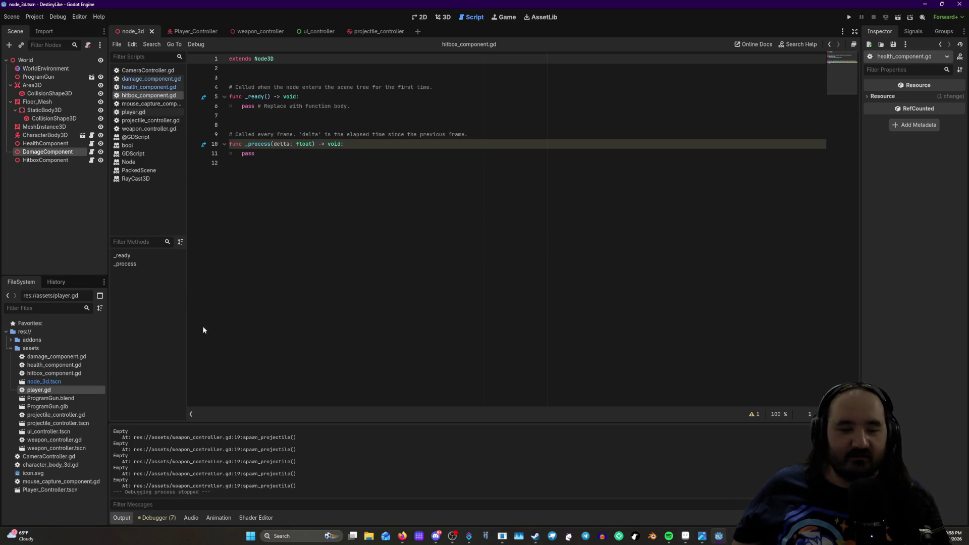
Create Git metadata via Project > Version Control > Create/Override Version Control Metadata.
{"action": "left_click", "coordinate": [32, 18]}
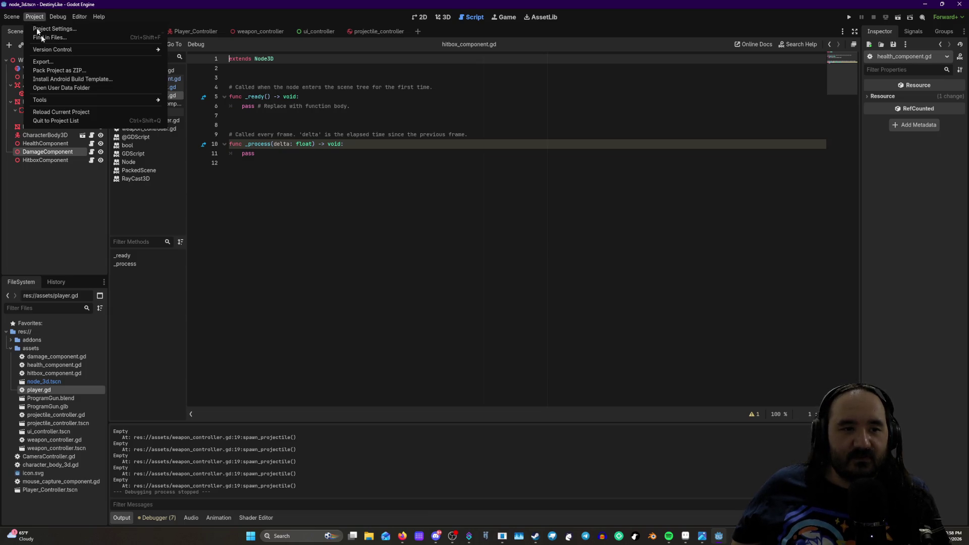
{"action": "mouse_move", "coordinate": [65, 53]}
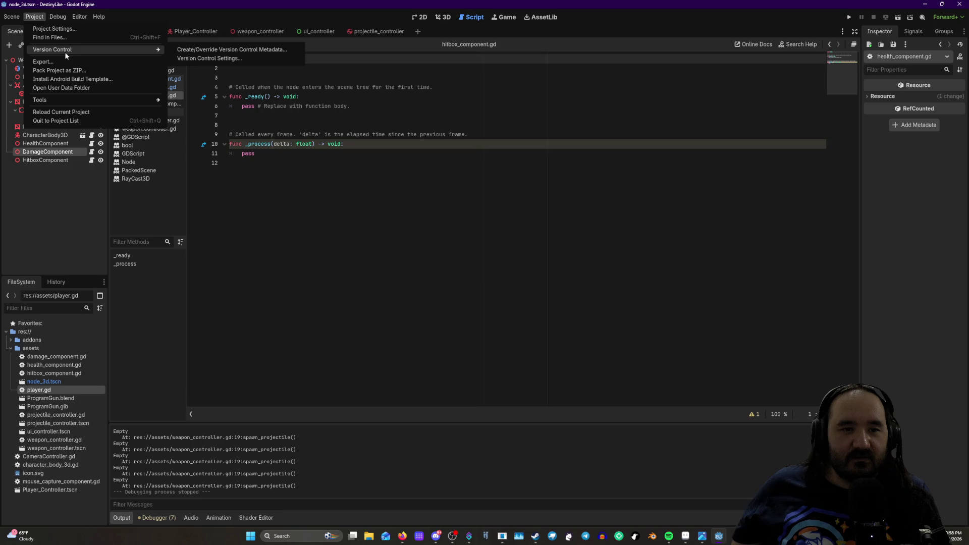
{"action": "left_click", "coordinate": [174, 50]}
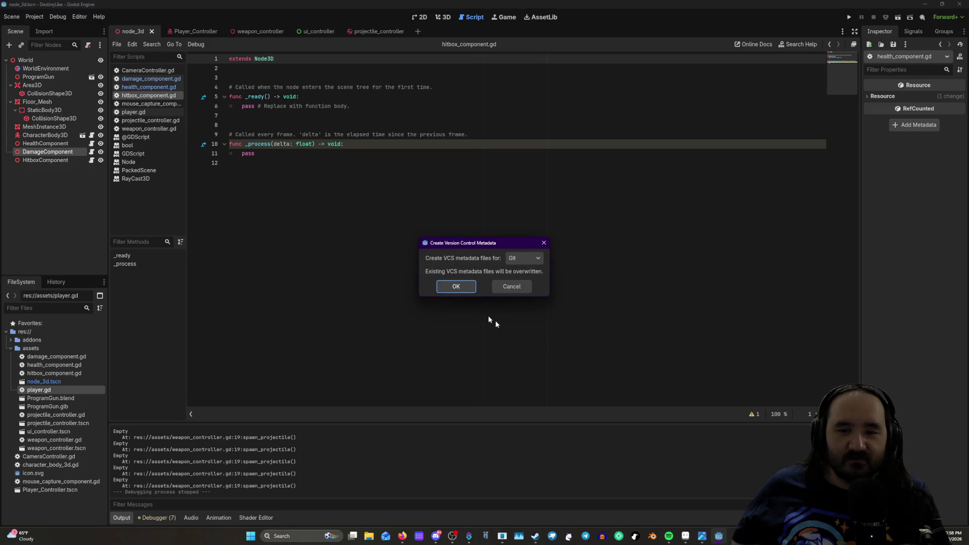
{"action": "left_click", "coordinate": [455, 286]}
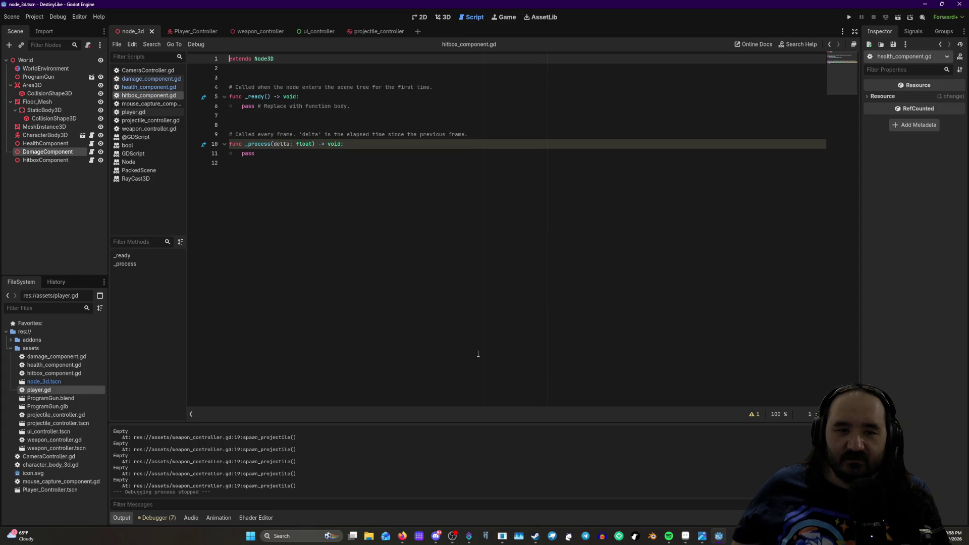
Try Version Control Settings and dismiss the no-VCS-plugins error.
{"action": "left_click", "coordinate": [36, 17]}
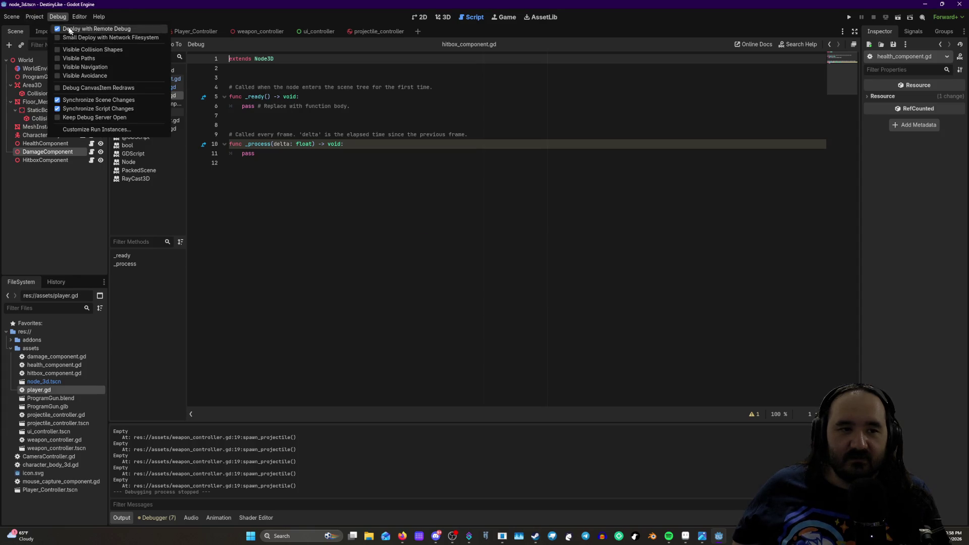
{"action": "mouse_move", "coordinate": [147, 49]}
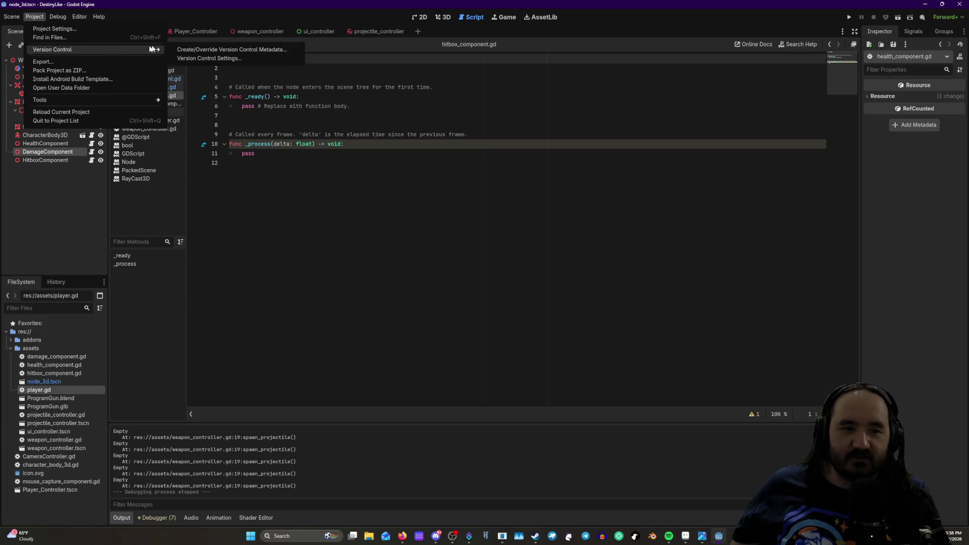
{"action": "left_click", "coordinate": [191, 59]}
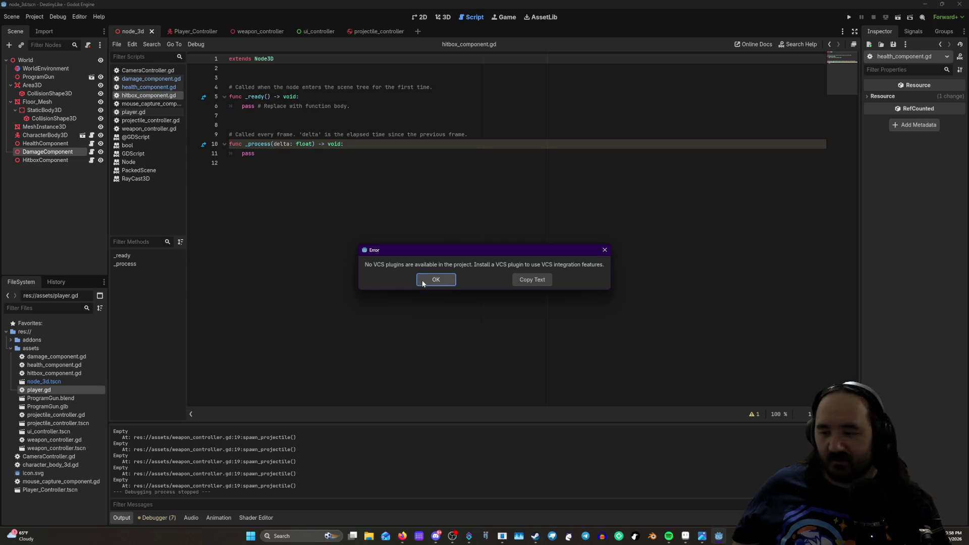
{"action": "left_click", "coordinate": [448, 283]}
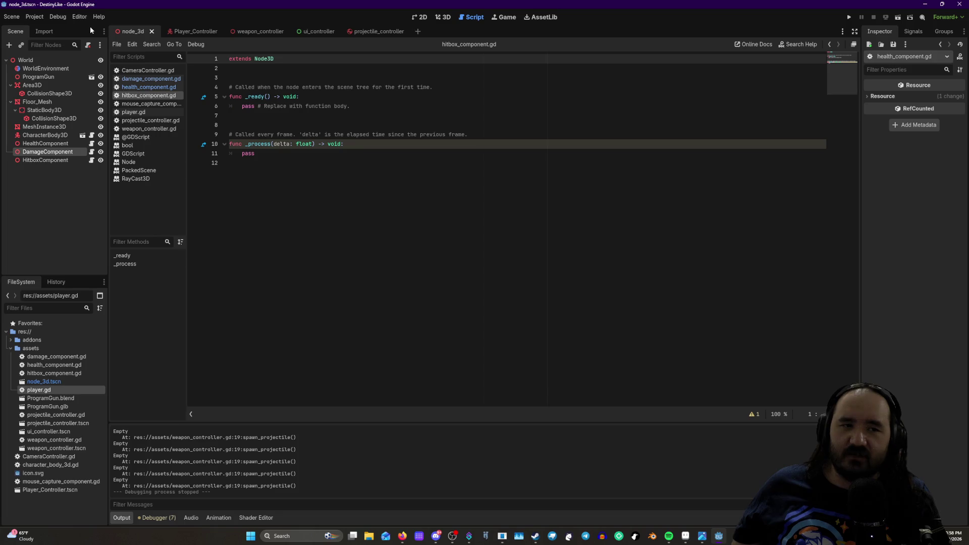
{"action": "left_click", "coordinate": [59, 16]}
{"action": "mouse_move", "coordinate": [44, 18]}
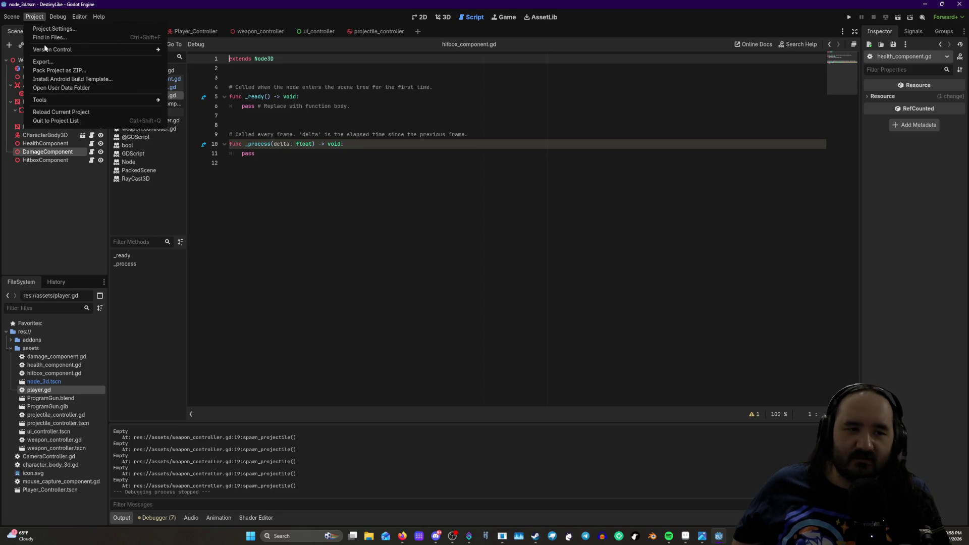
Run Upgrade Project Files with Restart & Upgrade, accepting the missing-dependency and newer-format warnings.
{"action": "mouse_move", "coordinate": [63, 104]}
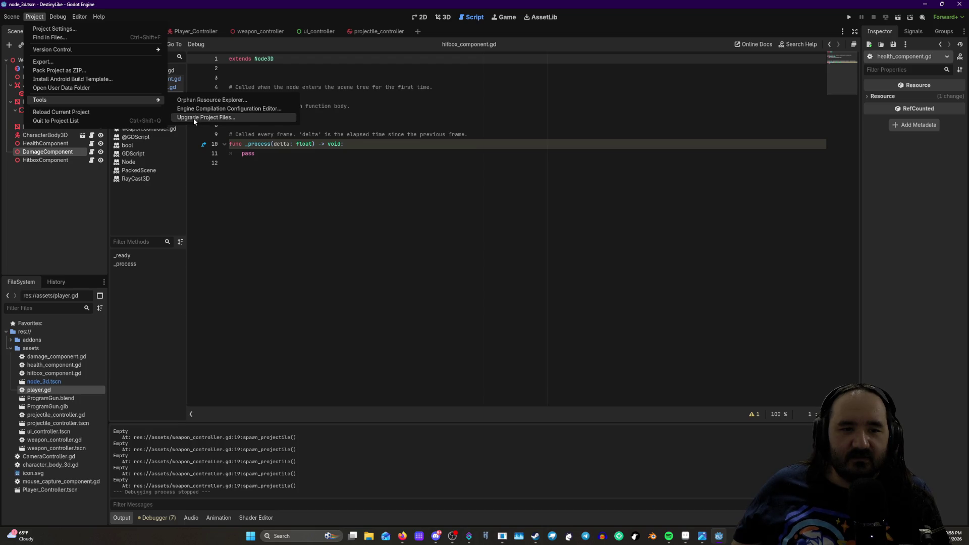
{"action": "left_click", "coordinate": [193, 118]}
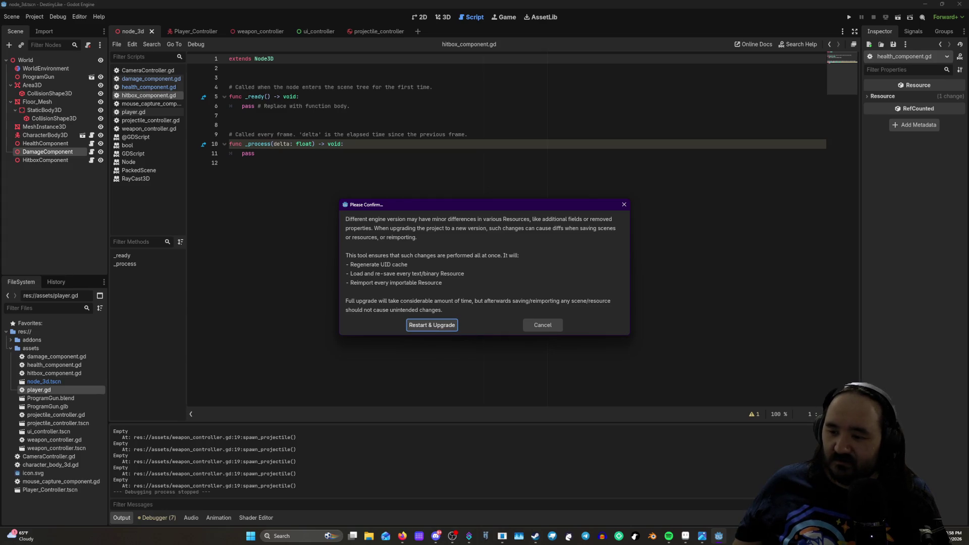
{"action": "left_click", "coordinate": [432, 326]}
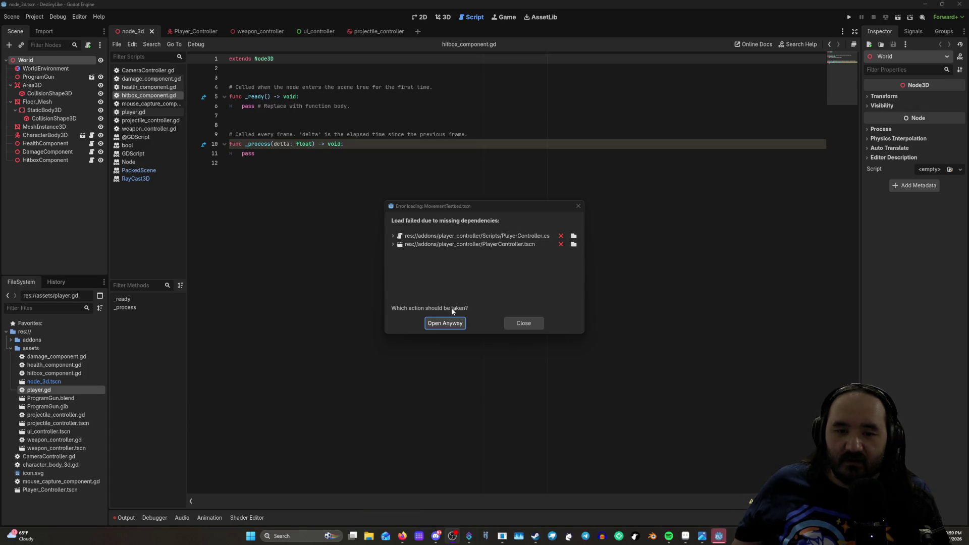
{"action": "left_click", "coordinate": [444, 323]}
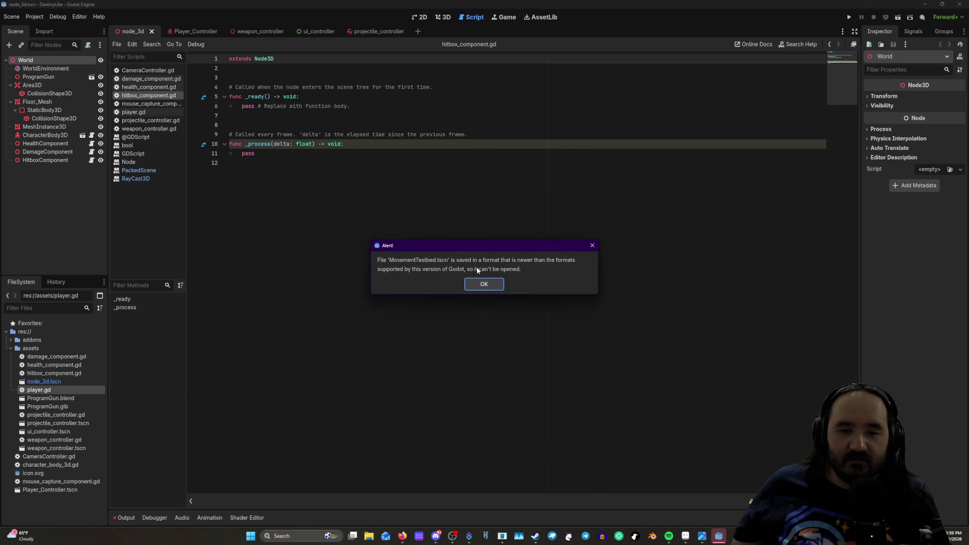
{"action": "left_click", "coordinate": [482, 286]}
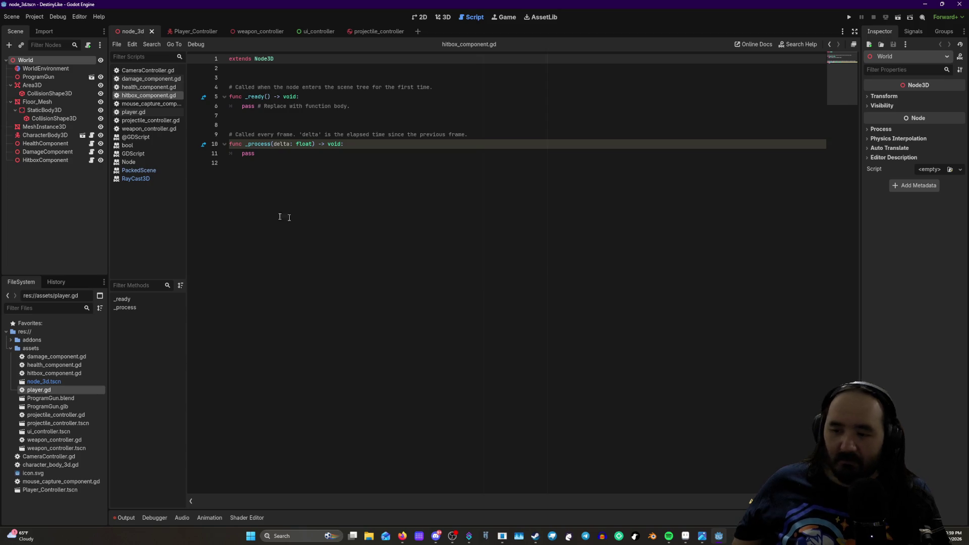
{"action": "left_click", "coordinate": [447, 21]}
Fly the 3D view to the player and gun, then select ProgramGun at -7.81, 1.297, -0.08.
{"action": "scroll", "coordinate": [487, 222], "scroll_direction": "down", "scroll_amount": 5}
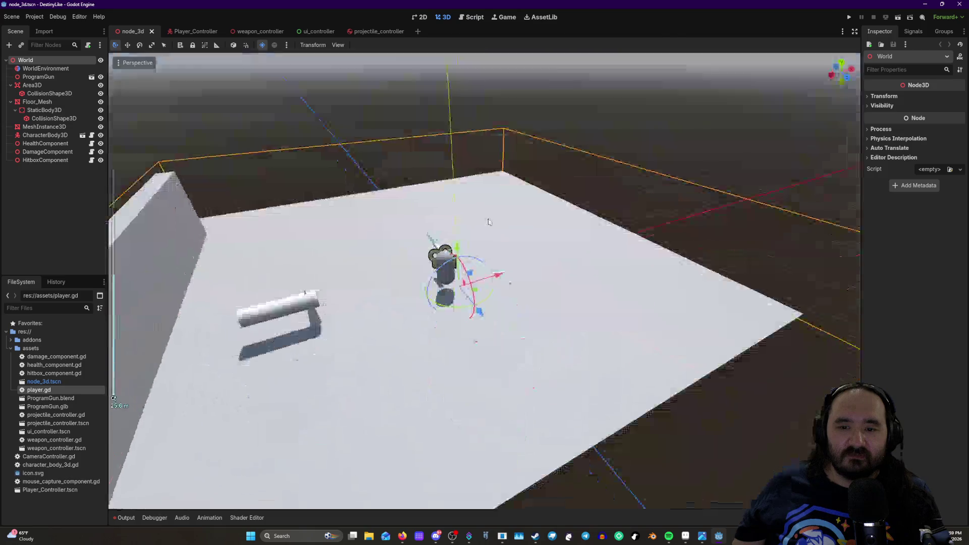
{"action": "key", "text": "w"}
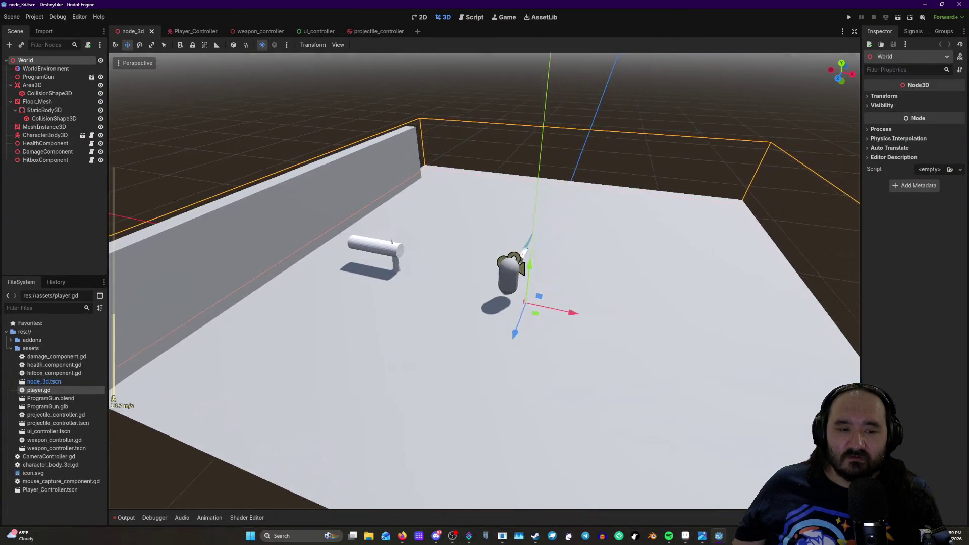
{"action": "scroll", "coordinate": [485, 281], "scroll_direction": "up", "scroll_amount": 3}
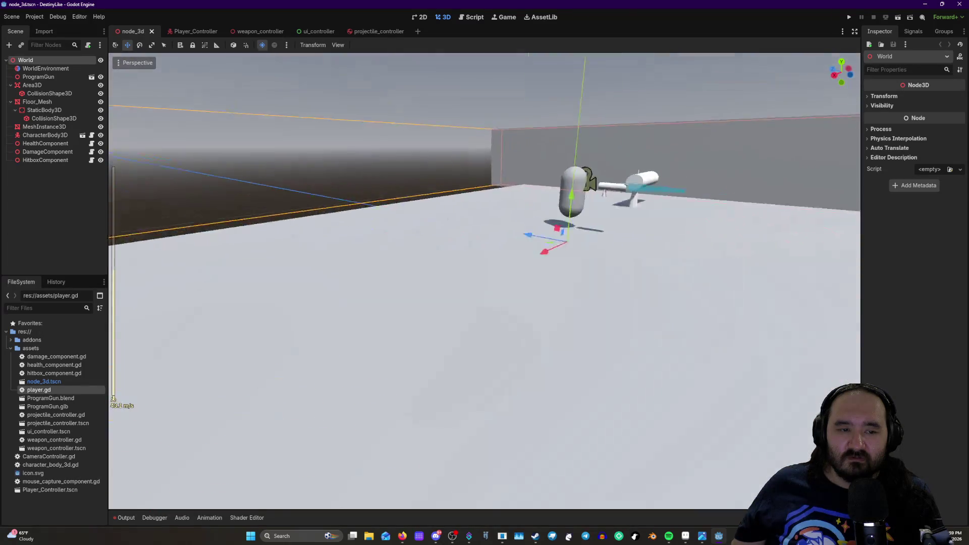
{"action": "key", "text": "s"}
{"action": "key", "text": "w"}
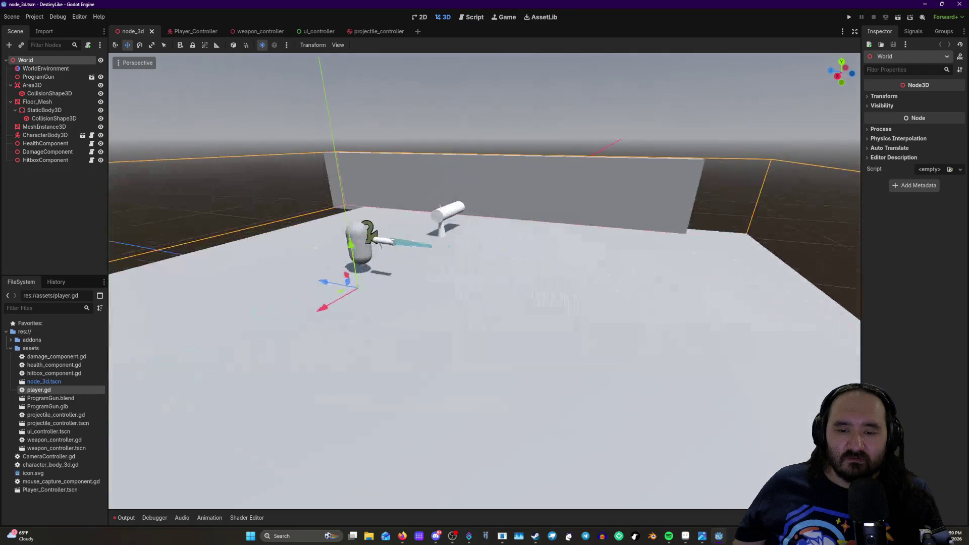
{"action": "mouse_move", "coordinate": [521, 268]}
{"action": "left_mouse_down"}
{"action": "mouse_move", "coordinate": [667, 288]}
{"action": "mouse_move", "coordinate": [404, 239]}
{"action": "left_mouse_up"}
{"action": "mouse_move", "coordinate": [572, 273]}
{"action": "left_mouse_down"}
{"action": "mouse_move", "coordinate": [510, 283]}
{"action": "mouse_move", "coordinate": [500, 272]}
{"action": "mouse_move", "coordinate": [515, 262]}
{"action": "left_mouse_up"}
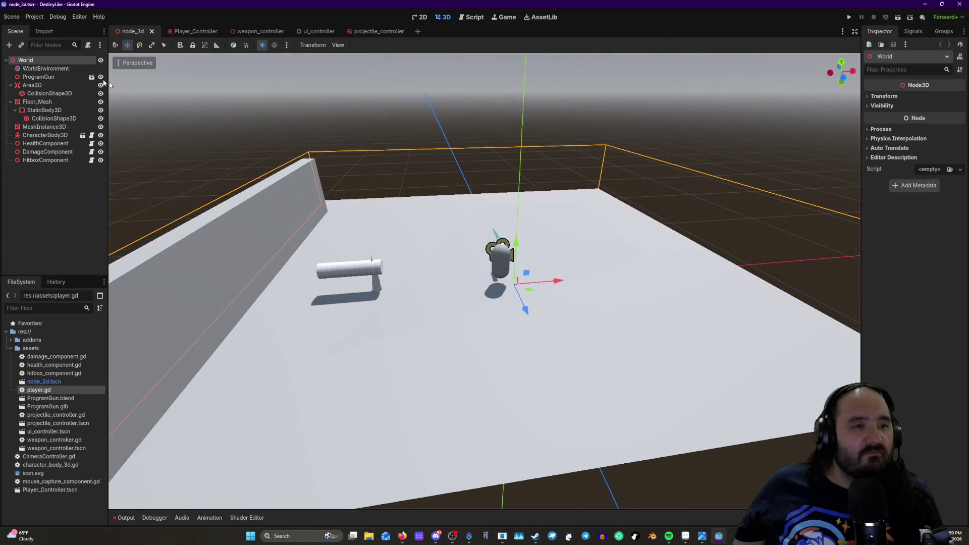
{"action": "left_click", "coordinate": [32, 78]}
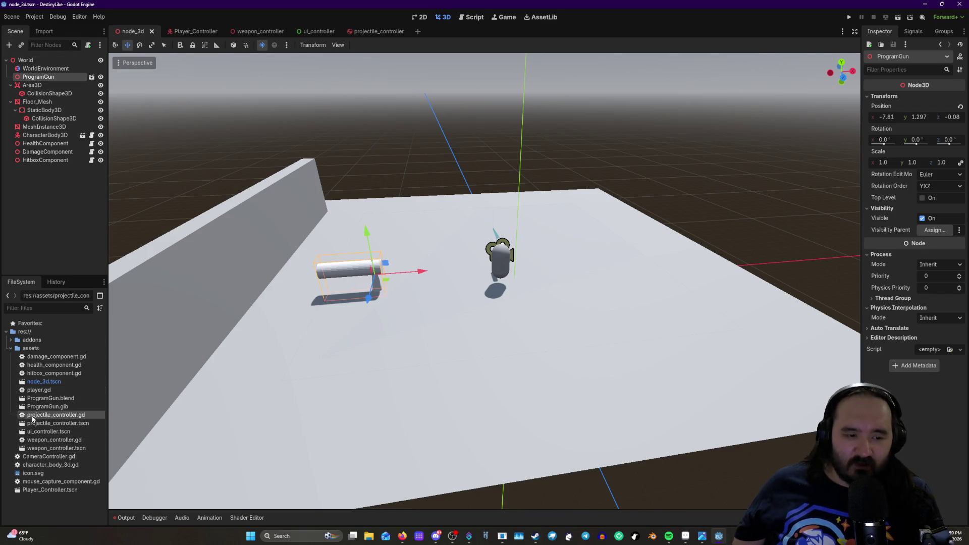
{"action": "left_click", "coordinate": [50, 399]}
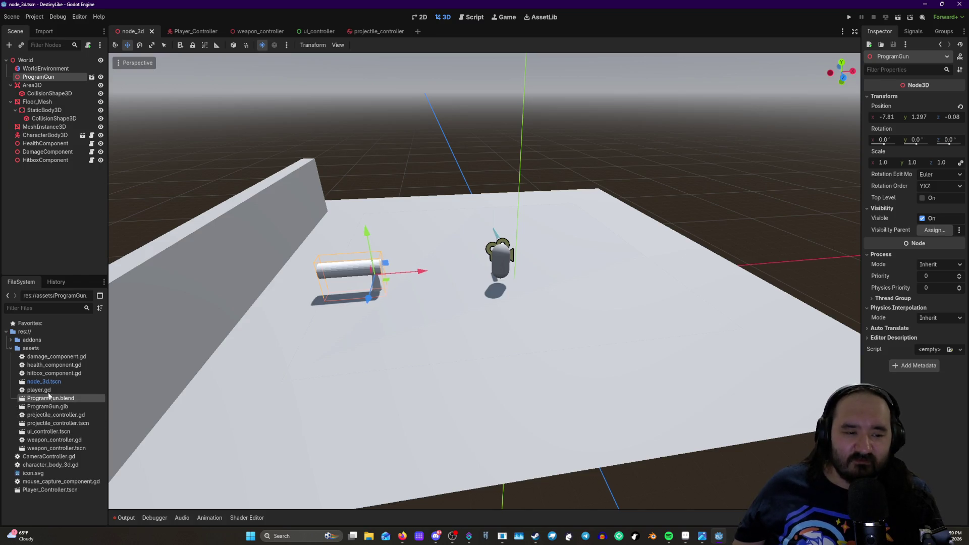
Switch to the weapon_controller scene and open the WeaponController node's weapon_controller.gd script.
{"action": "left_click", "coordinate": [44, 382]}
{"action": "left_click", "coordinate": [42, 390]}
{"action": "left_click", "coordinate": [273, 31]}
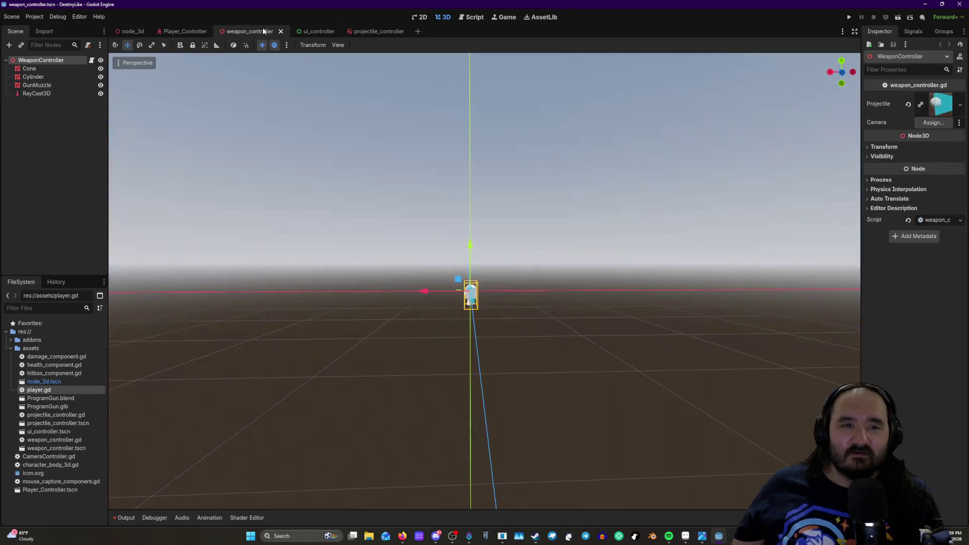
{"action": "mouse_move", "coordinate": [303, 249]}
{"action": "left_mouse_down"}
{"action": "mouse_move", "coordinate": [400, 279]}
{"action": "mouse_move", "coordinate": [384, 279]}
{"action": "mouse_move", "coordinate": [434, 277]}
{"action": "mouse_move", "coordinate": [434, 242]}
{"action": "mouse_move", "coordinate": [434, 303]}
{"action": "mouse_move", "coordinate": [400, 274]}
{"action": "left_mouse_up"}
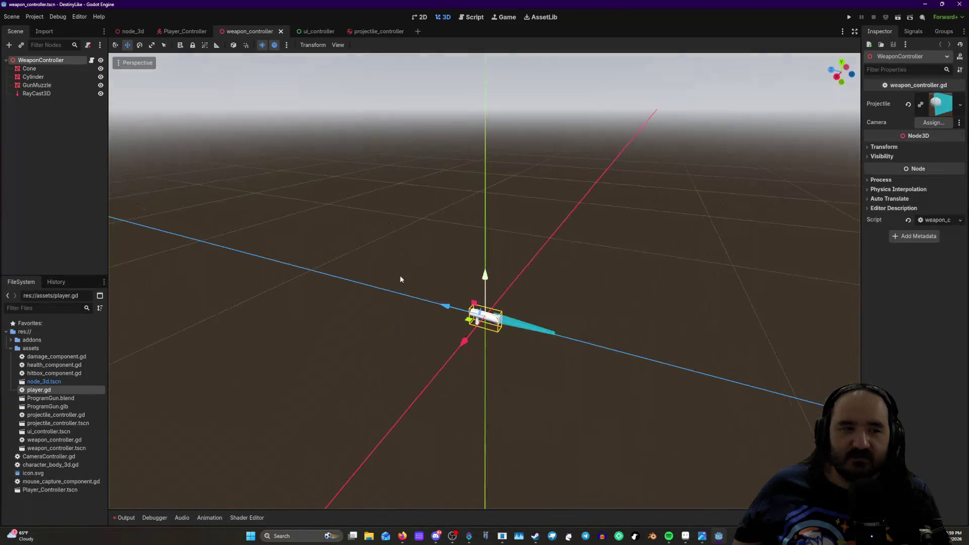
{"action": "left_click", "coordinate": [91, 60]}
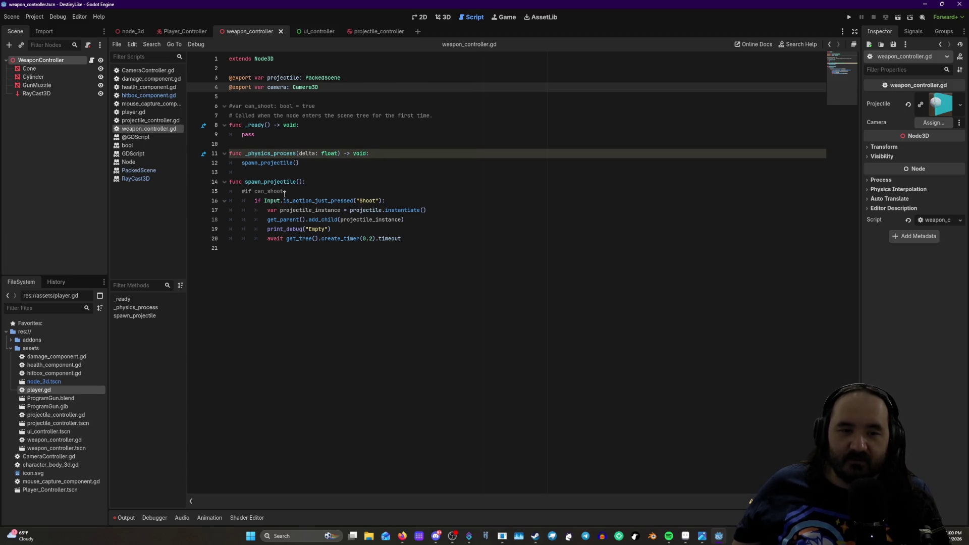
{"action": "mouse_move", "coordinate": [332, 200]}
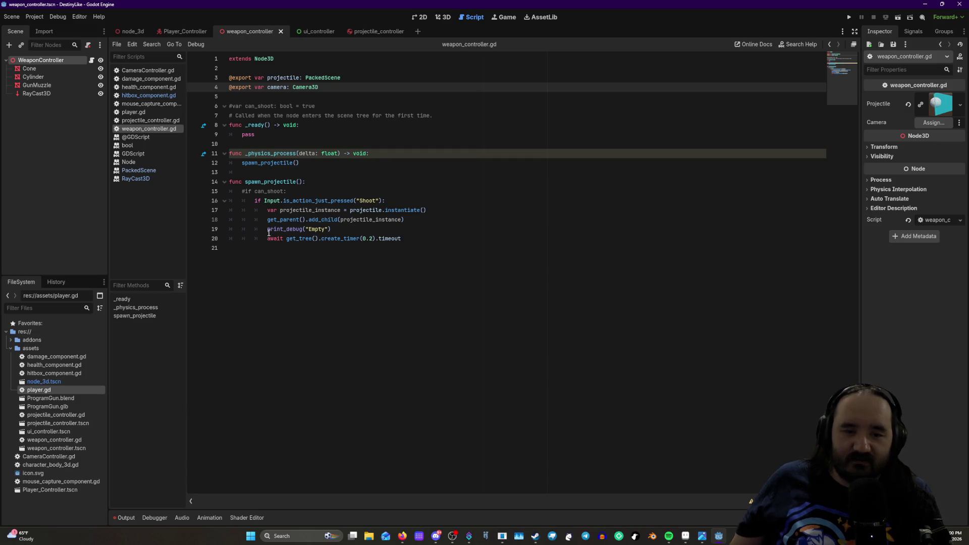
{"action": "mouse_move", "coordinate": [310, 237]}
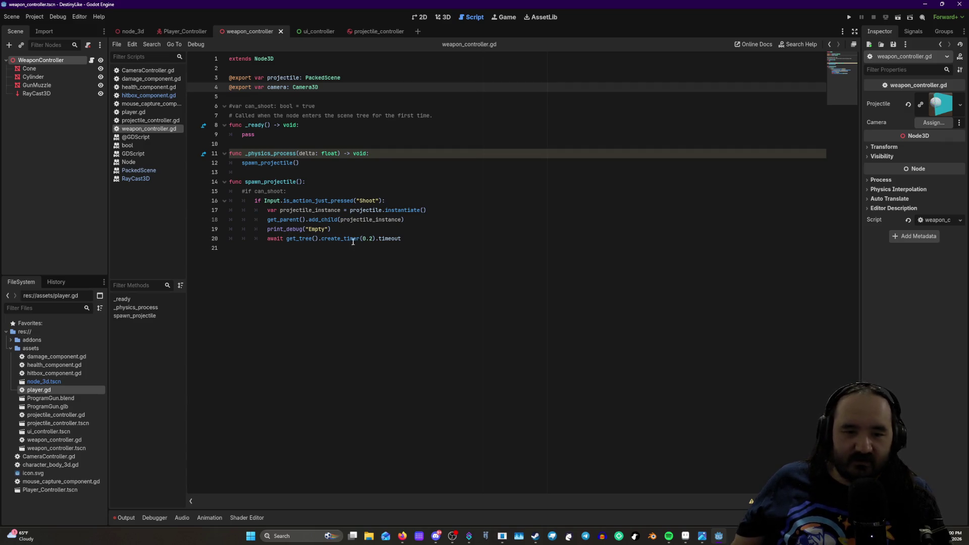
{"action": "left_click", "coordinate": [408, 242]}
Add line 21 beginning get_tree().queue_delete using autocomplete.
{"action": "key", "text": "Return"}
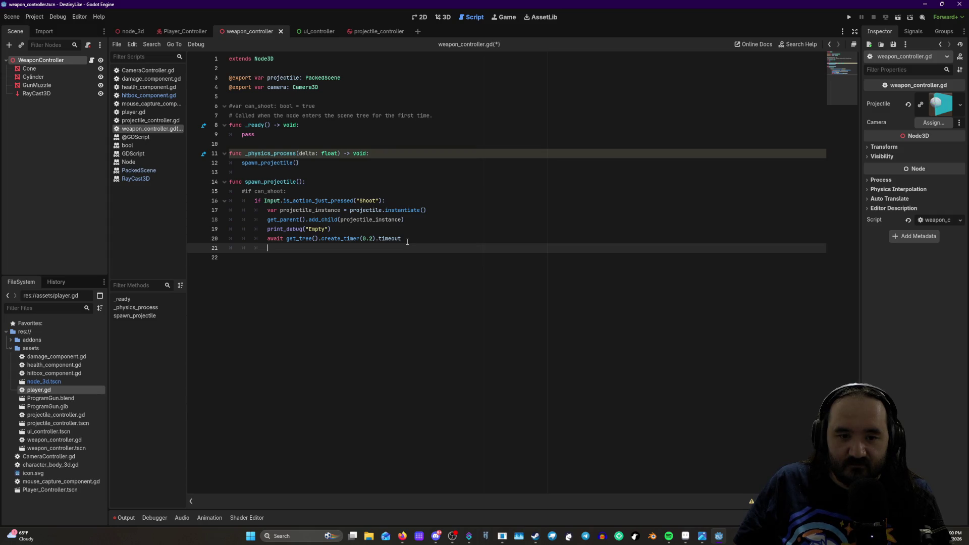
{"action": "type", "text": "g"}
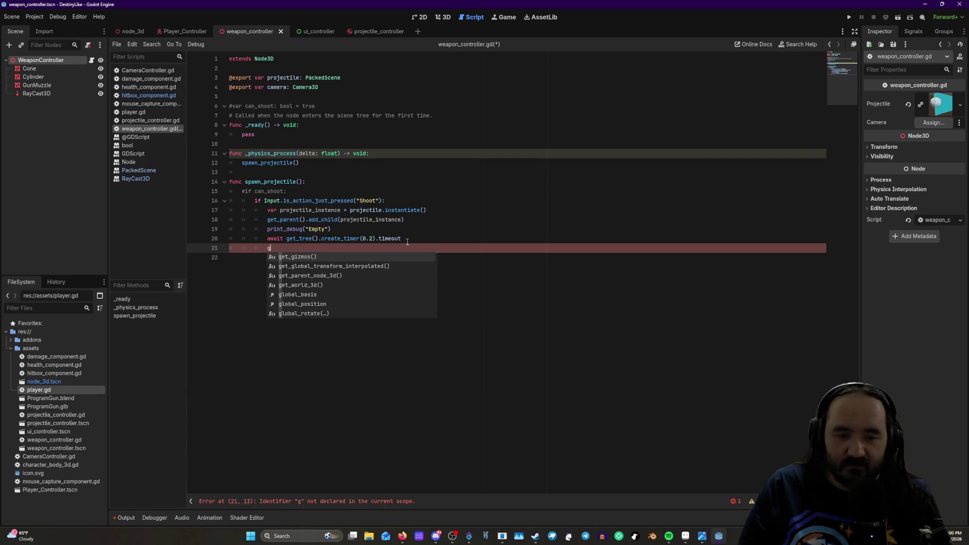
{"action": "type", "text": "et_"}
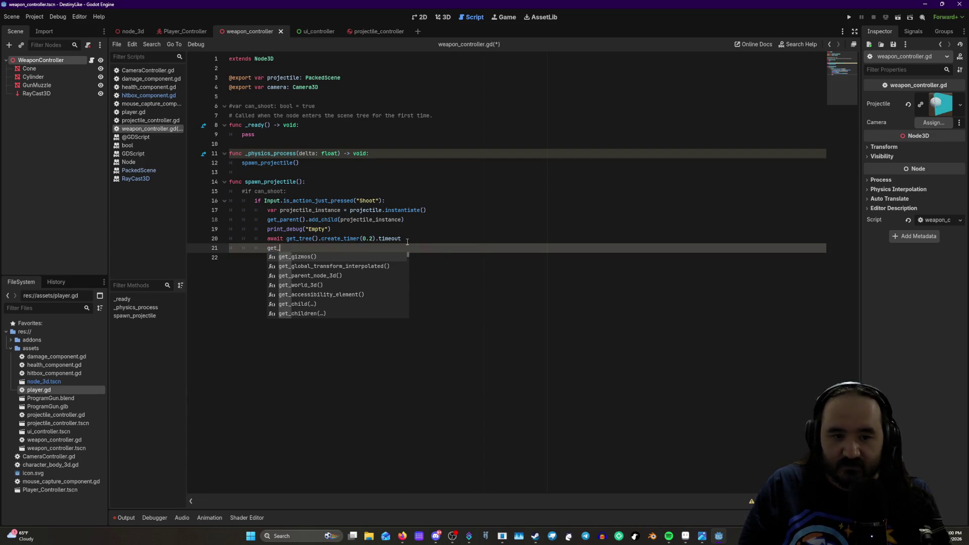
{"action": "type", "text": "tr"}
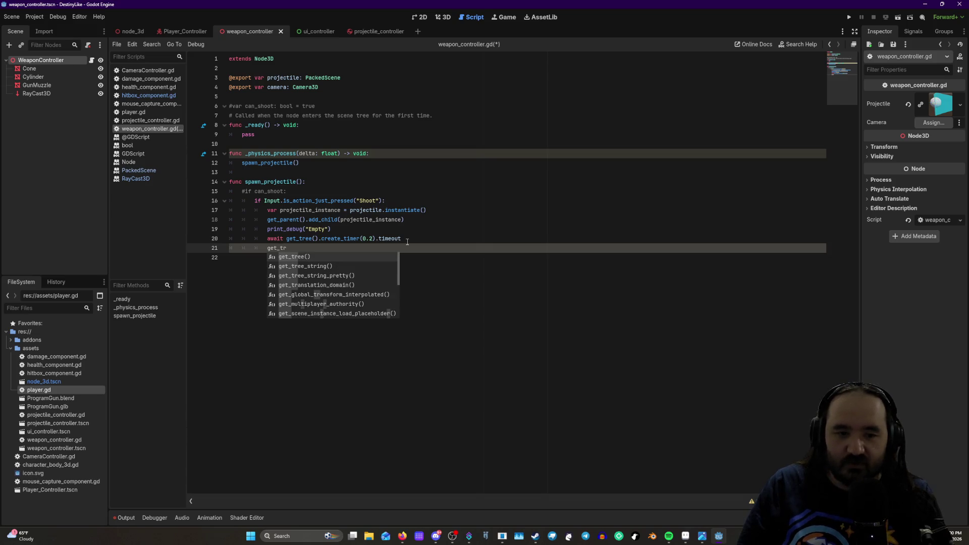
{"action": "key", "text": "Up"}
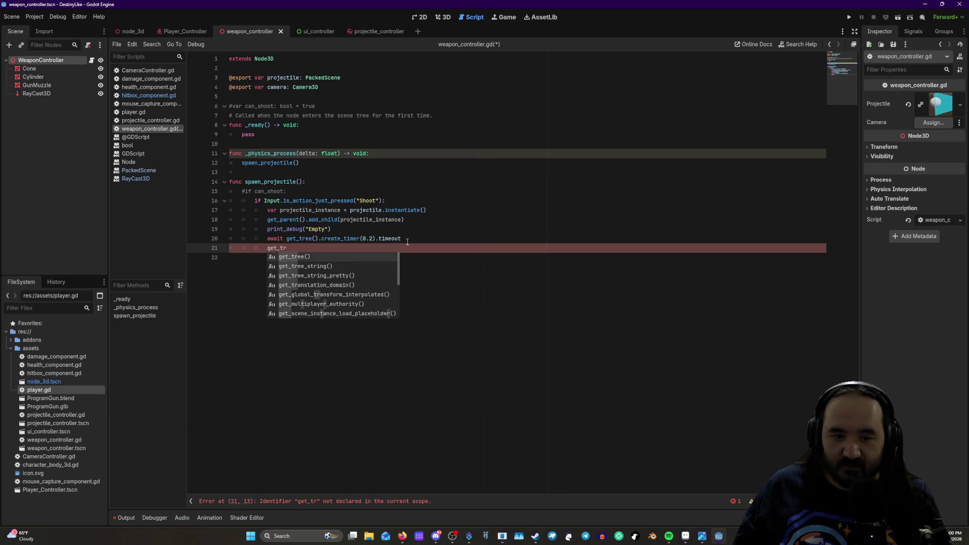
{"action": "key", "text": "Return"}
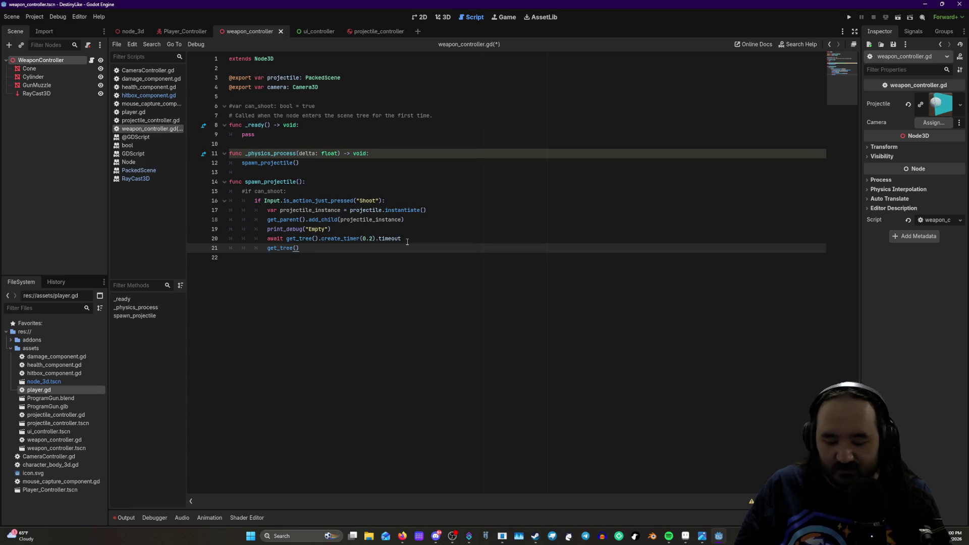
{"action": "type", "text": ".qu"}
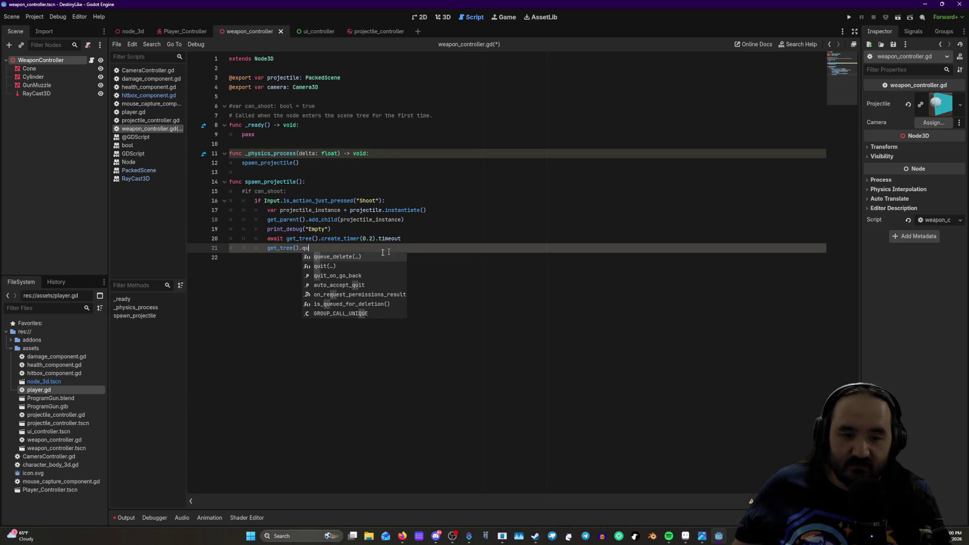
{"action": "type", "text": "e"}
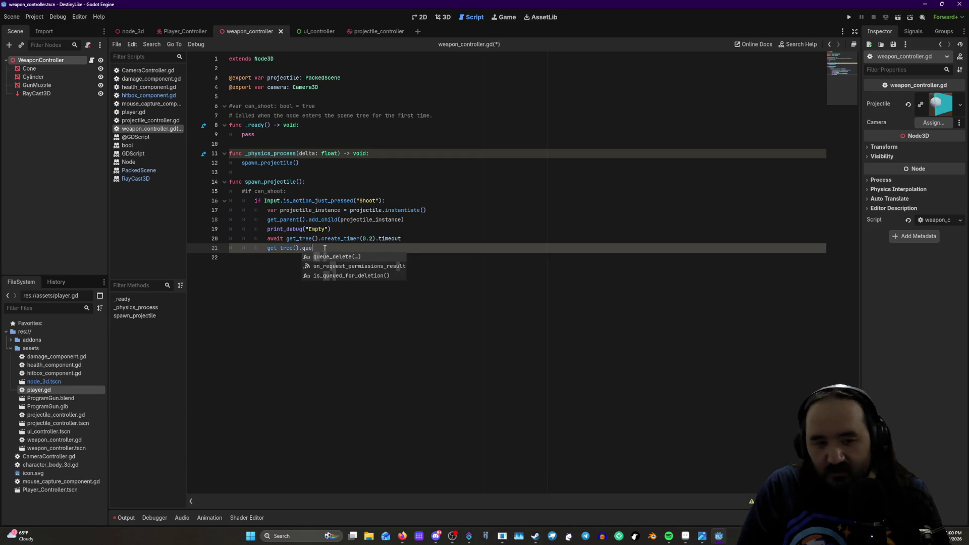
{"action": "key", "text": "BackSpace"}
{"action": "key", "text": "BackSpace"}
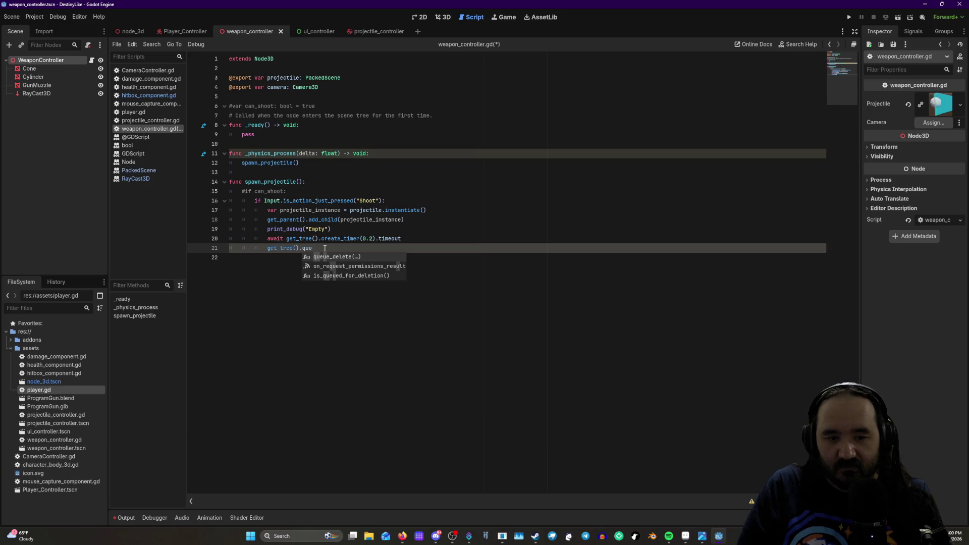
{"action": "type", "text": "eue"}
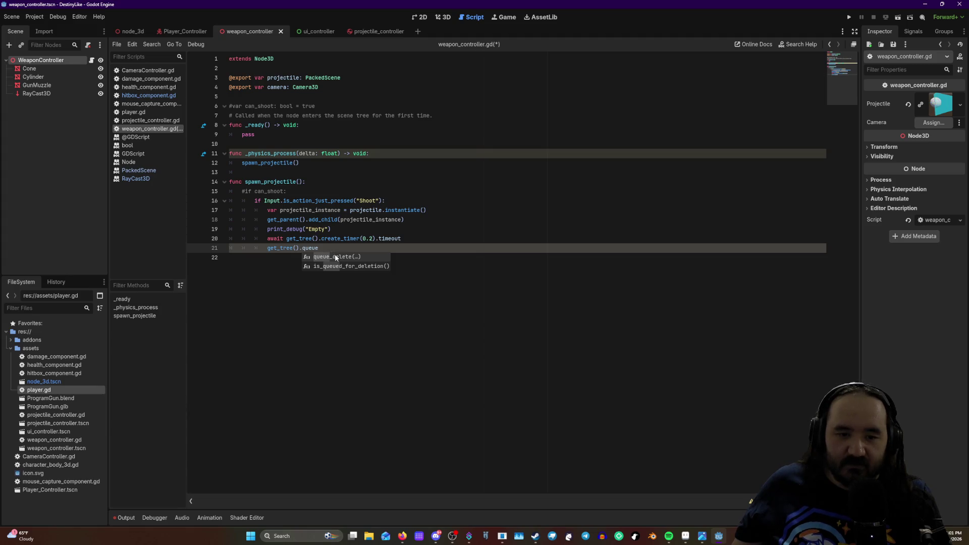
{"action": "left_click", "coordinate": [335, 257]}
Pass projectile_instance to queue_delete, then save and run the game with F5.
{"action": "key", "text": "Right"}
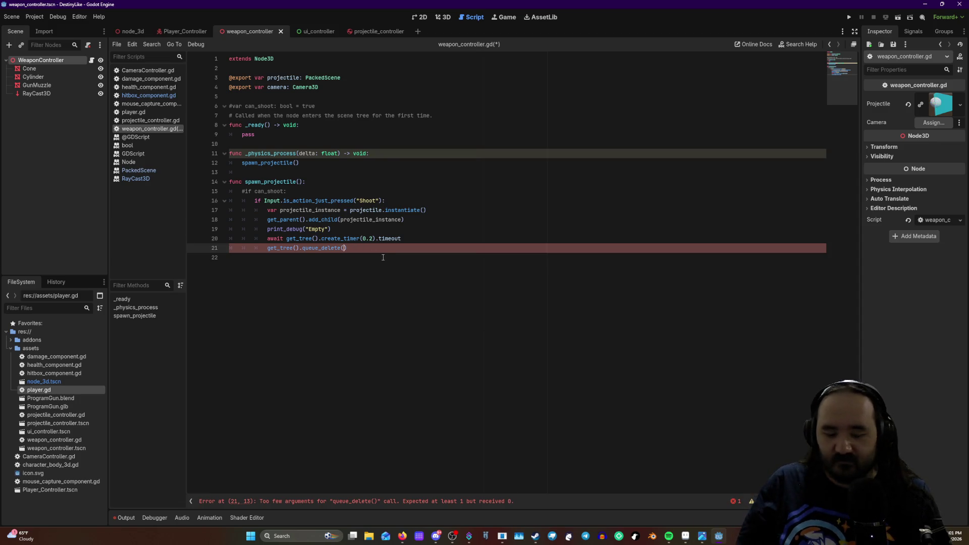
{"action": "type", "text": "0"}
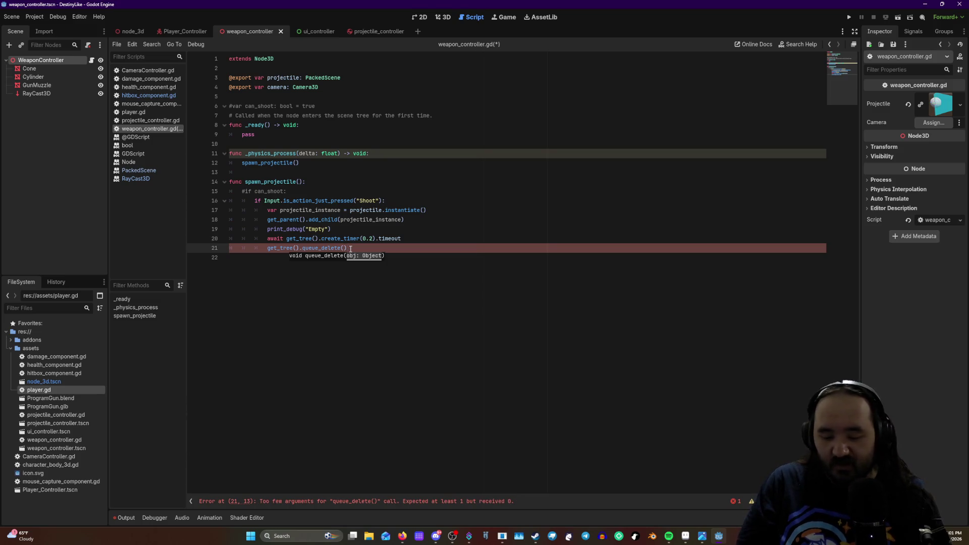
{"action": "type", "text": "pr"}
{"action": "type", "text": "oje"}
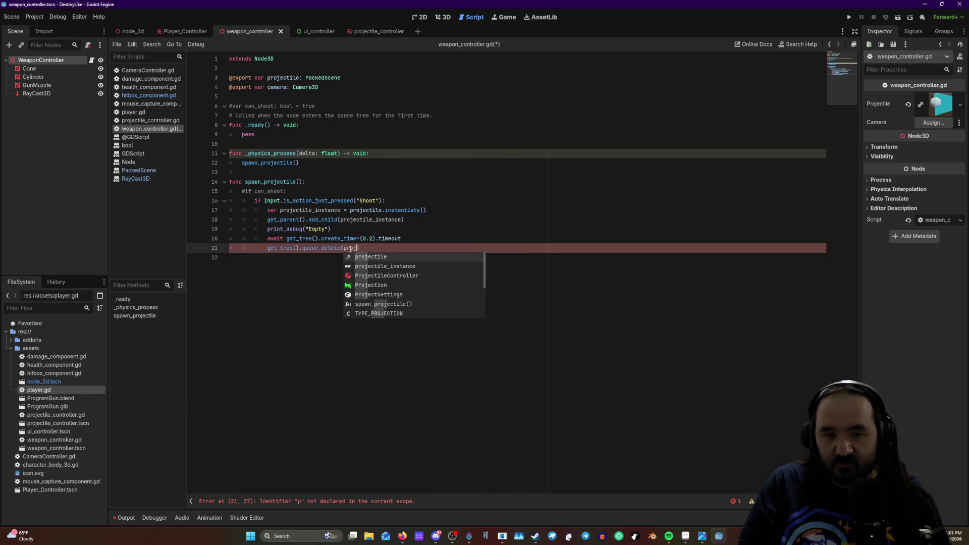
{"action": "key", "text": "Down"}
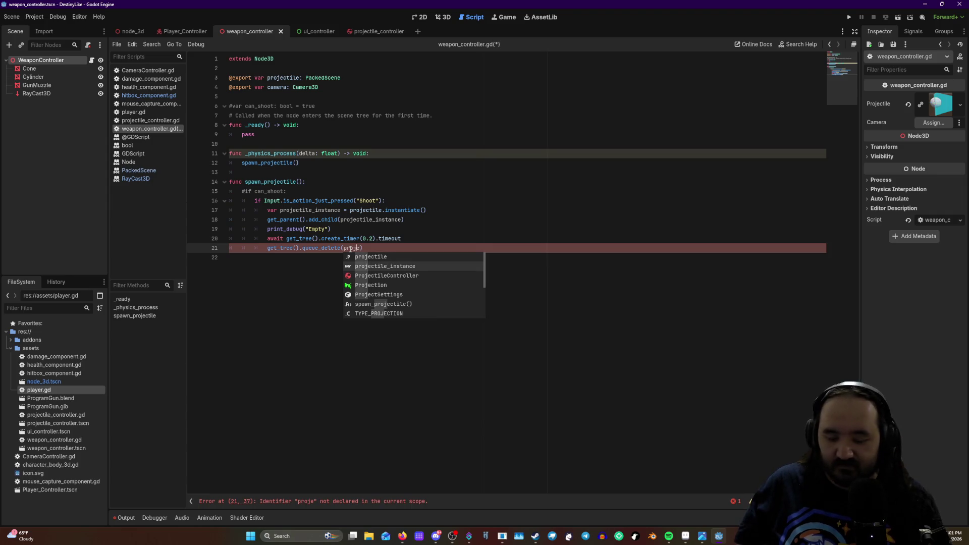
{"action": "key", "text": "Return"}
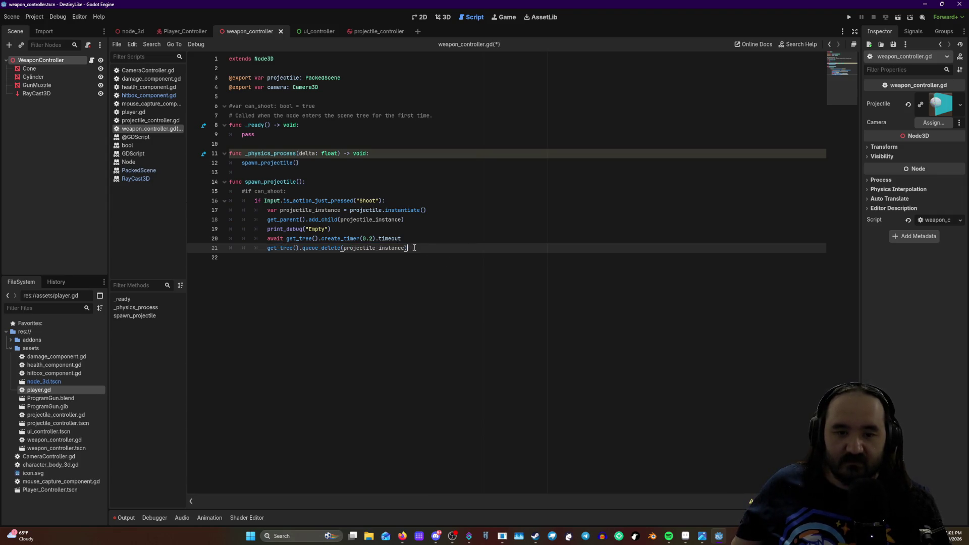
{"action": "key", "text": "F5"}
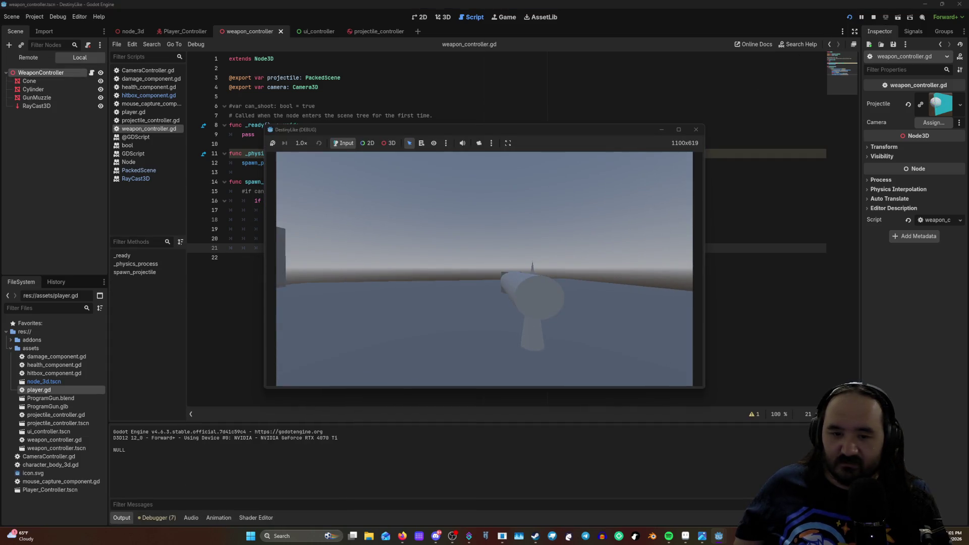
Fire five test projectiles in the running game.
{"action": "left_click", "coordinate": [485, 269]}
{"action": "left_click", "coordinate": [484, 268]}
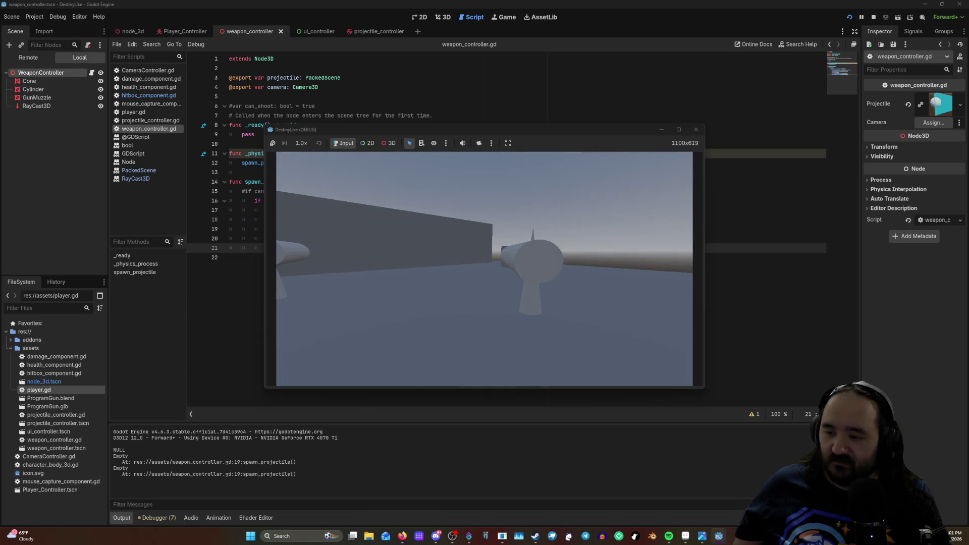
{"action": "left_click", "coordinate": [485, 268]}
{"action": "left_click", "coordinate": [484, 268]}
{"action": "left_click", "coordinate": [484, 269]}
{"action": "left_click", "coordinate": [484, 268]}
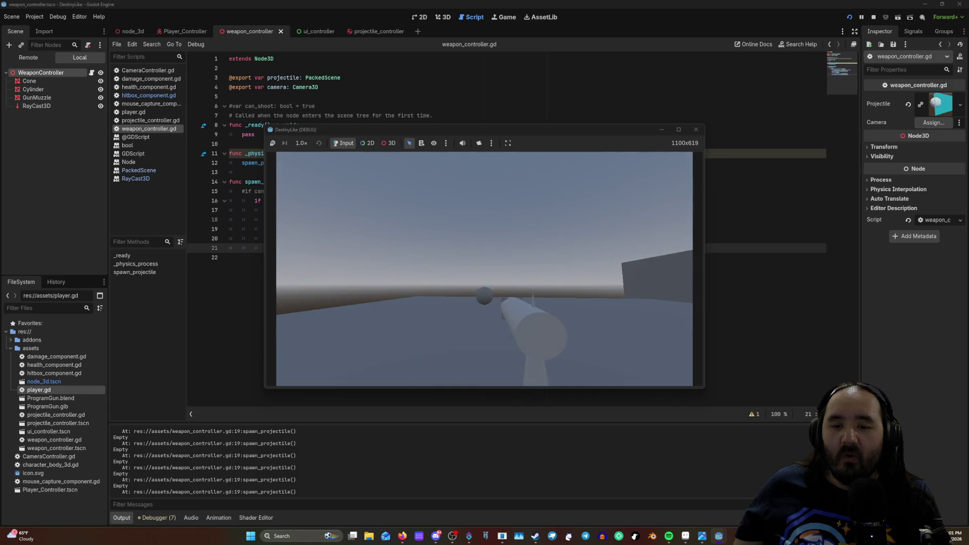
Stop the game and begin changing create_timer(0.2) to 0.5 on line 20.
{"action": "key", "text": "Escape"}
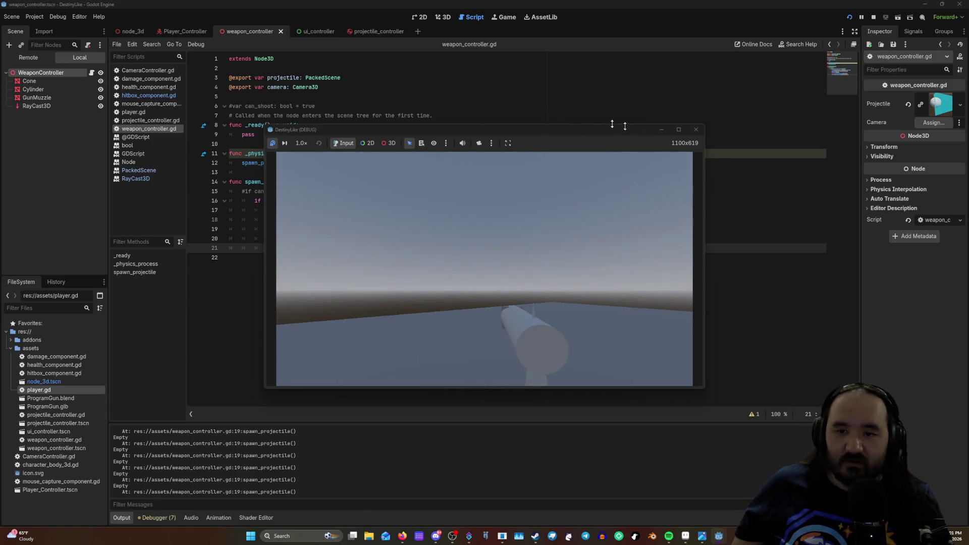
{"action": "left_click", "coordinate": [694, 133]}
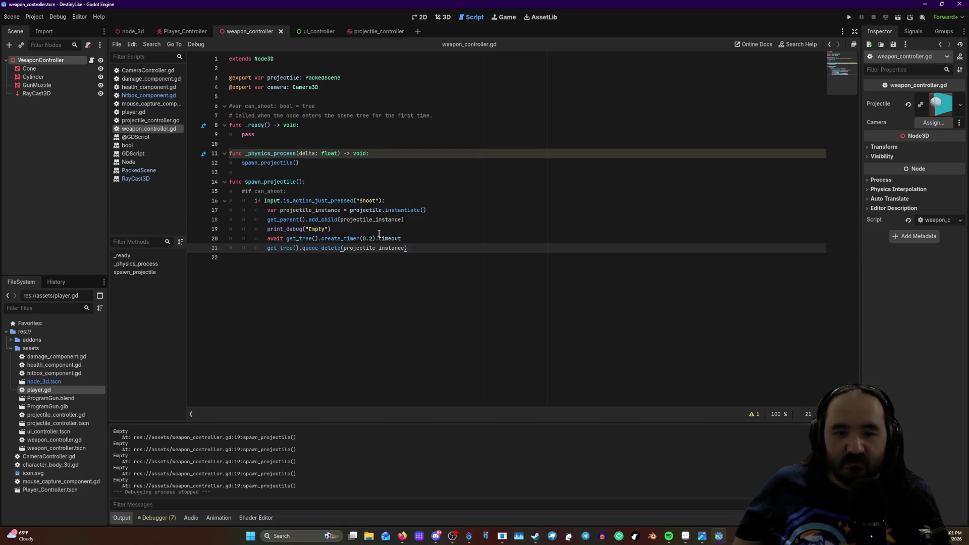
{"action": "key", "text": "BackSpace"}
Finish the timer value as 0.5, then save, run, and stop the game with F8.
{"action": "type", "text": "5"}
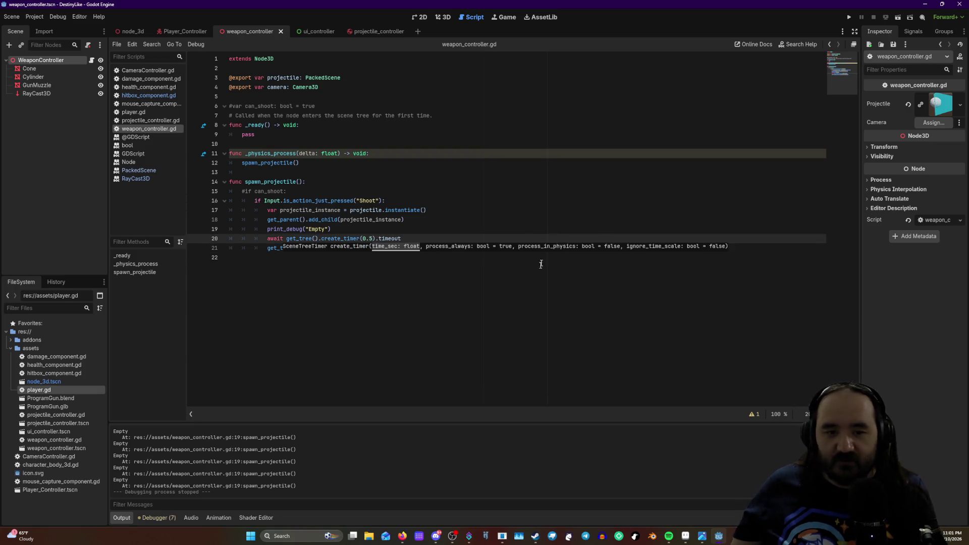
{"action": "left_click", "coordinate": [849, 18]}
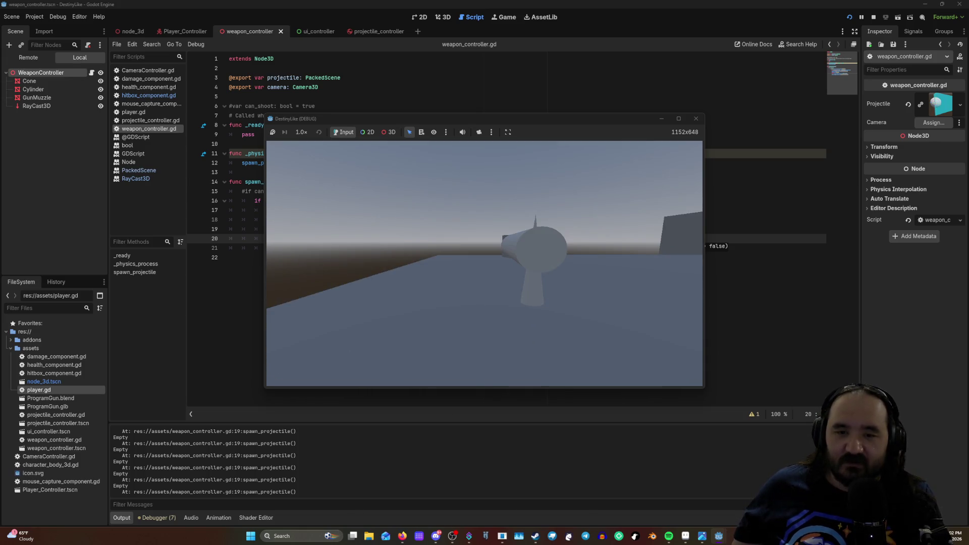
{"action": "key", "text": "F8"}
{"action": "mouse_move", "coordinate": [702, 536]}
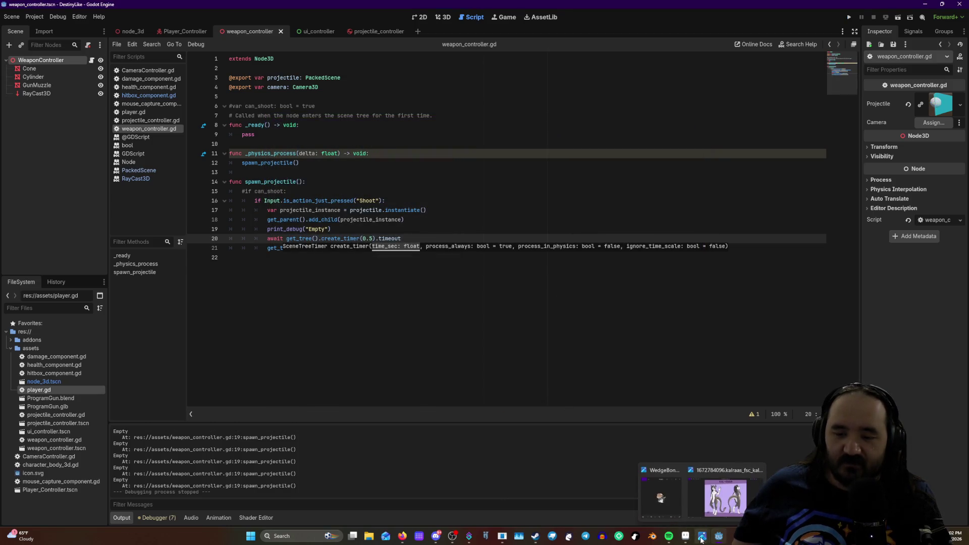
{"action": "left_click", "coordinate": [722, 499]}
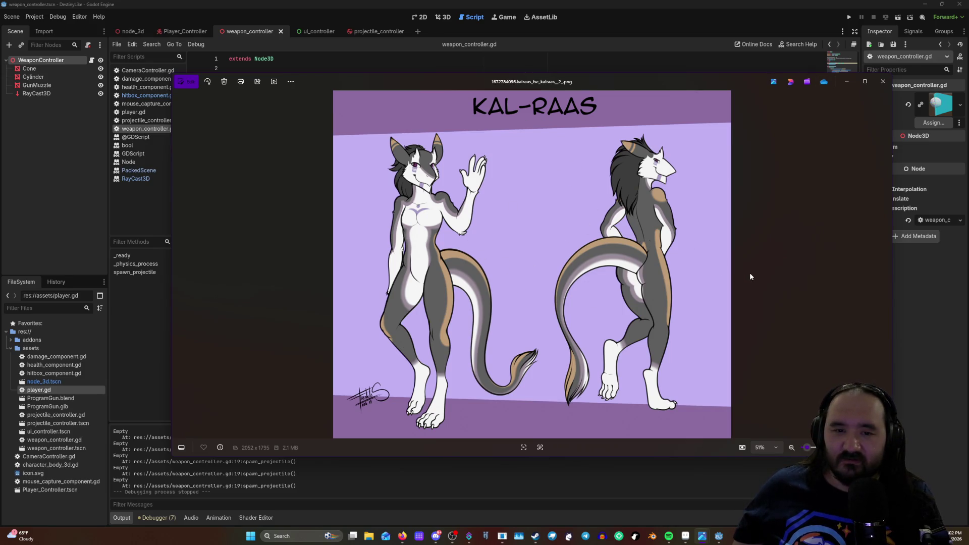
{"action": "left_click", "coordinate": [847, 82]}
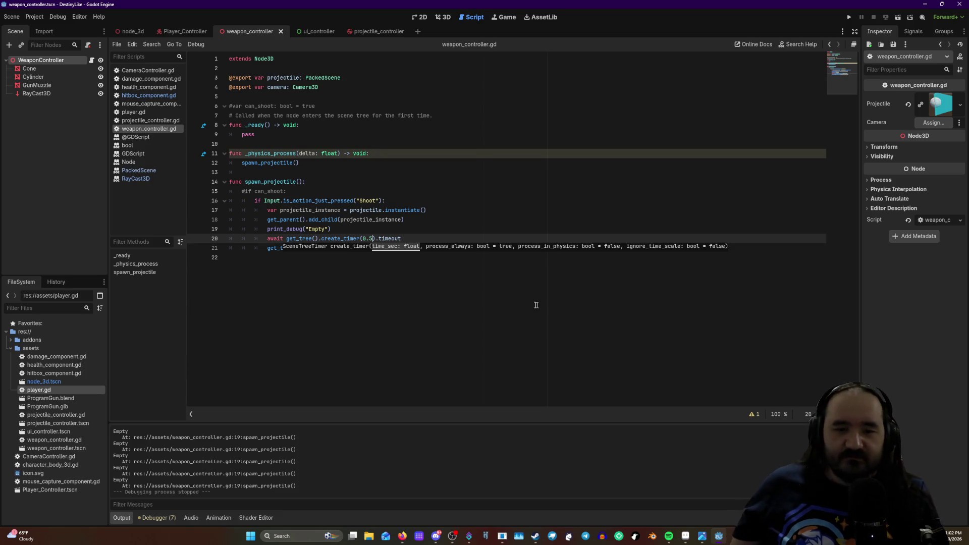
{"action": "key", "text": "F5"}
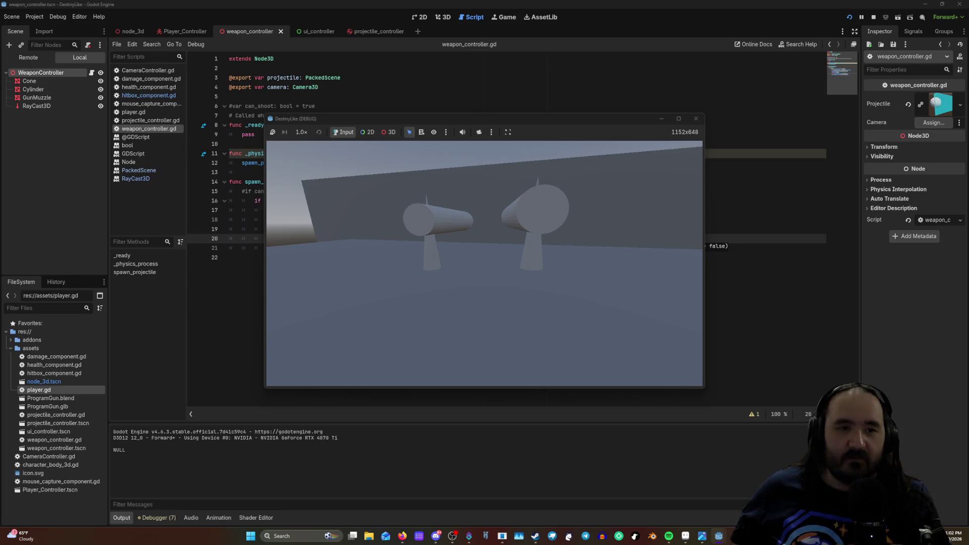
{"action": "key", "text": "F8"}
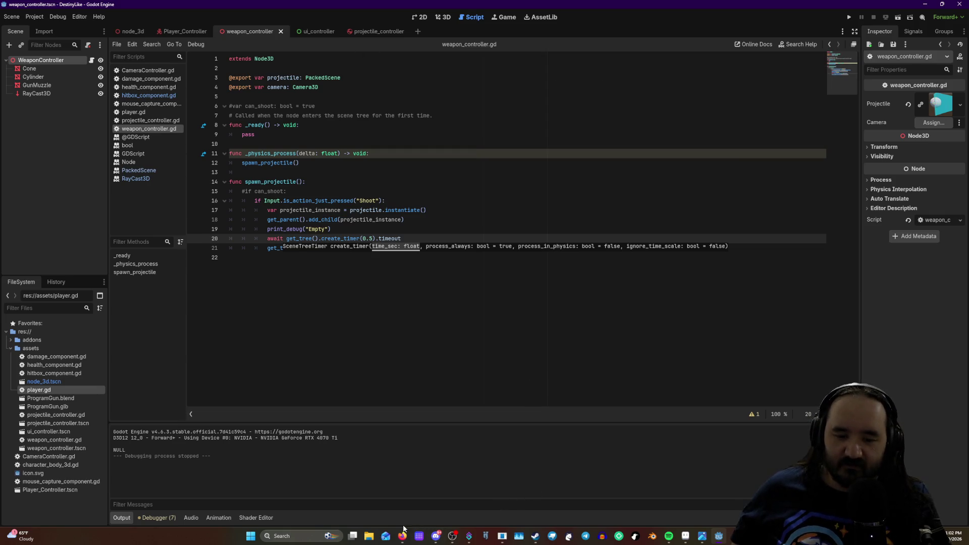
{"action": "mouse_move", "coordinate": [402, 534]}
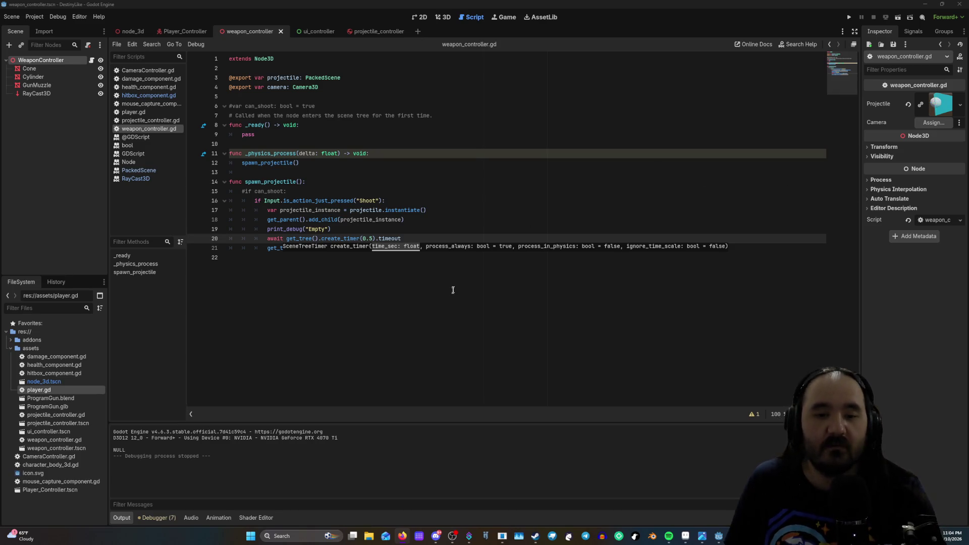
{"action": "left_click", "coordinate": [415, 267]}
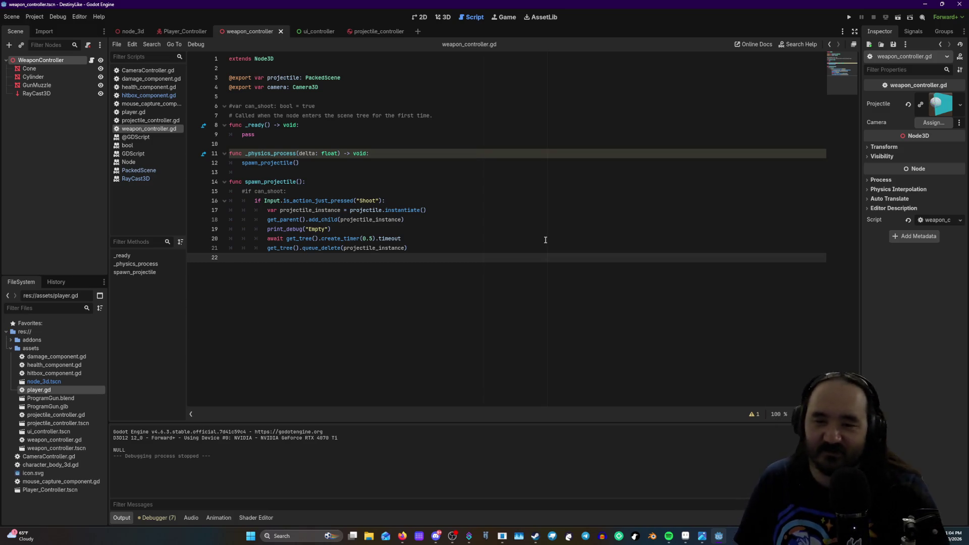
{"action": "left_click", "coordinate": [423, 229]}
{"action": "left_click", "coordinate": [423, 239]}
{"action": "left_click", "coordinate": [428, 218]}
{"action": "left_click", "coordinate": [416, 229]}
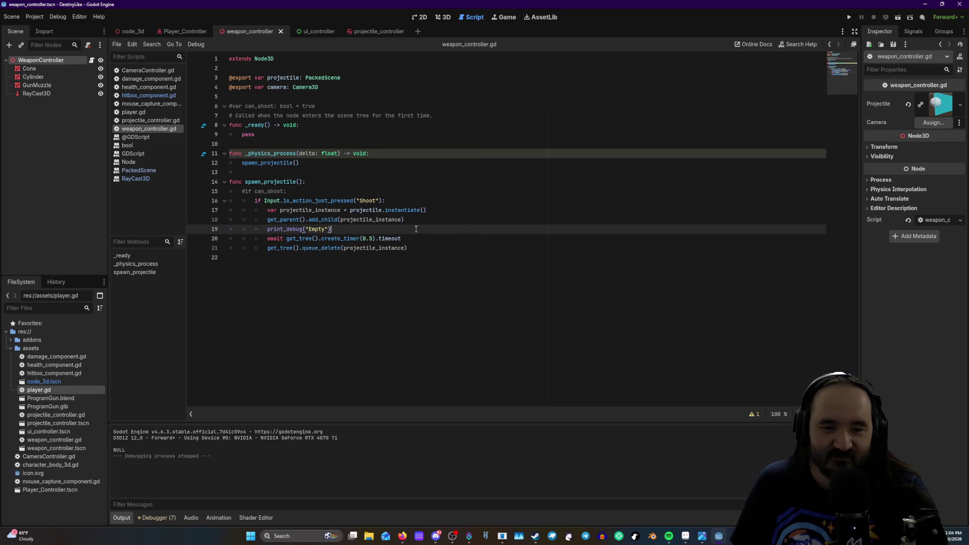
{"action": "left_click", "coordinate": [848, 17]}
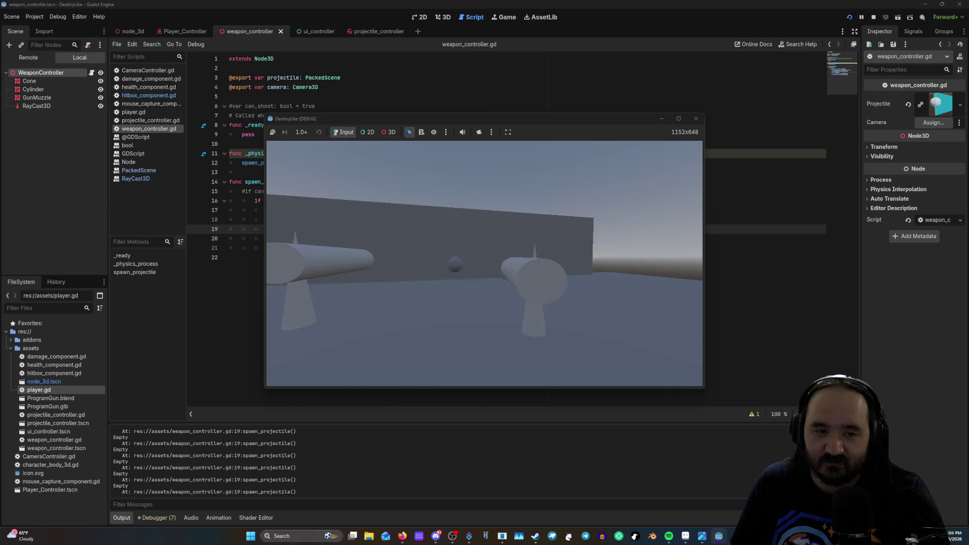
{"action": "key", "text": "F8"}
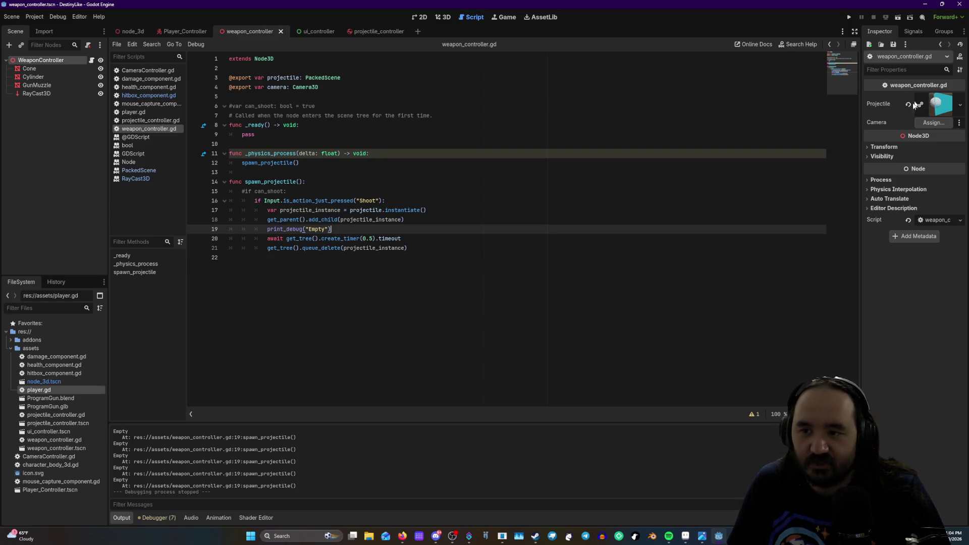
{"action": "left_click", "coordinate": [935, 123]}
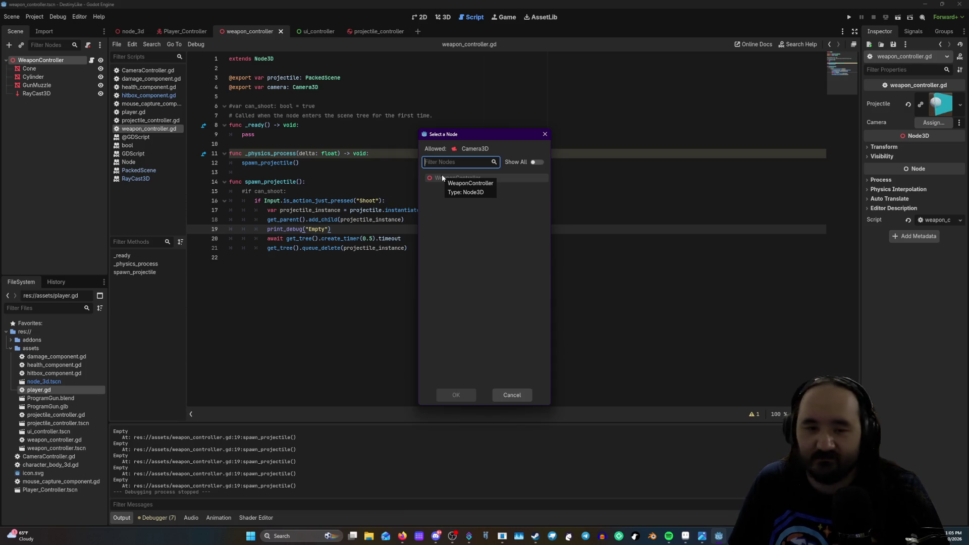
{"action": "left_click", "coordinate": [534, 162]}
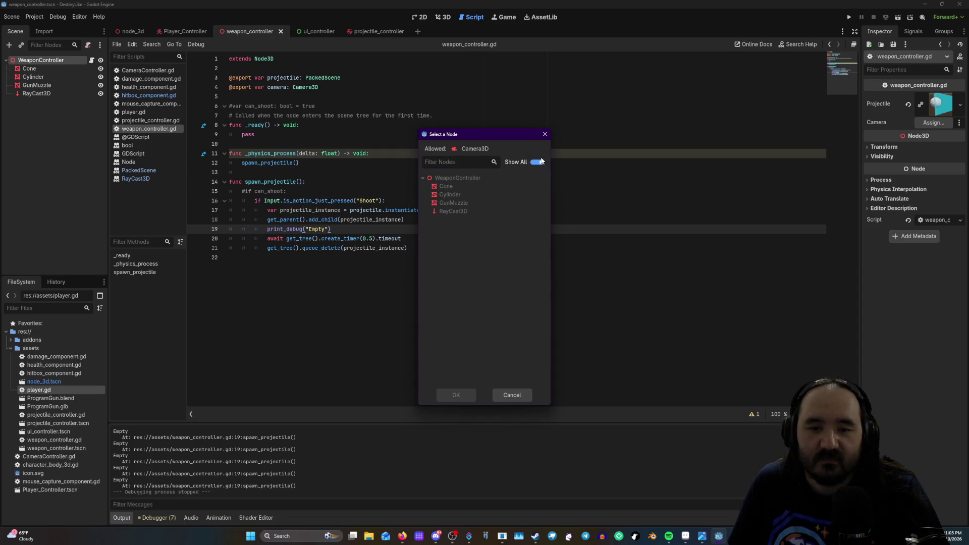
{"action": "left_click", "coordinate": [538, 163]}
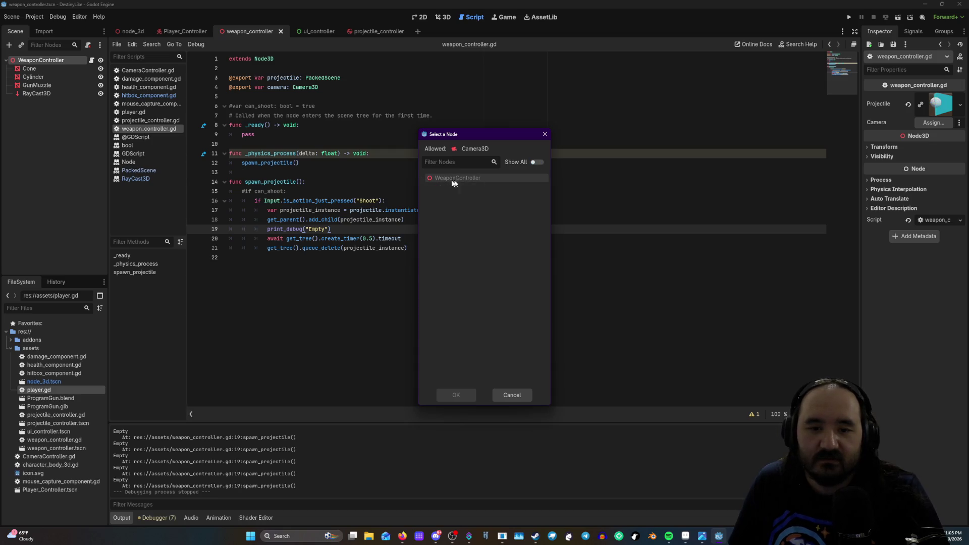
{"action": "left_click", "coordinate": [326, 89]}
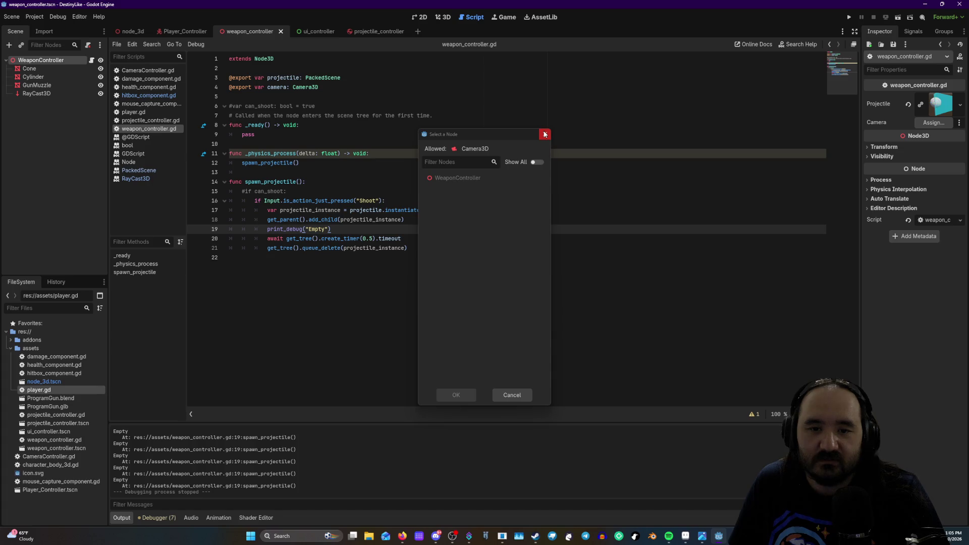
{"action": "left_click", "coordinate": [545, 135]}
{"action": "left_click", "coordinate": [330, 88]}
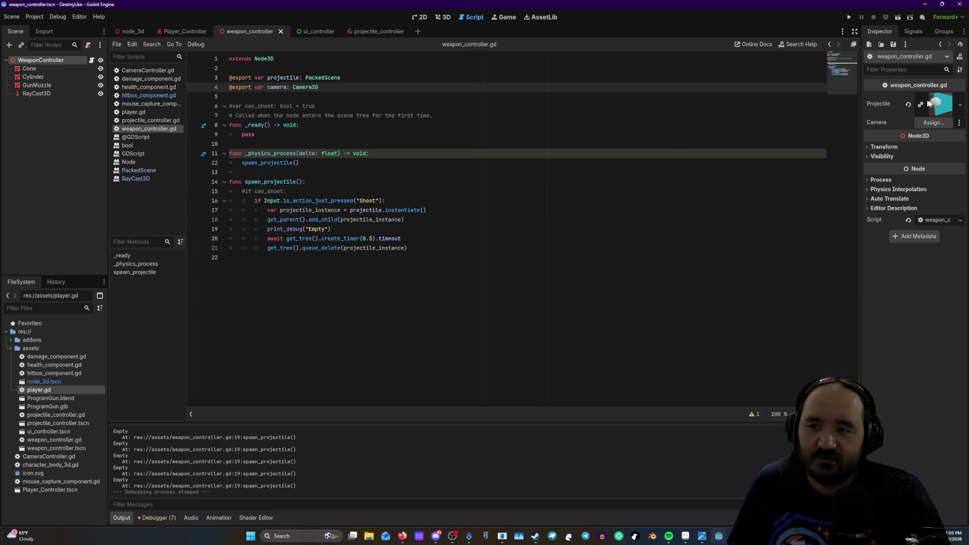
{"action": "left_click", "coordinate": [960, 106]}
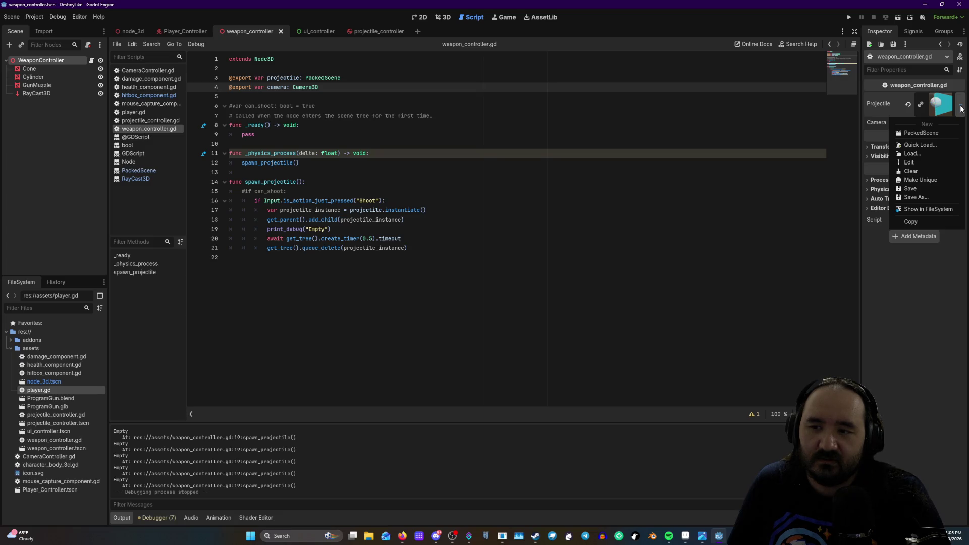
{"action": "left_click", "coordinate": [961, 108]}
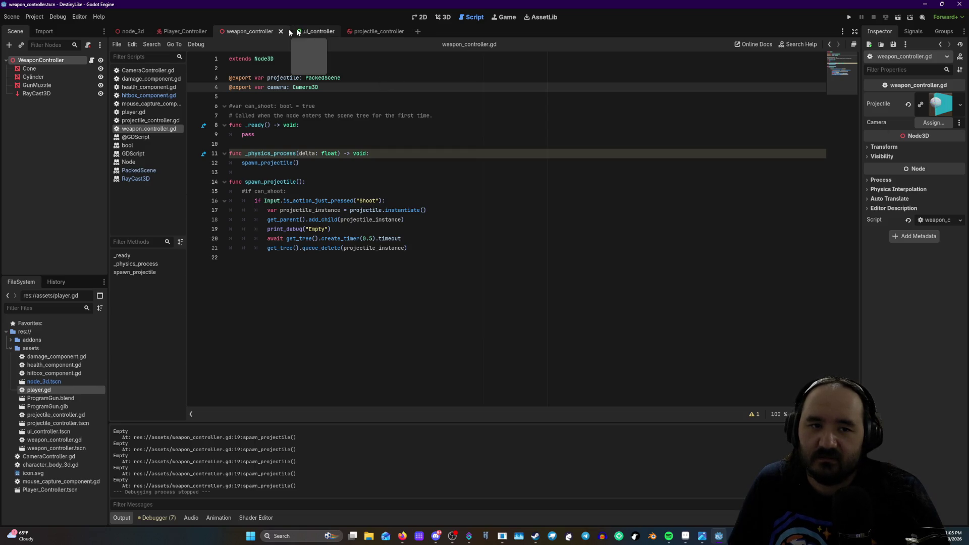
Open the projectile_controller scene's script, then revisit weapon_controller.gd.
{"action": "left_click", "coordinate": [360, 31]}
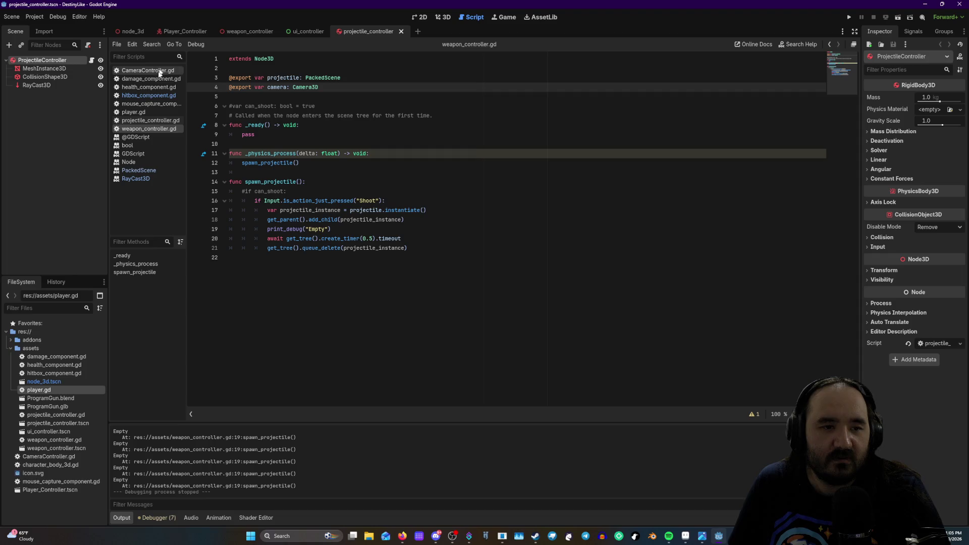
{"action": "left_click", "coordinate": [91, 60]}
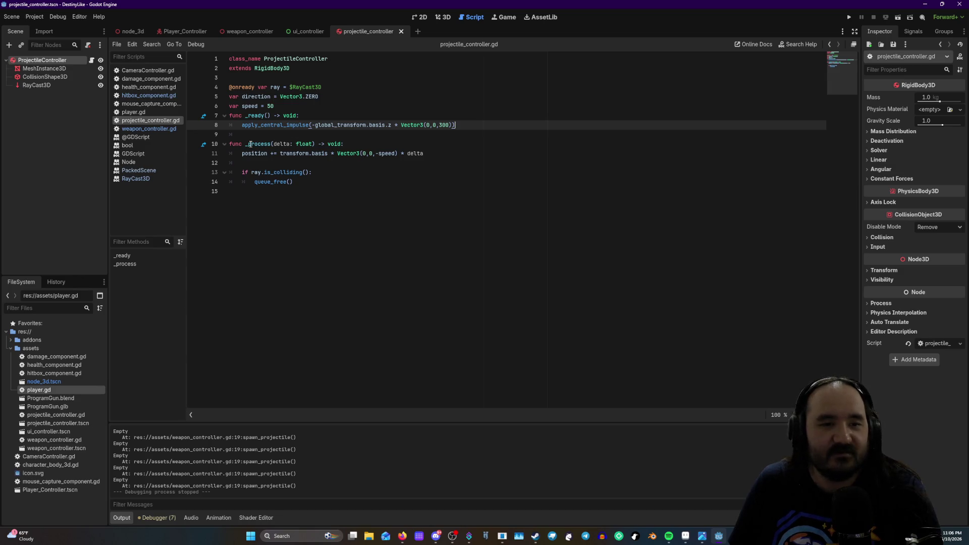
{"action": "left_click", "coordinate": [148, 128]}
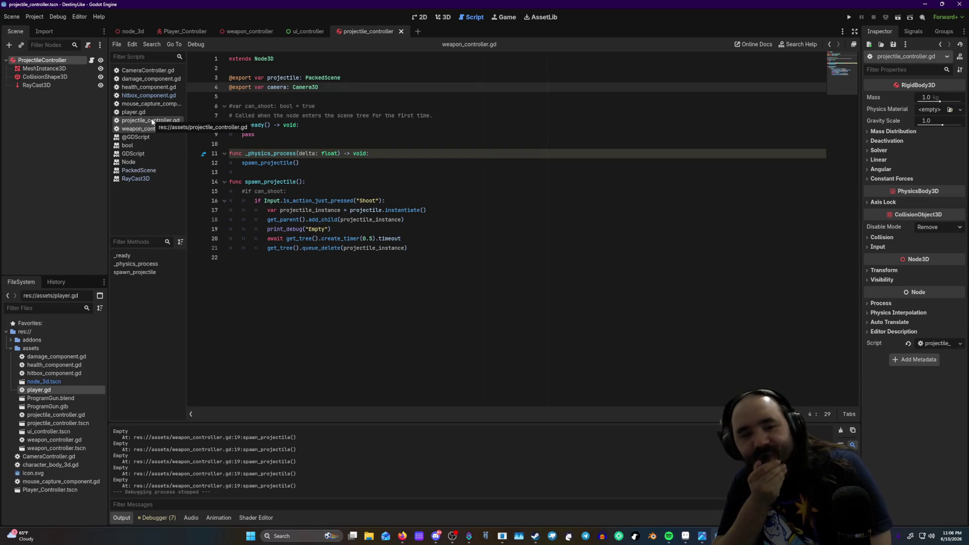
Browse hitbox_component.gd and health_component.gd, then view the projectile scene in 3D.
{"action": "left_click", "coordinate": [156, 94]}
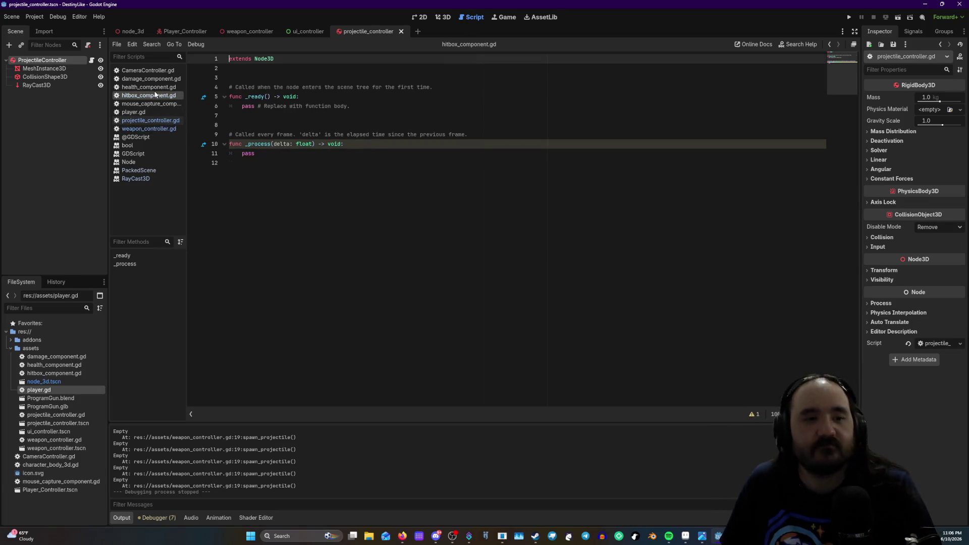
{"action": "left_click", "coordinate": [146, 87]}
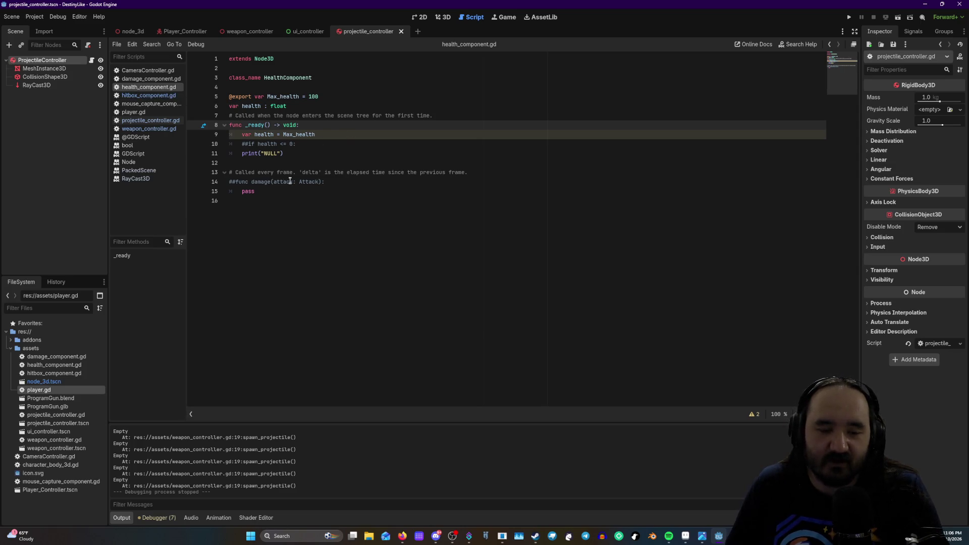
{"action": "left_click", "coordinate": [147, 95]}
{"action": "left_click", "coordinate": [138, 87]}
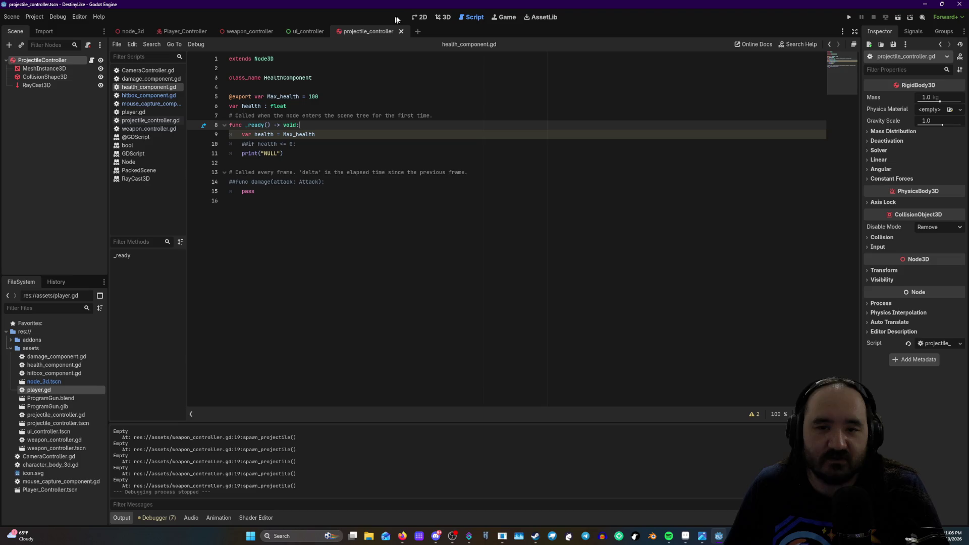
{"action": "left_click", "coordinate": [442, 16]}
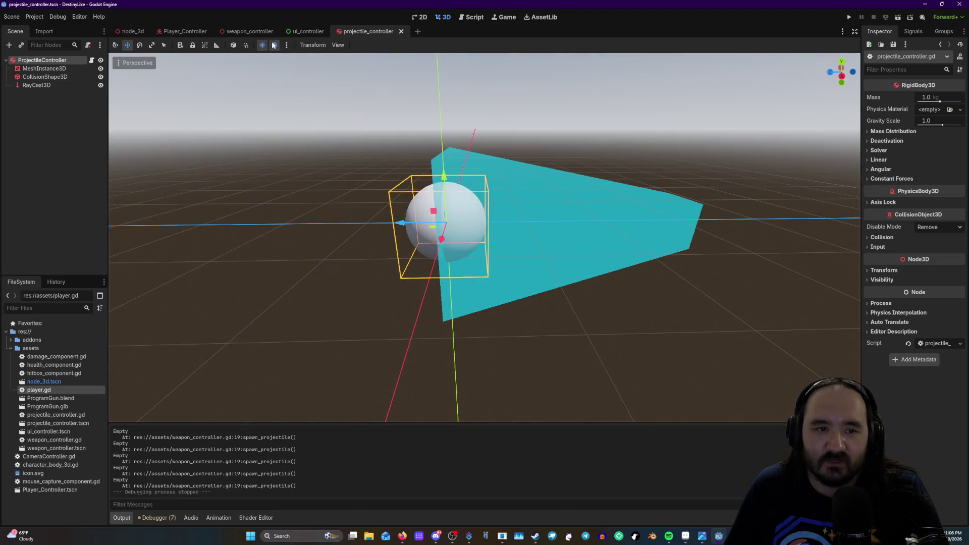
Switch to the node_3d level scene and orbit to see the gun and character.
{"action": "left_click", "coordinate": [249, 31]}
{"action": "left_click", "coordinate": [185, 31]}
{"action": "left_click", "coordinate": [131, 31]}
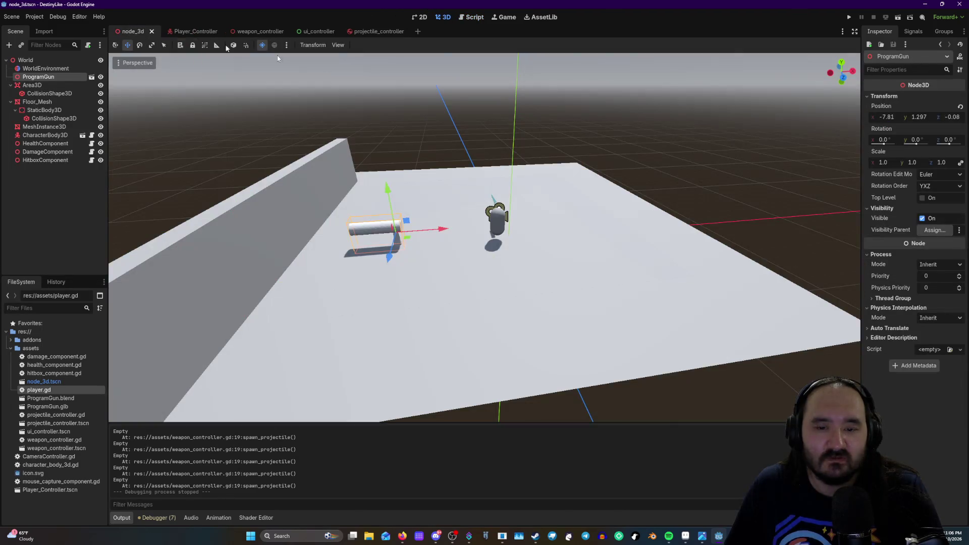
{"action": "left_click_drag", "start_coordinate": [403, 227], "coordinate": [303, 217]}
{"action": "left_click_drag", "start_coordinate": [551, 204], "coordinate": [504, 212]}
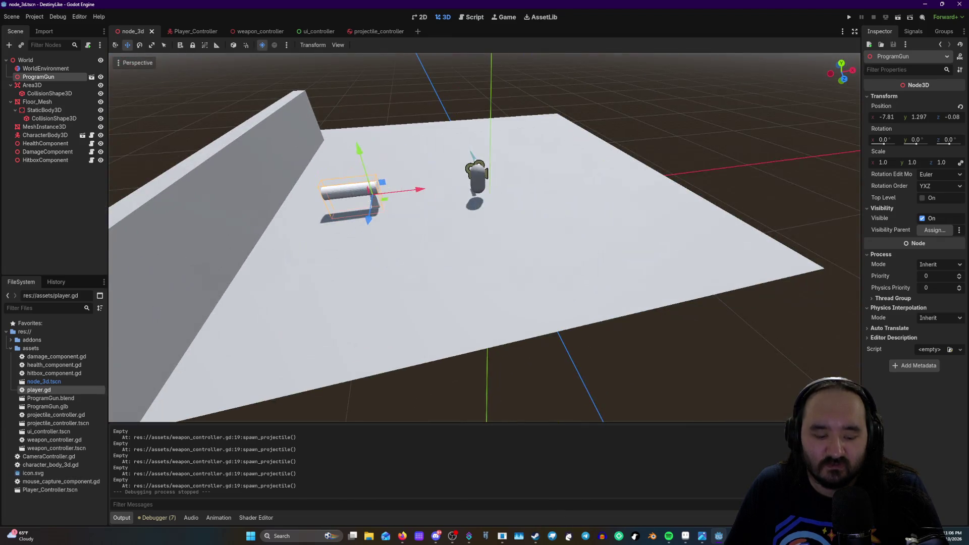
{"action": "mouse_move", "coordinate": [605, 210]}
{"action": "left_mouse_down"}
{"action": "mouse_move", "coordinate": [515, 210]}
{"action": "mouse_move", "coordinate": [121, 81]}
{"action": "left_mouse_up"}
Search the Add Child Node dialog under WorldEnvironment for 'csg' node types.
{"action": "right_click", "coordinate": [40, 70]}
{"action": "mouse_move", "coordinate": [59, 77]}
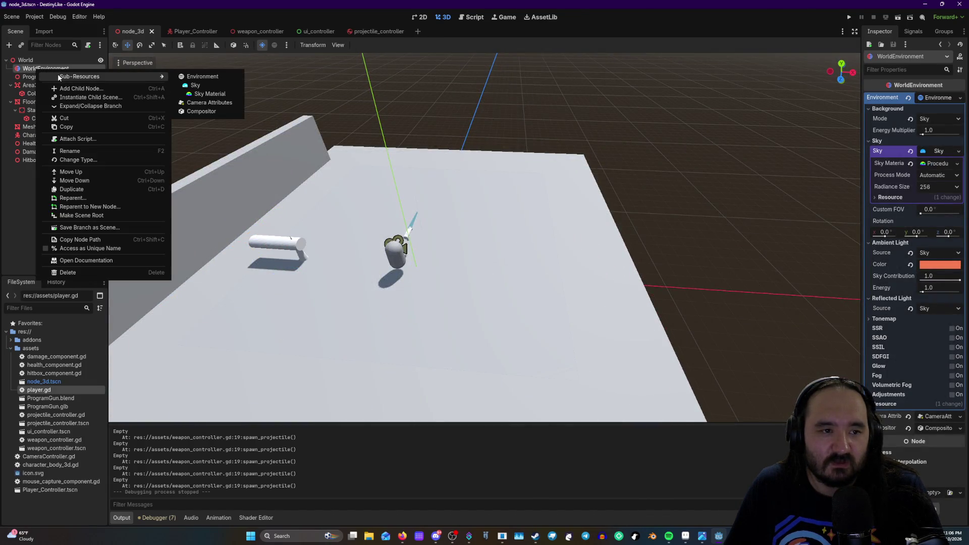
{"action": "left_click", "coordinate": [76, 88]}
{"action": "scroll", "coordinate": [420, 214], "scroll_direction": "down", "scroll_amount": 5}
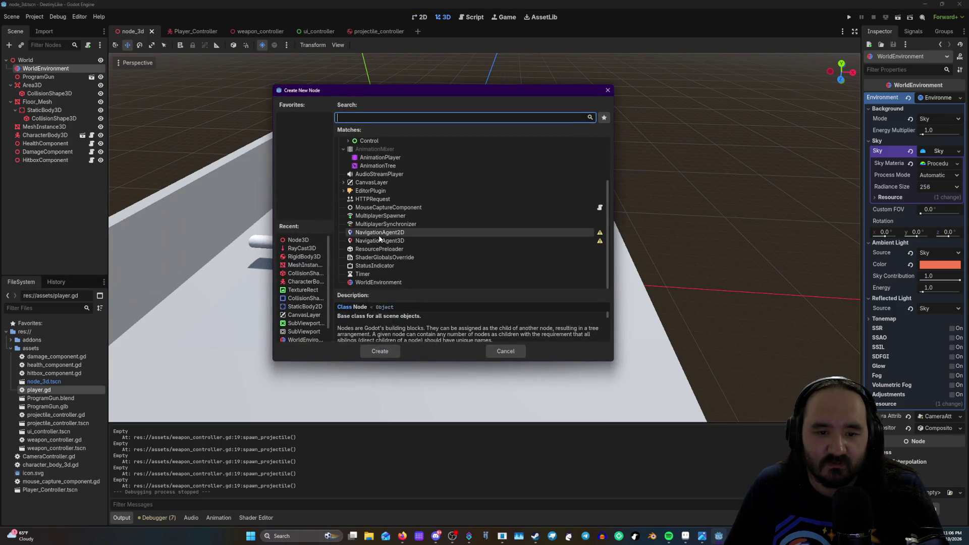
{"action": "type", "text": "gc"}
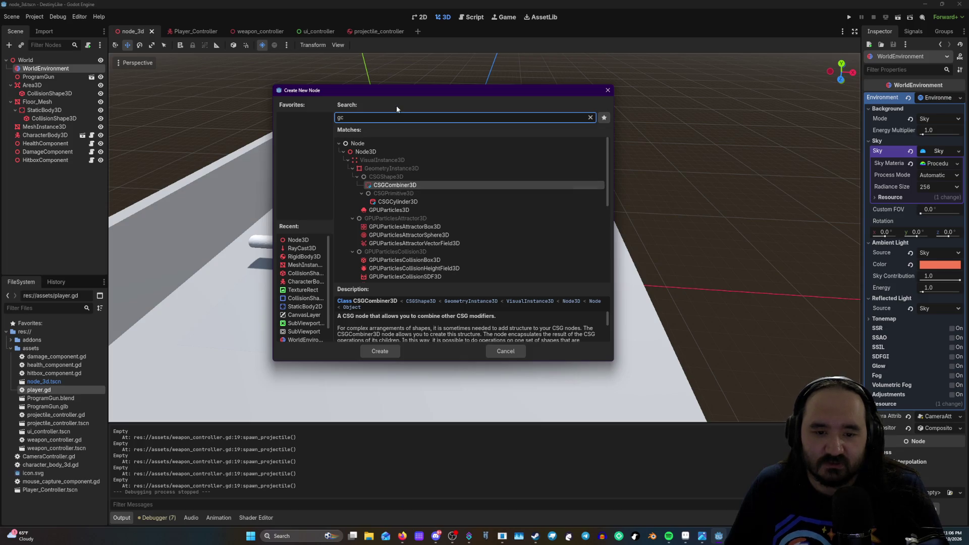
{"action": "left_click", "coordinate": [352, 119]}
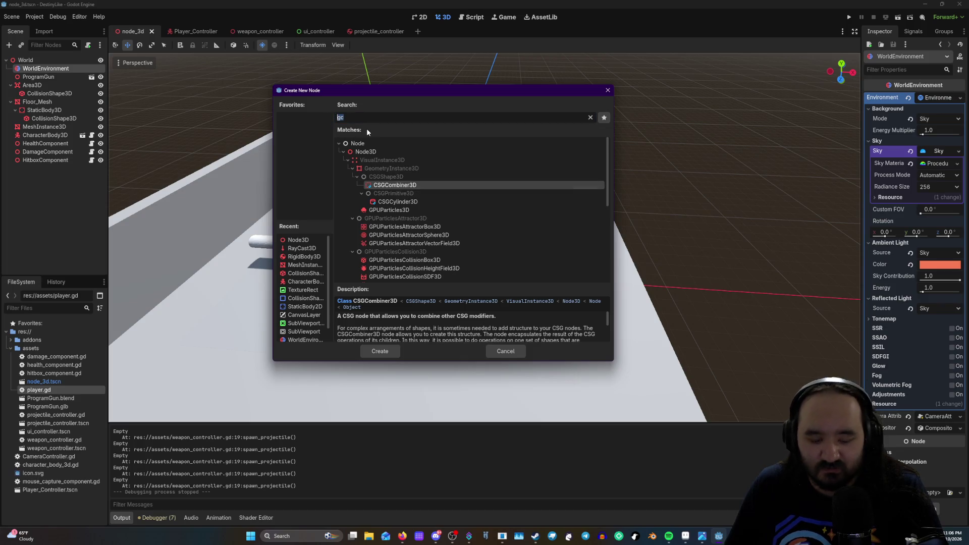
{"action": "type", "text": "csg"}
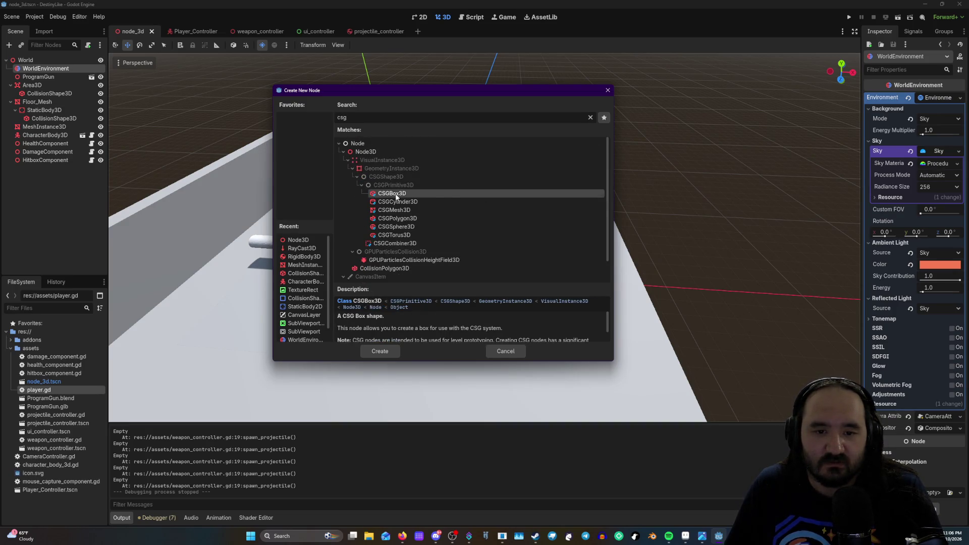
{"action": "scroll", "coordinate": [460, 328], "scroll_direction": "down", "scroll_amount": 2}
{"action": "scroll", "coordinate": [495, 339], "scroll_direction": "down", "scroll_amount": 1}
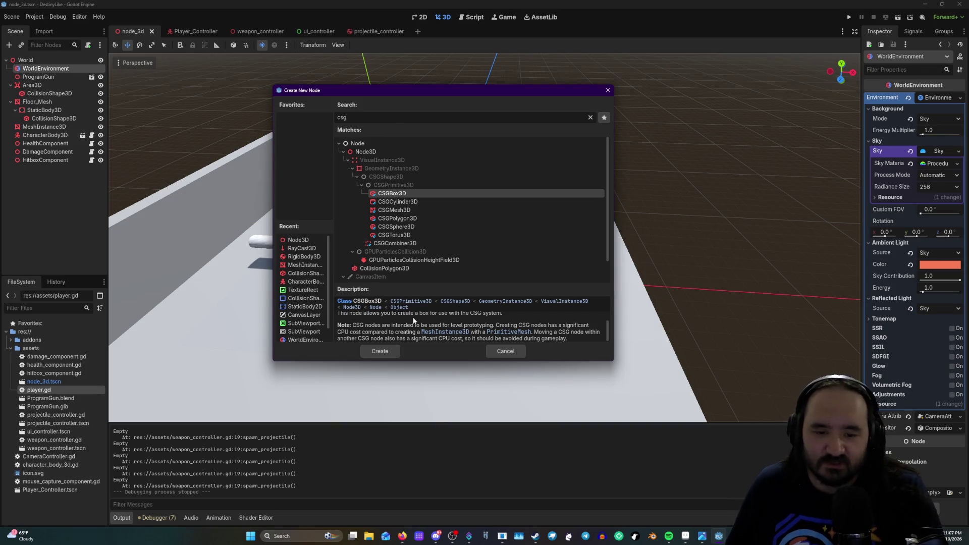
{"action": "scroll", "coordinate": [473, 327], "scroll_direction": "down", "scroll_amount": 1}
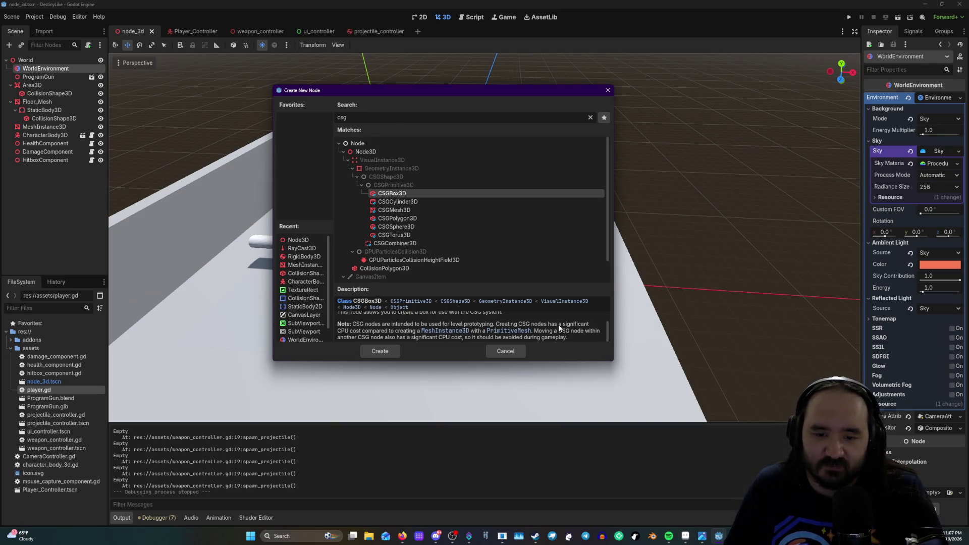
{"action": "mouse_move", "coordinate": [606, 362]}
{"action": "left_mouse_down"}
{"action": "mouse_move", "coordinate": [606, 401]}
{"action": "mouse_move", "coordinate": [606, 377]}
{"action": "left_mouse_up"}
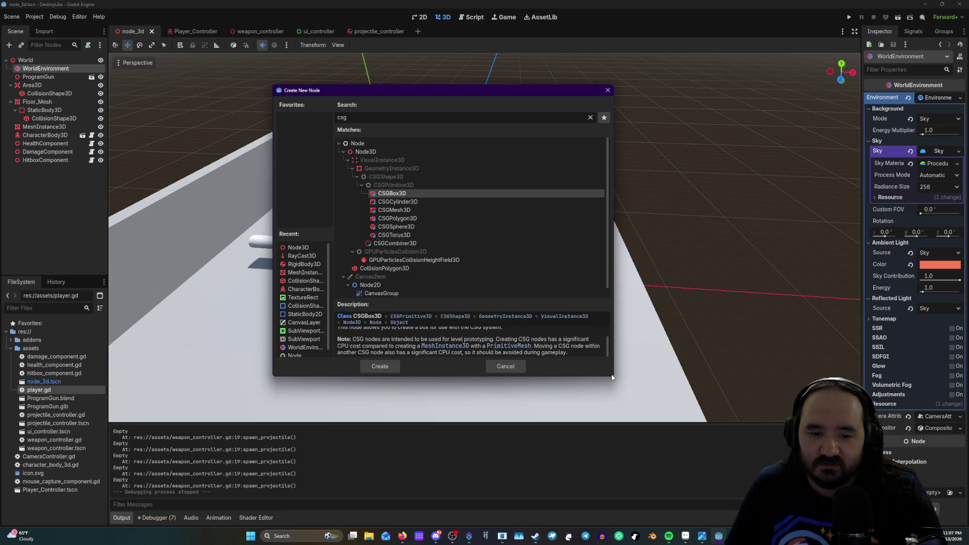
Create the CSGBox3D and drag it along X and up above the floor.
{"action": "key", "text": "Return"}
{"action": "left_click_drag", "start_coordinate": [461, 275], "coordinate": [559, 276]}
{"action": "left_click_drag", "start_coordinate": [504, 242], "coordinate": [503, 222]}
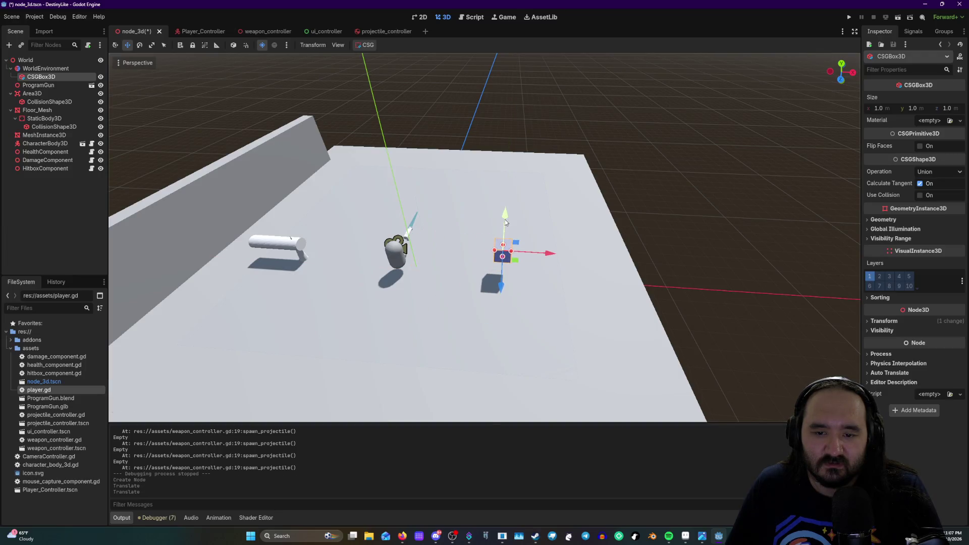
Widen the box to 3.804 along X, raise its height, and slide it along Z.
{"action": "scroll", "coordinate": [600, 295], "scroll_direction": "up", "scroll_amount": 5}
{"action": "scroll", "coordinate": [570, 300], "scroll_direction": "down", "scroll_amount": 3}
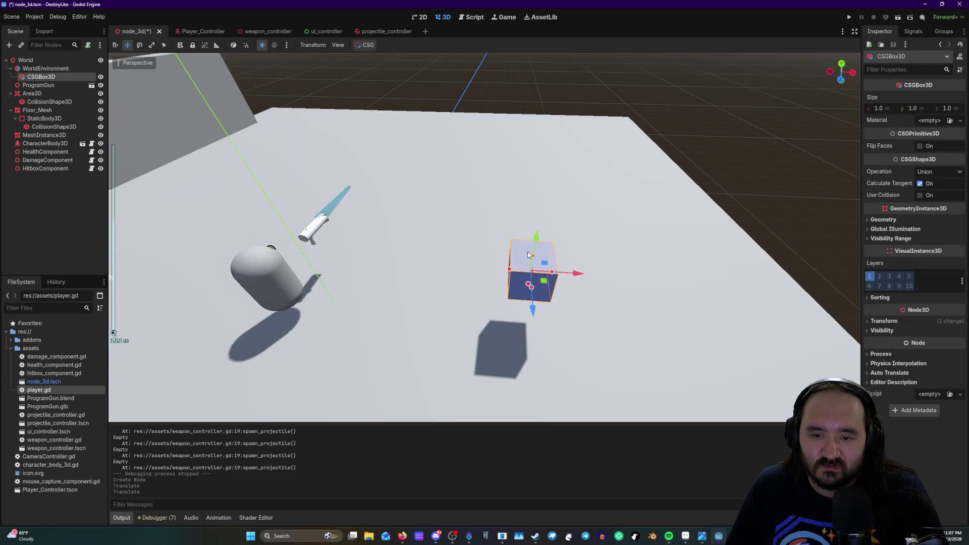
{"action": "left_click_drag", "start_coordinate": [508, 269], "coordinate": [396, 262]}
{"action": "left_click_drag", "start_coordinate": [470, 253], "coordinate": [492, 191]}
{"action": "scroll", "coordinate": [613, 271], "scroll_direction": "down", "scroll_amount": 5}
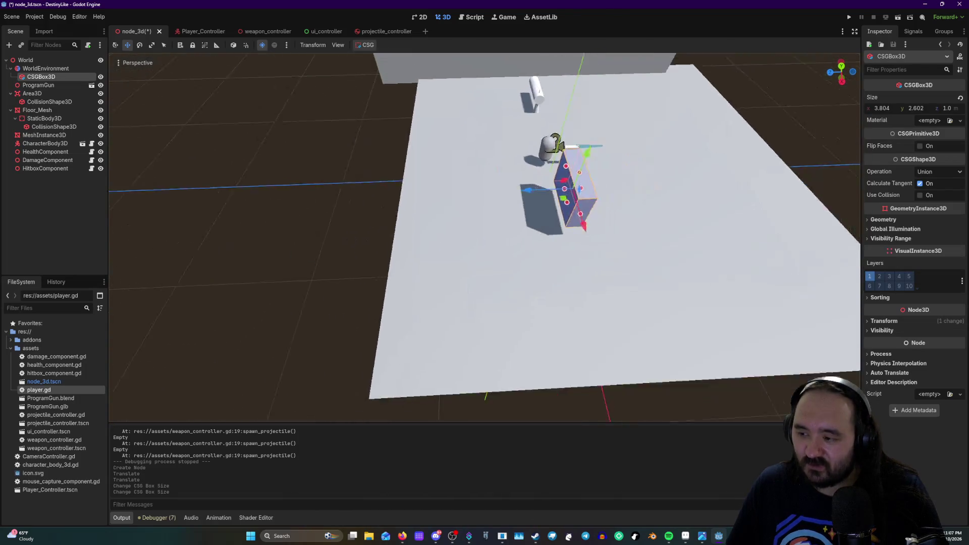
{"action": "mouse_move", "coordinate": [495, 214]}
{"action": "left_mouse_down"}
{"action": "mouse_move", "coordinate": [423, 191]}
{"action": "mouse_move", "coordinate": [451, 196]}
{"action": "mouse_move", "coordinate": [371, 199]}
{"action": "mouse_move", "coordinate": [631, 211]}
{"action": "mouse_move", "coordinate": [625, 237]}
{"action": "mouse_move", "coordinate": [634, 243]}
{"action": "left_mouse_up"}
Move the box toward the camera, lengthen it to 8.013 along Z, then save and run.
{"action": "key", "text": "f"}
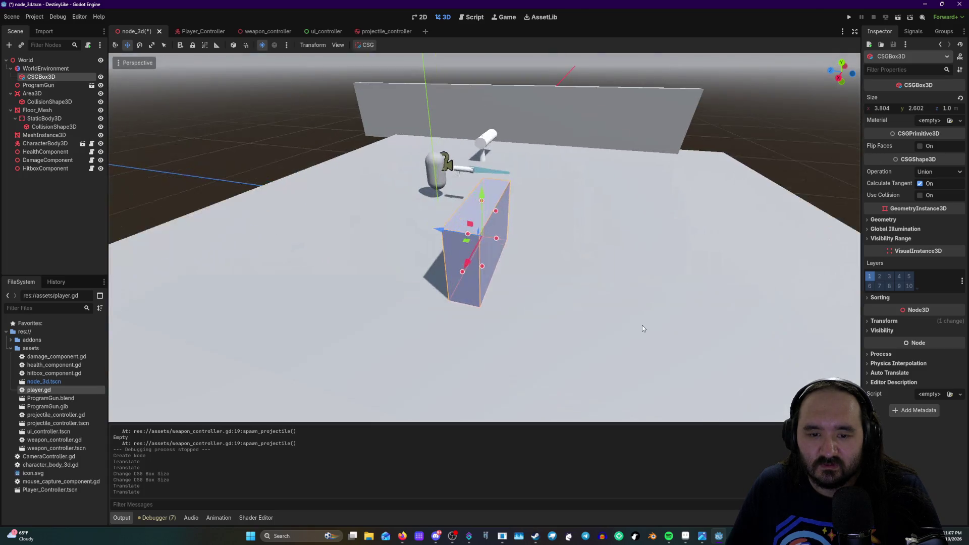
{"action": "left_click_drag", "start_coordinate": [478, 244], "coordinate": [413, 277]}
{"action": "left_click_drag", "start_coordinate": [454, 211], "coordinate": [461, 210]}
{"action": "mouse_move", "coordinate": [443, 247]}
{"action": "left_mouse_down"}
{"action": "mouse_move", "coordinate": [436, 289]}
{"action": "mouse_move", "coordinate": [466, 278]}
{"action": "mouse_move", "coordinate": [439, 285]}
{"action": "mouse_move", "coordinate": [431, 354]}
{"action": "left_mouse_up"}
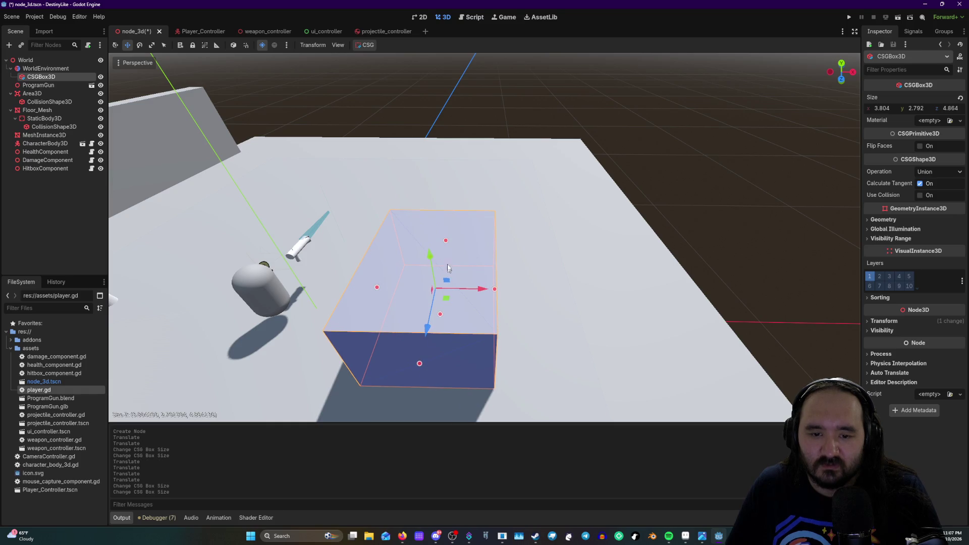
{"action": "left_click_drag", "start_coordinate": [448, 238], "coordinate": [450, 202]}
{"action": "mouse_move", "coordinate": [438, 282]}
{"action": "left_mouse_down"}
{"action": "mouse_move", "coordinate": [441, 230]}
{"action": "mouse_move", "coordinate": [451, 283]}
{"action": "left_mouse_up"}
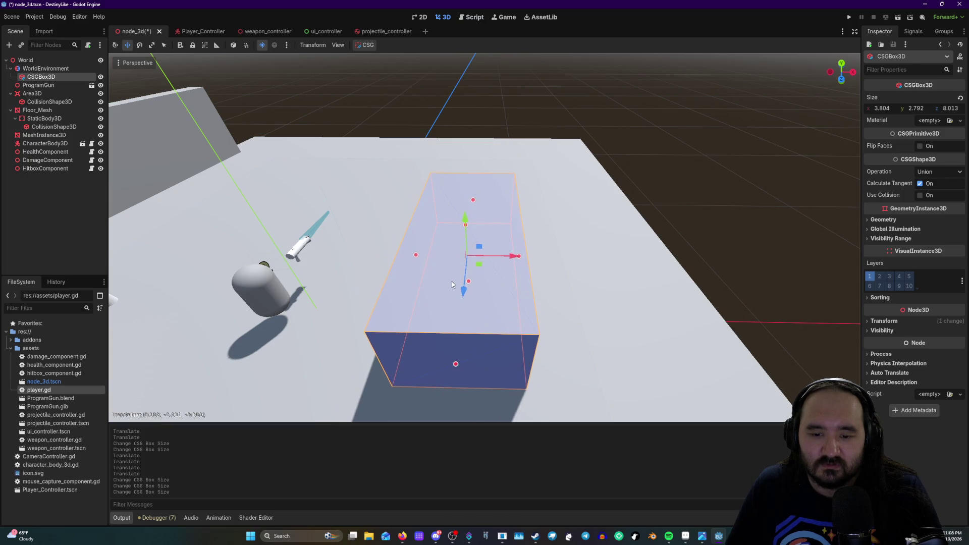
{"action": "left_click", "coordinate": [849, 17]}
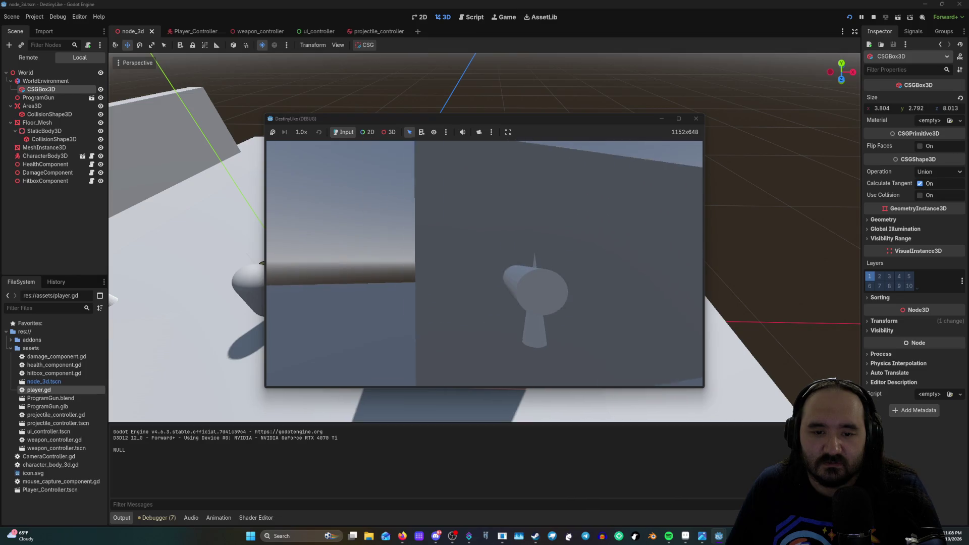
Fire five projectiles at the CSG box, walk up to it, then stop the game with F8.
{"action": "left_click", "coordinate": [484, 263]}
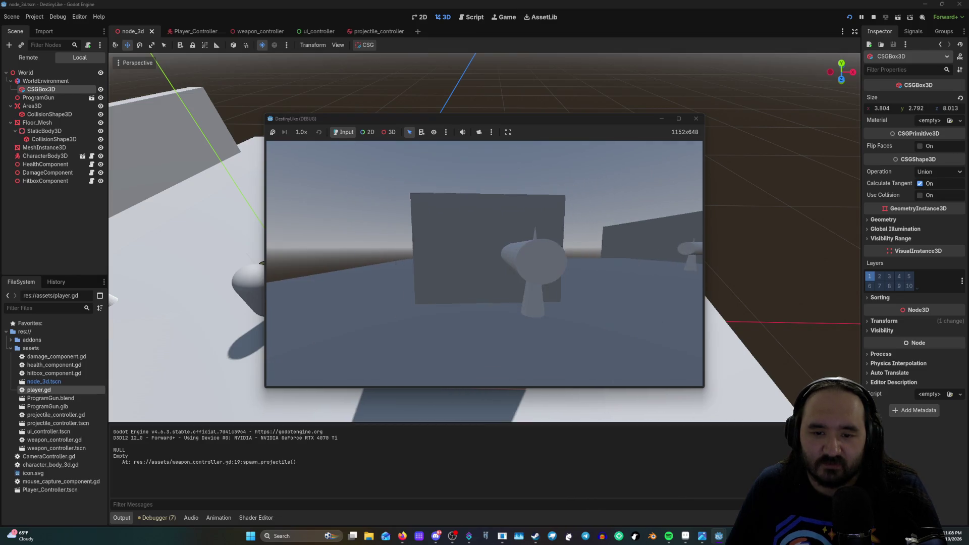
{"action": "left_click", "coordinate": [484, 264]}
{"action": "left_click", "coordinate": [485, 263]}
{"action": "left_click", "coordinate": [484, 264]}
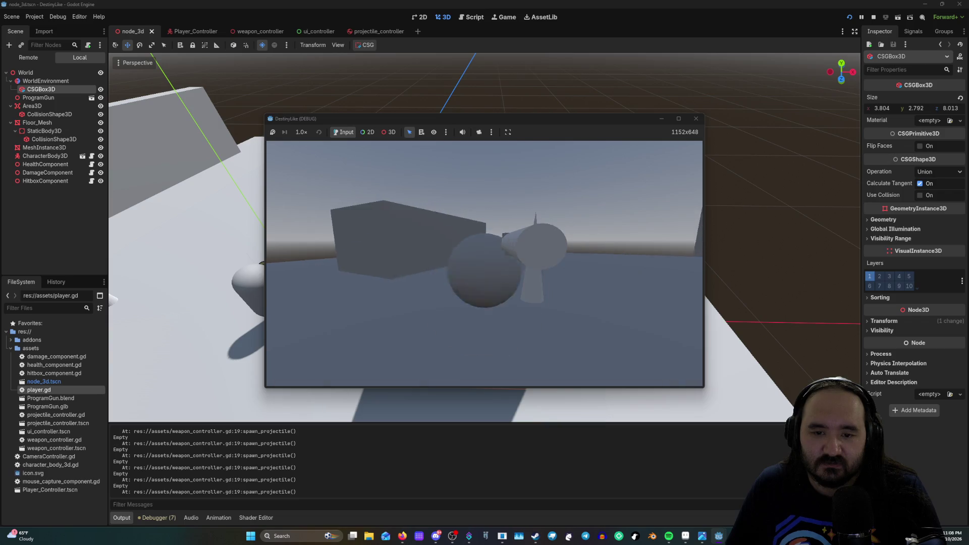
{"action": "left_click", "coordinate": [484, 263]}
{"action": "left_click", "coordinate": [485, 263]}
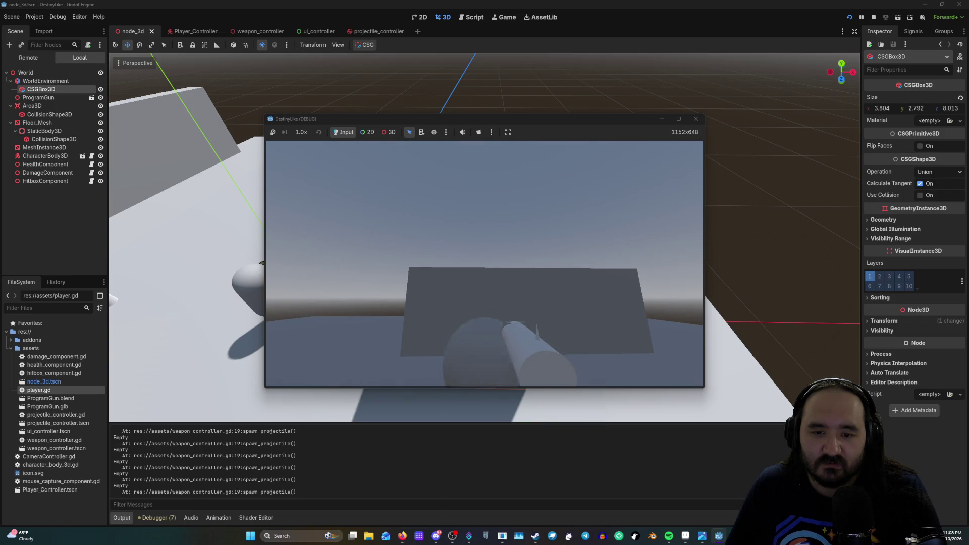
{"action": "key", "text": "w"}
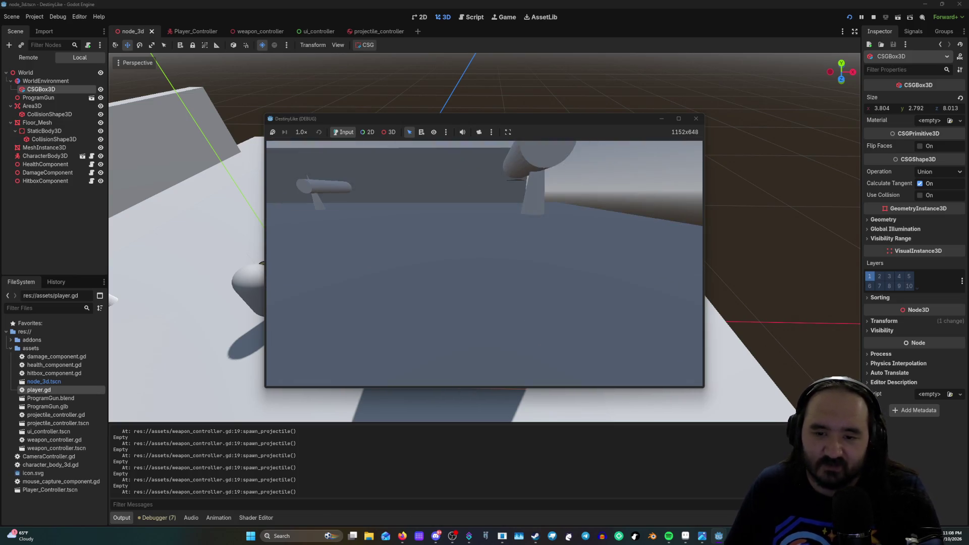
{"action": "key", "text": "F8"}
{"action": "right_click", "coordinate": [428, 173]}
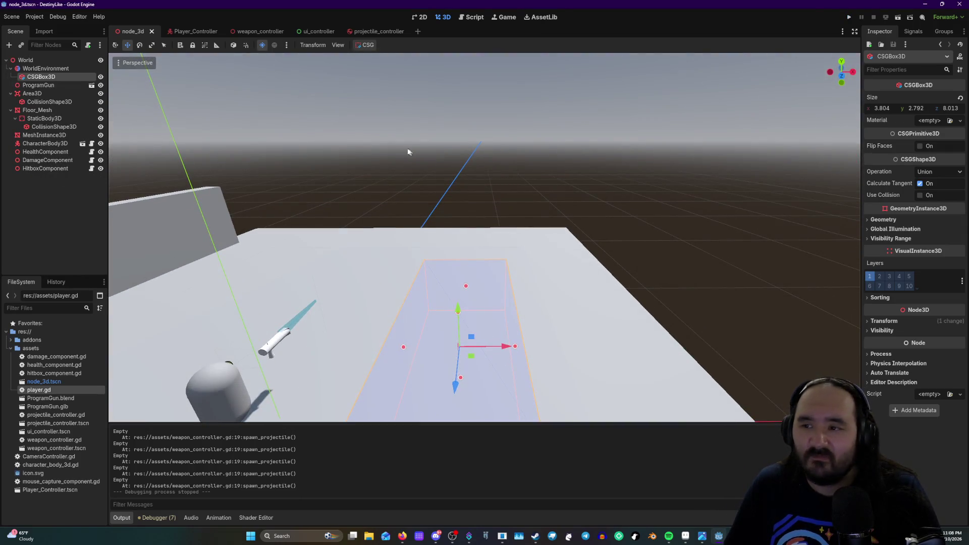
Select WorldEnvironment, switch the sky to a panorama material, and test-run the game.
{"action": "left_click", "coordinate": [45, 68]}
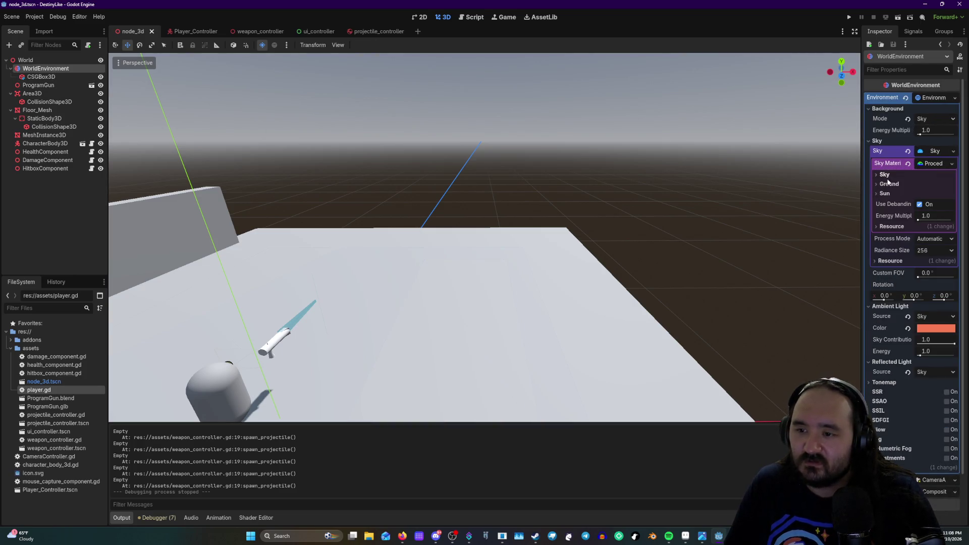
{"action": "left_click", "coordinate": [884, 175]}
{"action": "left_click", "coordinate": [878, 175]}
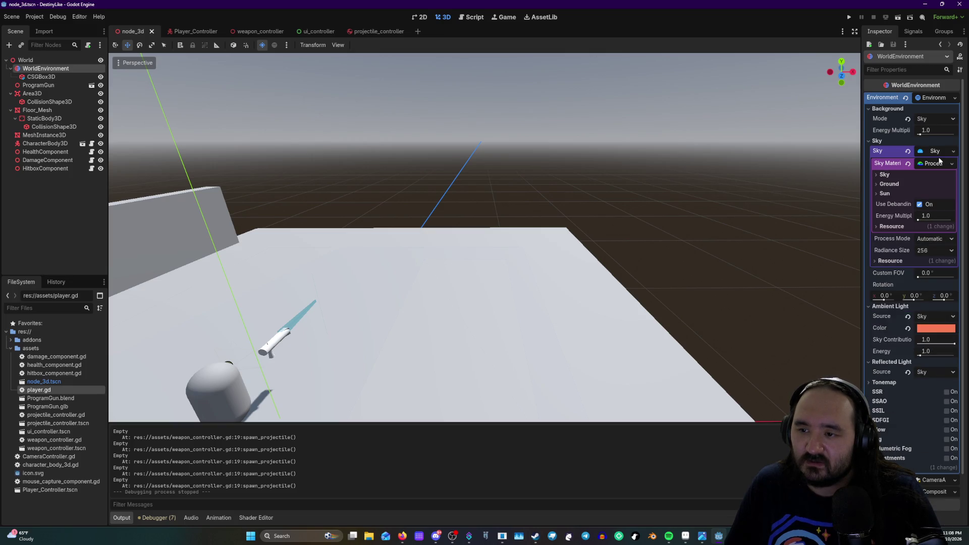
{"action": "left_click", "coordinate": [922, 151]}
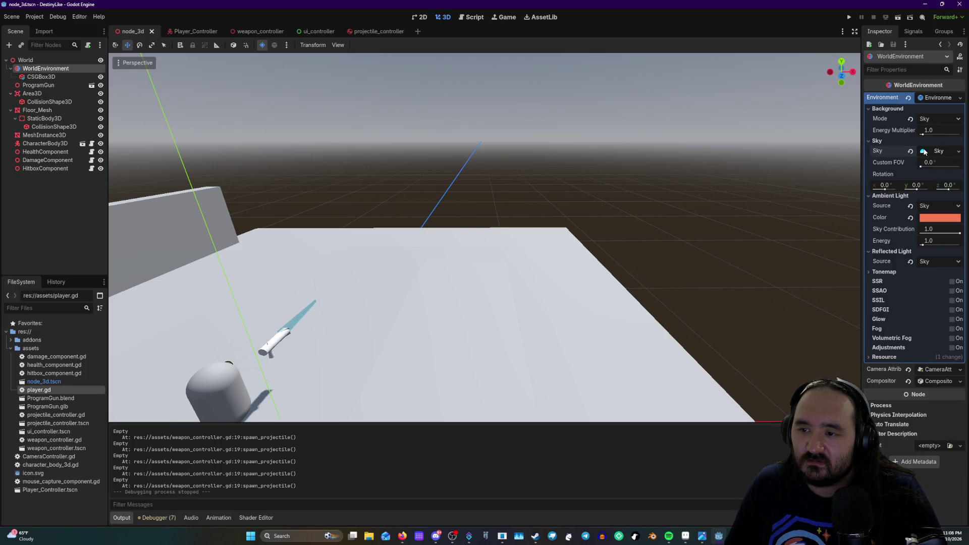
{"action": "left_click", "coordinate": [937, 151]}
{"action": "left_click", "coordinate": [930, 164]}
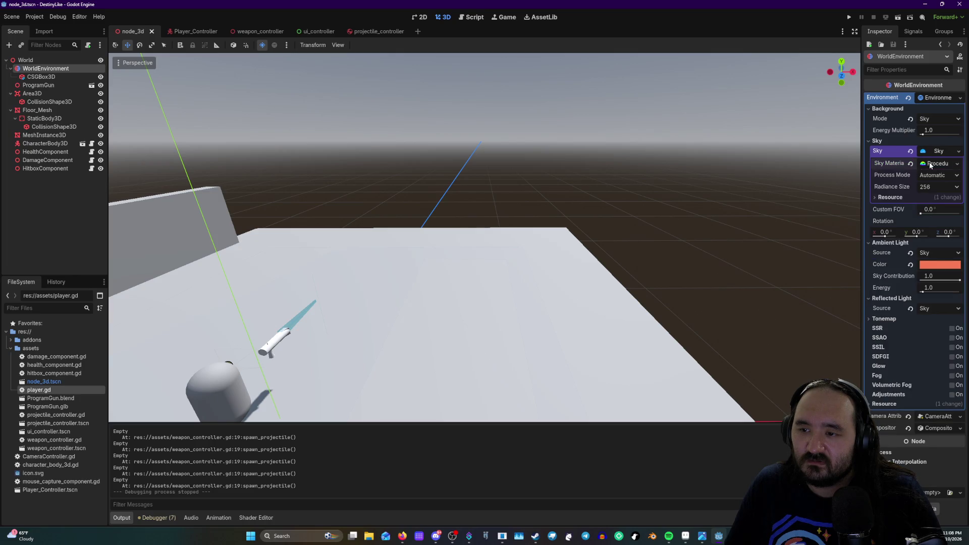
{"action": "left_click", "coordinate": [956, 164]}
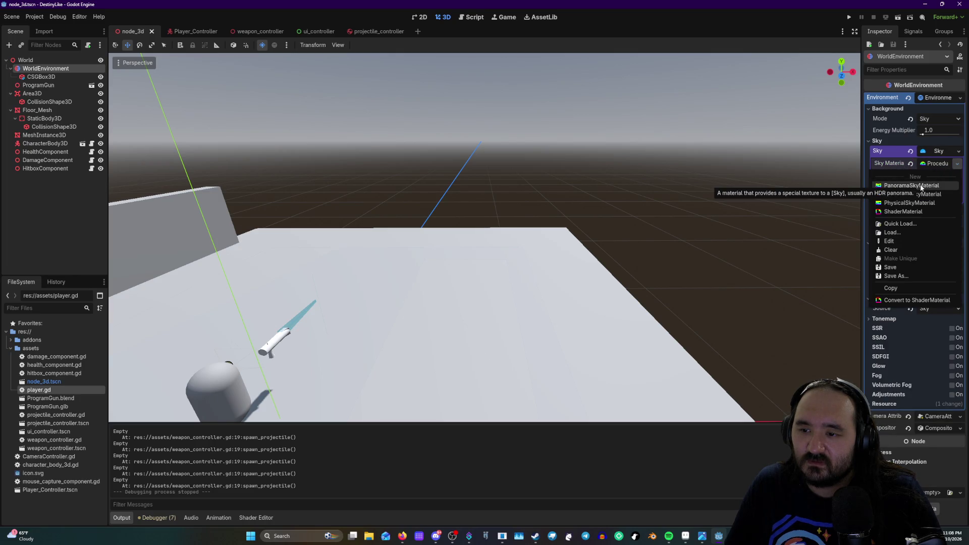
{"action": "left_click", "coordinate": [921, 186]}
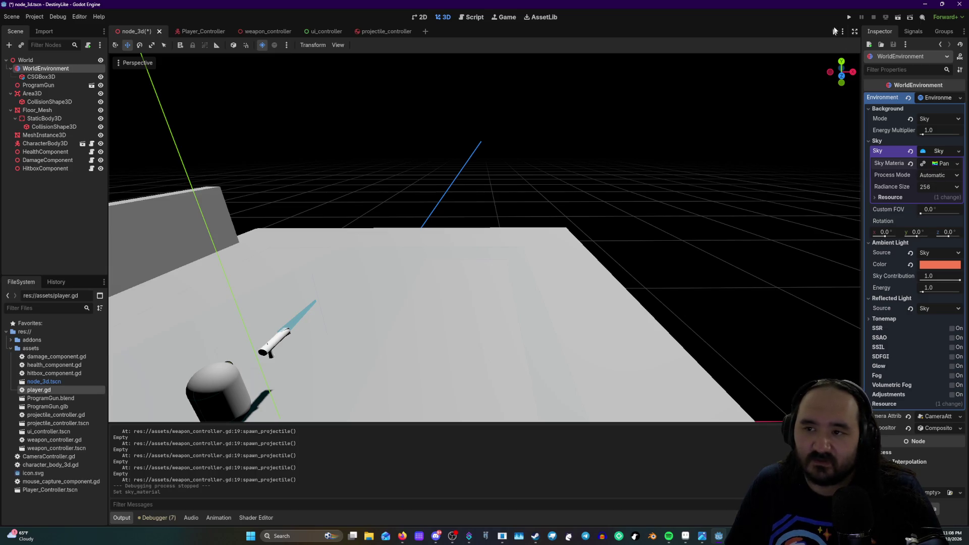
{"action": "left_click", "coordinate": [849, 17]}
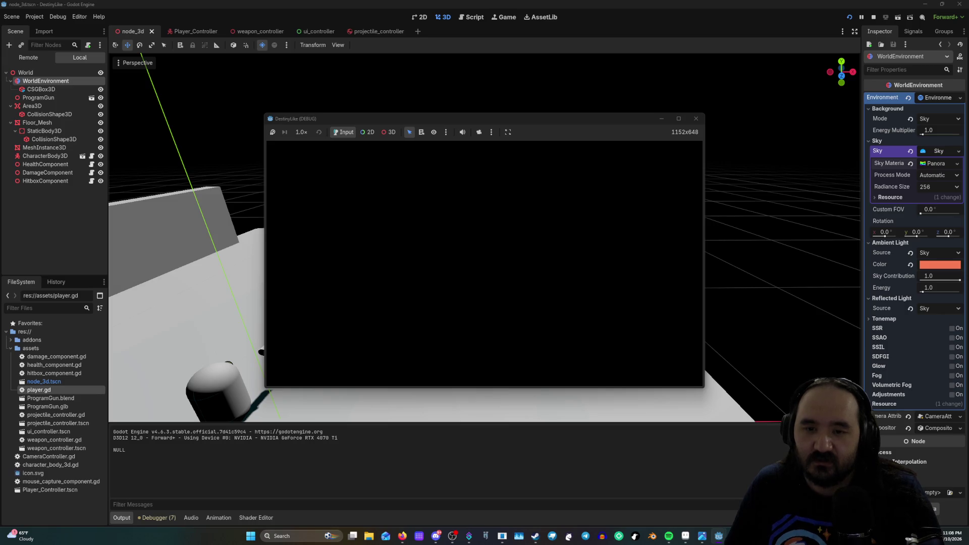
{"action": "key", "text": "F8"}
Test-run the game with a procedural sky, then with a physical sky material.
{"action": "left_click", "coordinate": [956, 165]}
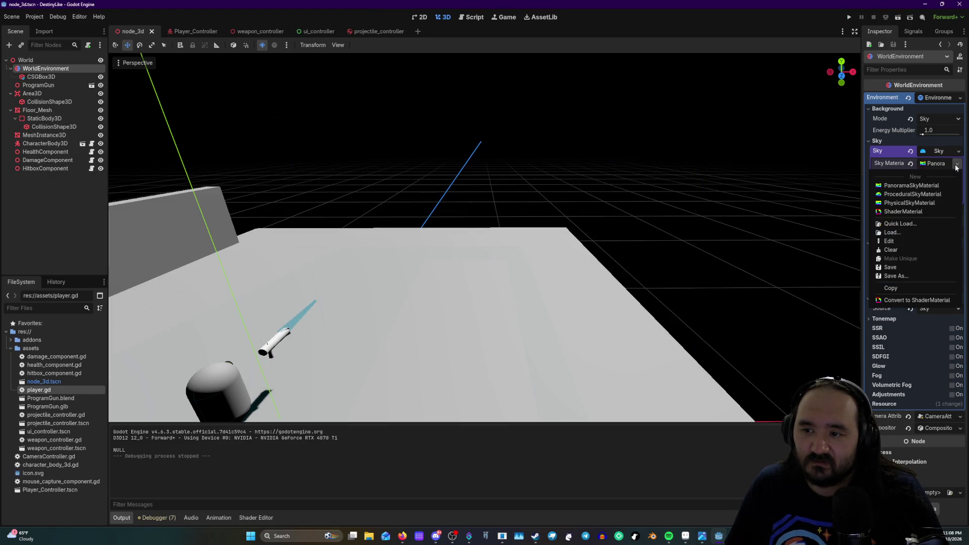
{"action": "left_click", "coordinate": [912, 194]}
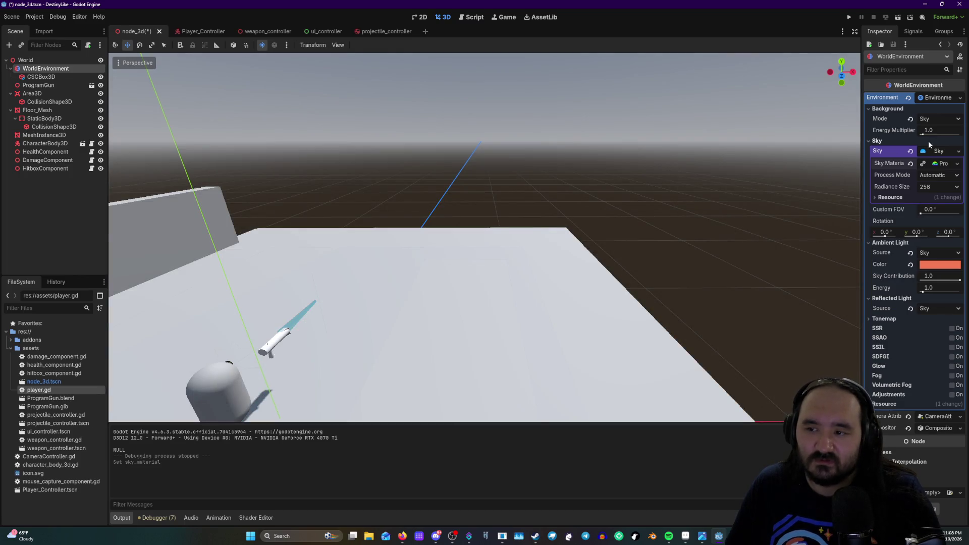
{"action": "left_click", "coordinate": [850, 17]}
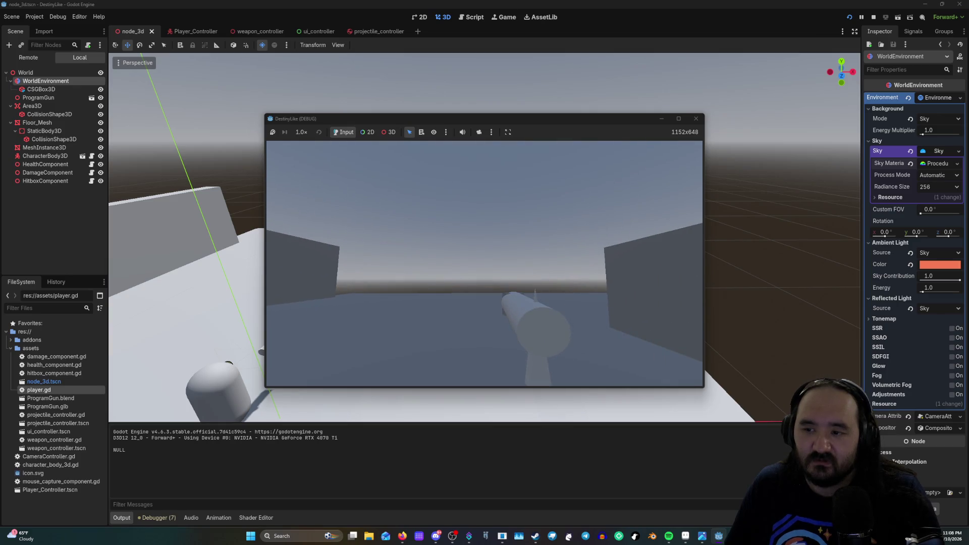
{"action": "key", "text": "F8"}
{"action": "left_click", "coordinate": [957, 164]}
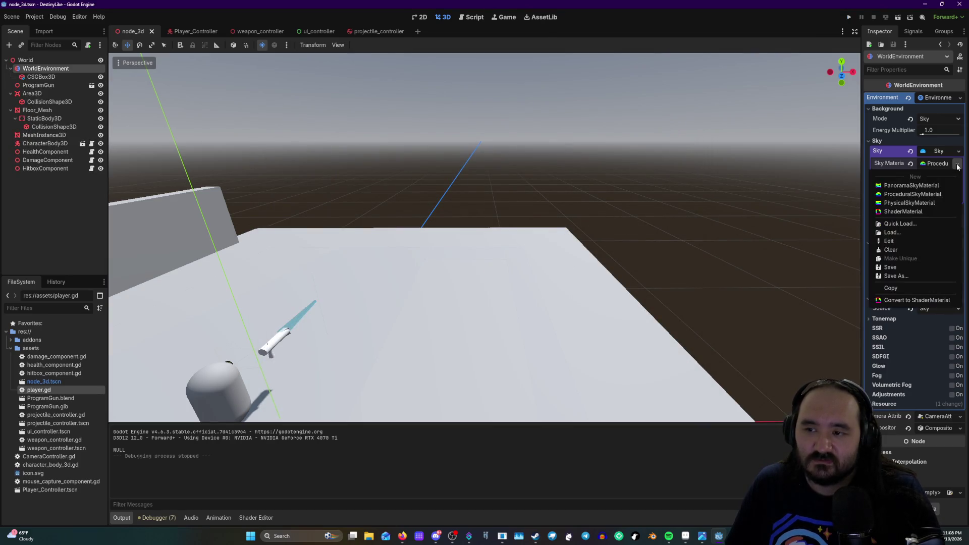
{"action": "left_click", "coordinate": [885, 202]}
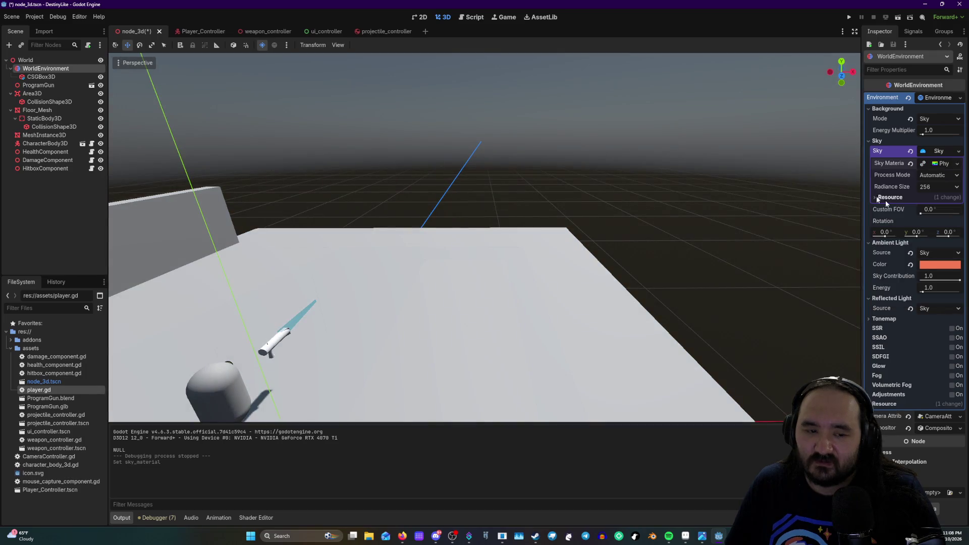
{"action": "left_click", "coordinate": [849, 17]}
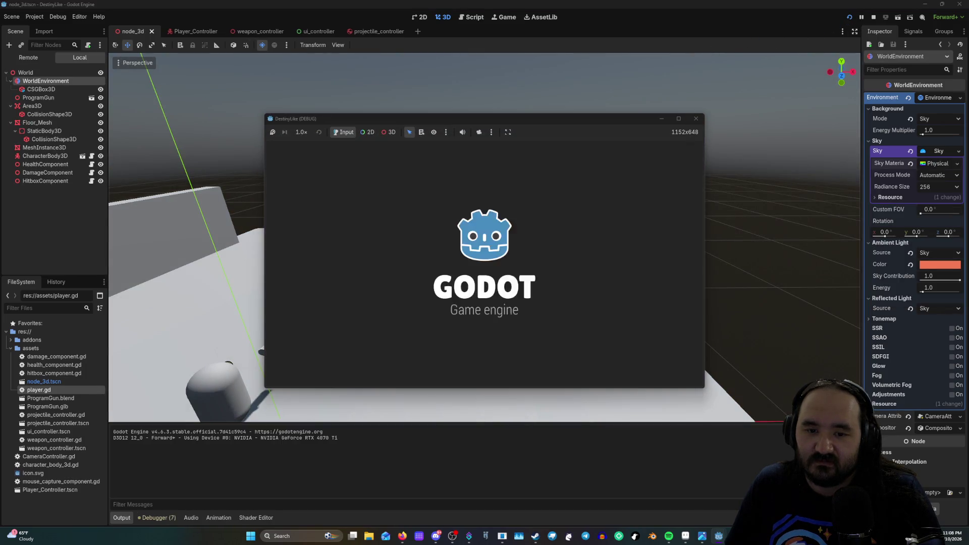
{"action": "key", "text": "Escape"}
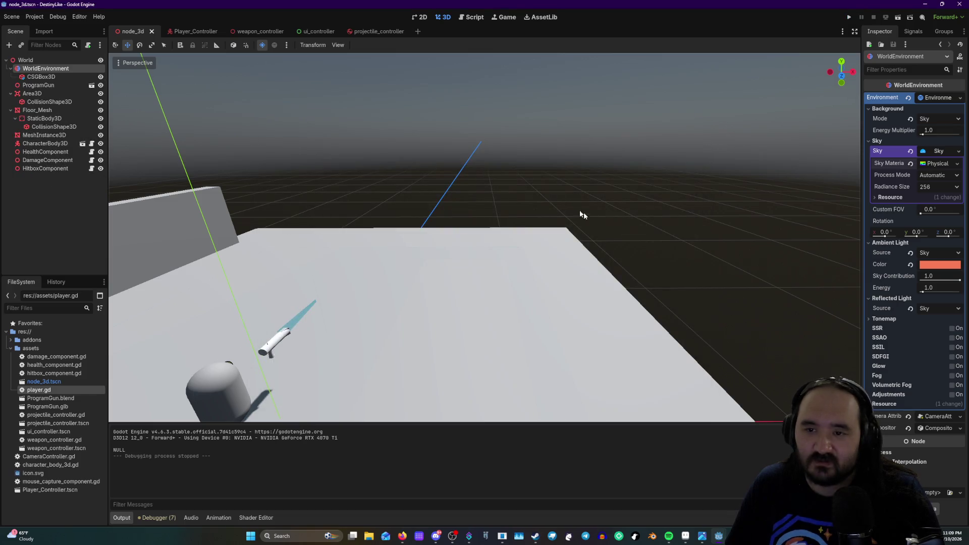
Try a shader sky material, then revert to ProceduralSkyMaterial.
{"action": "left_click", "coordinate": [955, 165]}
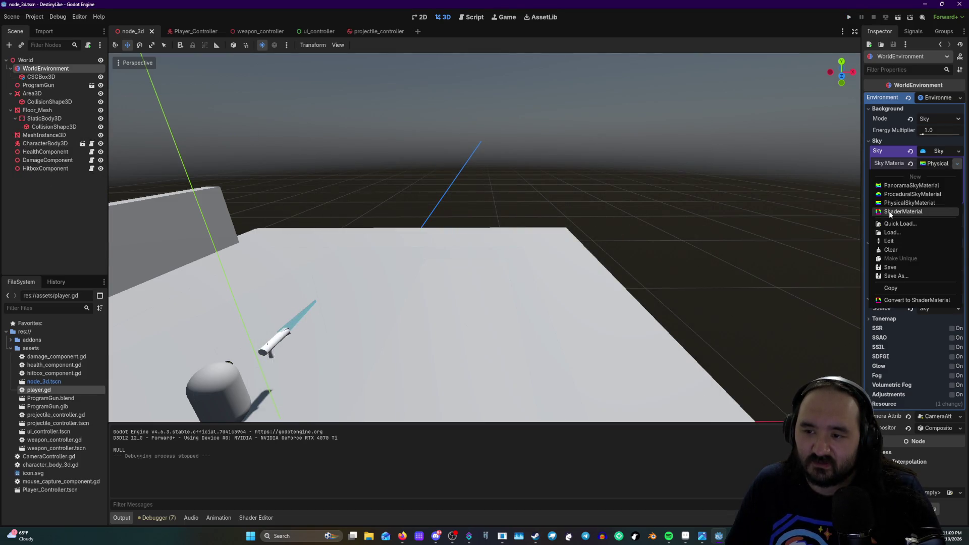
{"action": "left_click", "coordinate": [903, 222]}
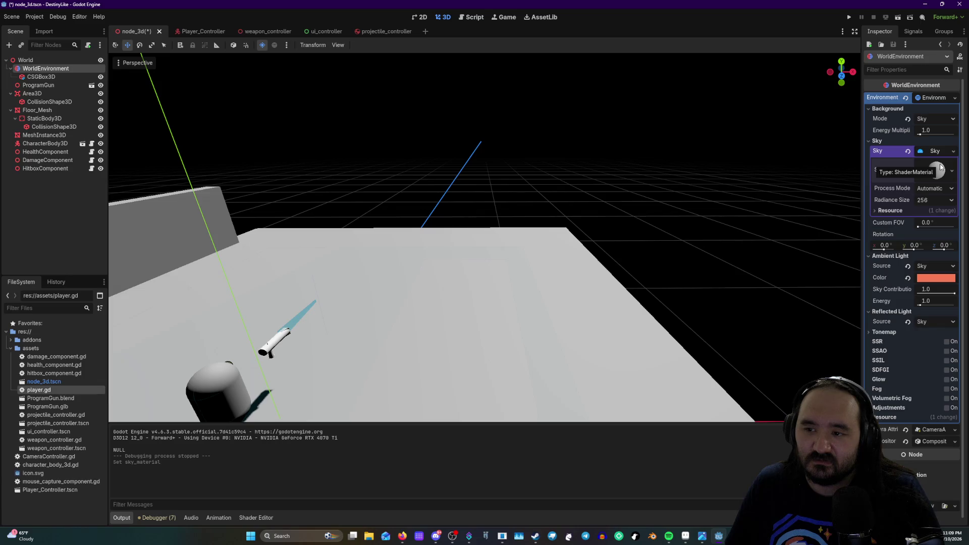
{"action": "left_click", "coordinate": [952, 153]}
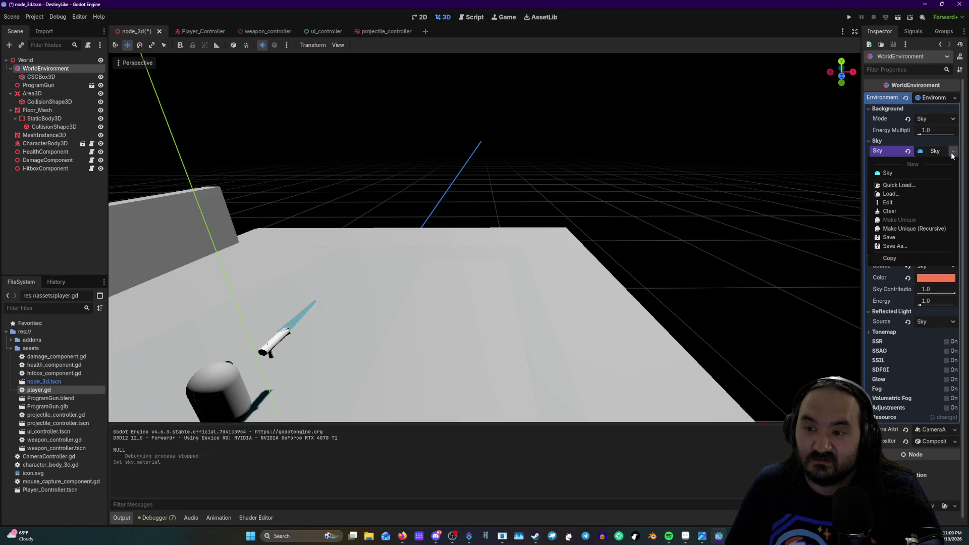
{"action": "left_click", "coordinate": [931, 152]}
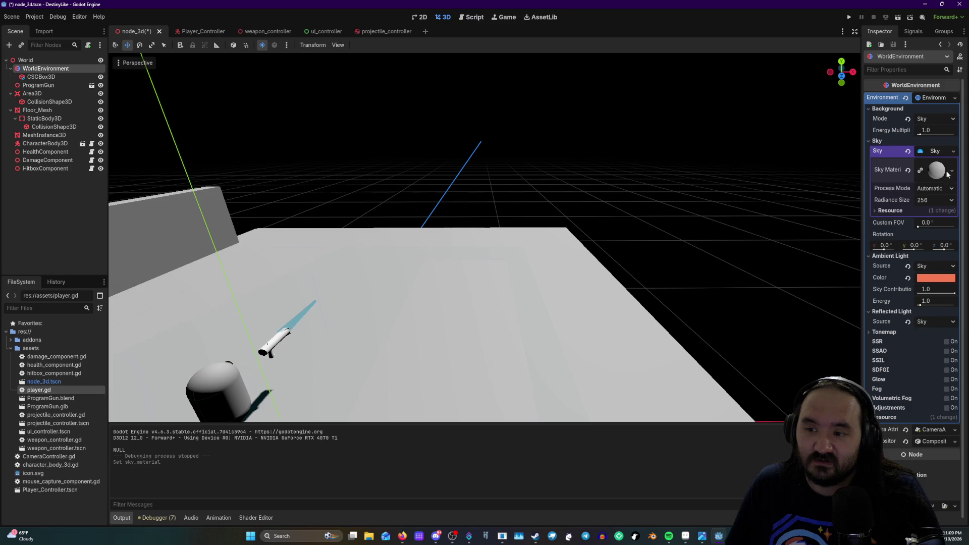
{"action": "left_click", "coordinate": [953, 172]}
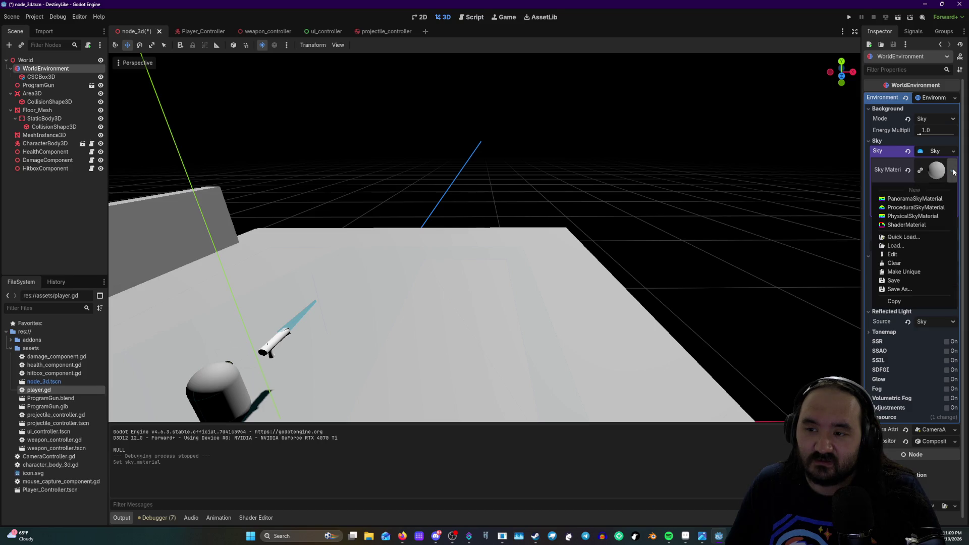
{"action": "left_click", "coordinate": [909, 207]}
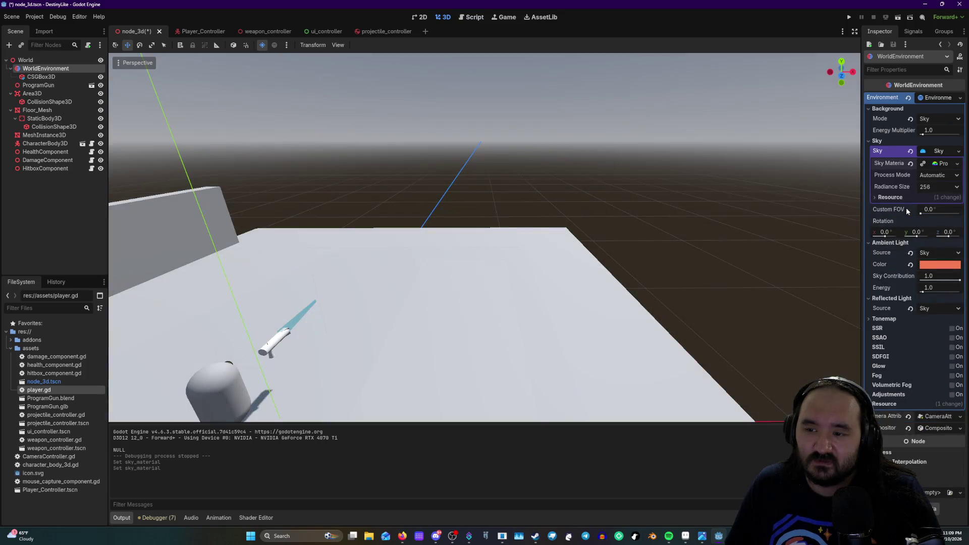
Change the ambient light colour from orange to white, then save and test-run.
{"action": "left_click", "coordinate": [928, 266]}
{"action": "left_click_drag", "start_coordinate": [930, 349], "coordinate": [910, 330]}
{"action": "left_click_drag", "start_coordinate": [960, 312], "coordinate": [959, 275]}
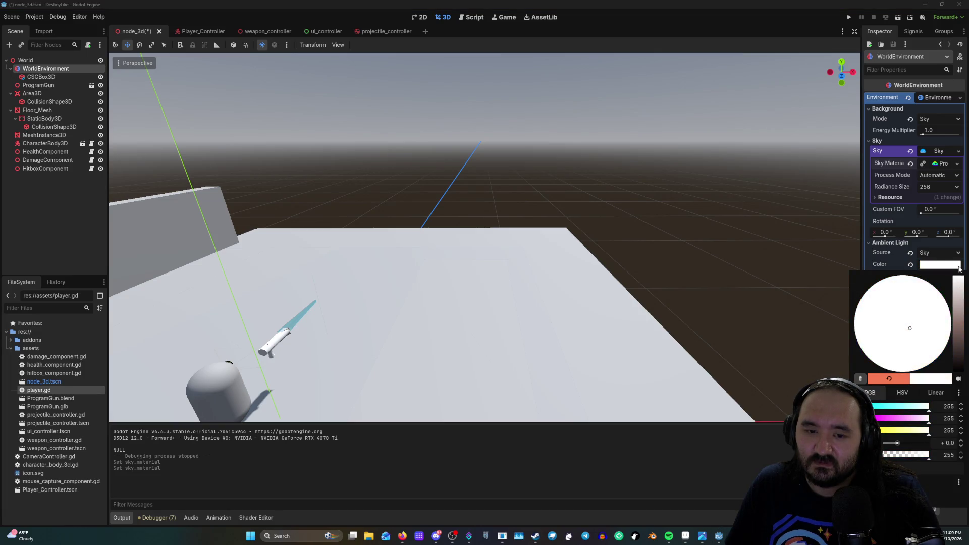
{"action": "left_click", "coordinate": [852, 22]}
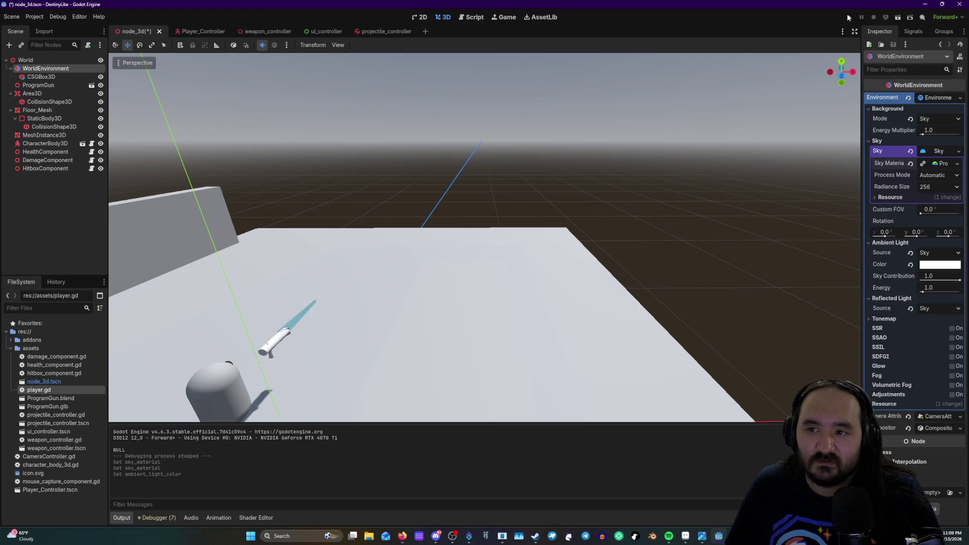
{"action": "left_click", "coordinate": [849, 17]}
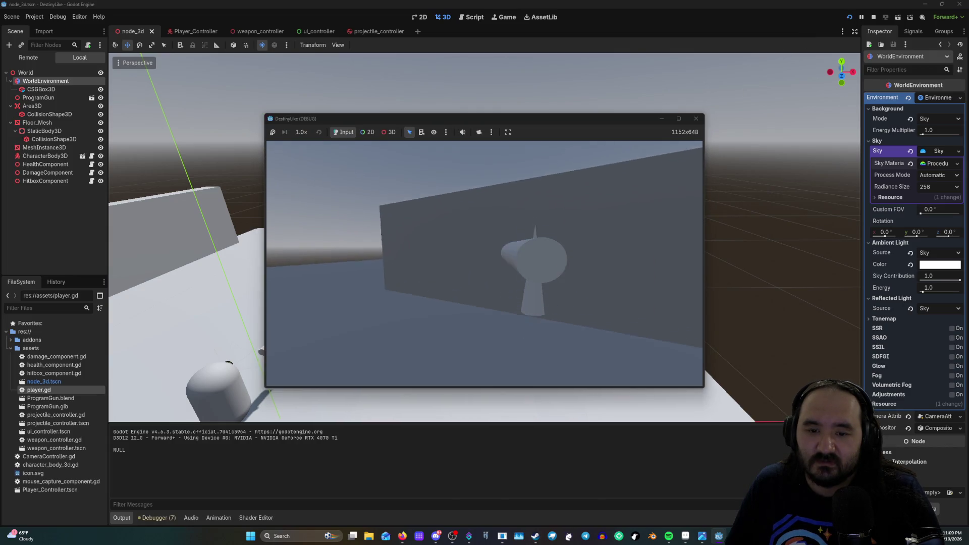
{"action": "key", "text": "Escape"}
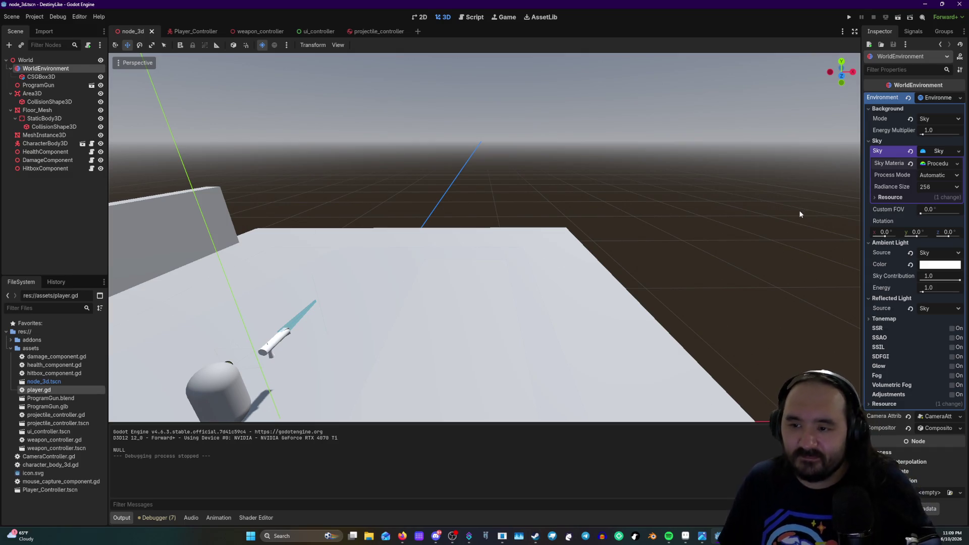
Try Canvas, then set the WorldEnvironment background mode to Custom Color.
{"action": "left_click", "coordinate": [931, 99]}
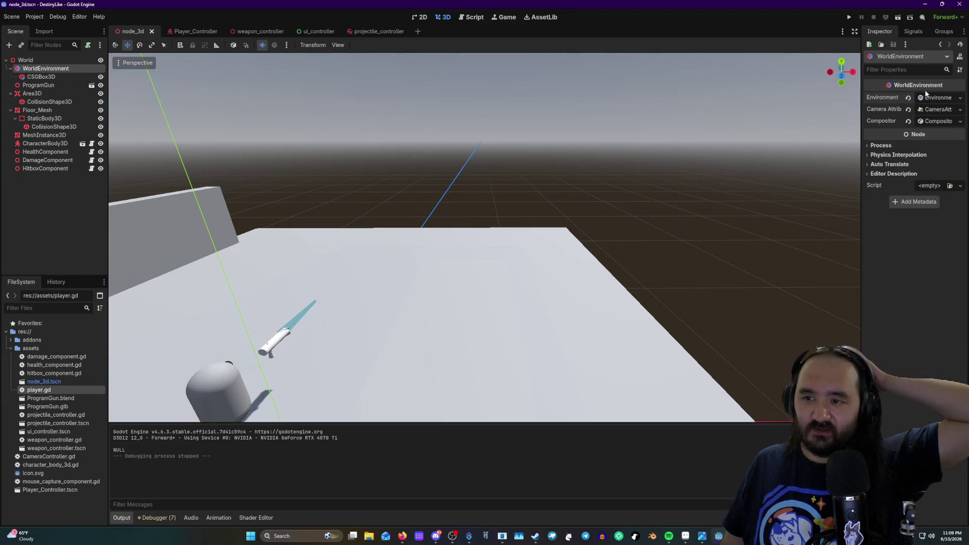
{"action": "left_click", "coordinate": [931, 97]}
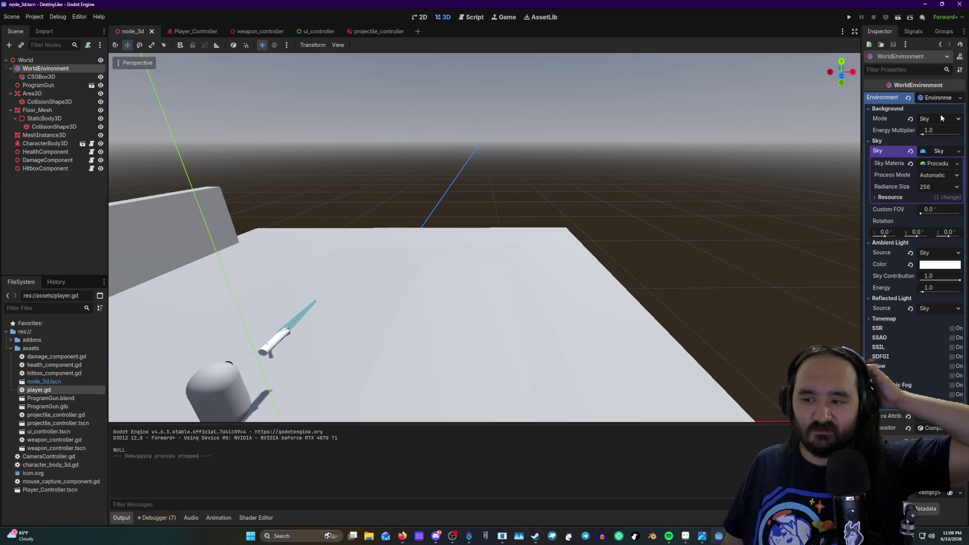
{"action": "left_click", "coordinate": [957, 120]}
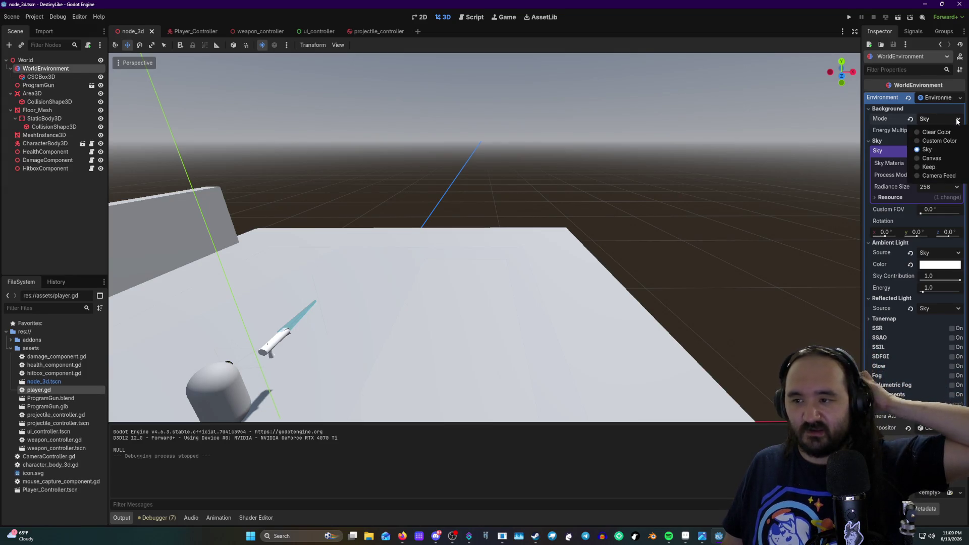
{"action": "left_click", "coordinate": [928, 158]}
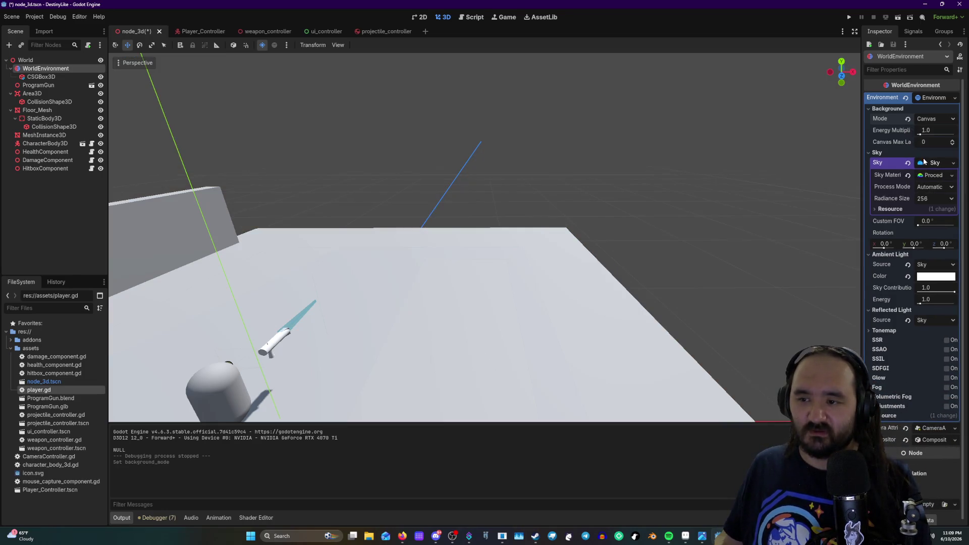
{"action": "left_click", "coordinate": [950, 118]}
{"action": "left_click", "coordinate": [918, 140]}
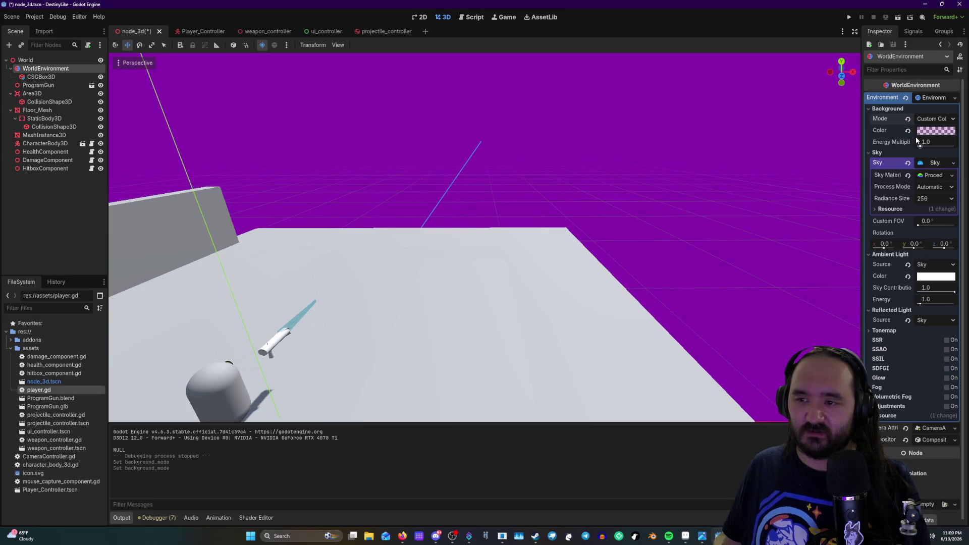
Make the background colour white, test-run the game, and reopen the background mode choices.
{"action": "left_click", "coordinate": [933, 130]}
{"action": "left_click_drag", "start_coordinate": [958, 159], "coordinate": [960, 142]}
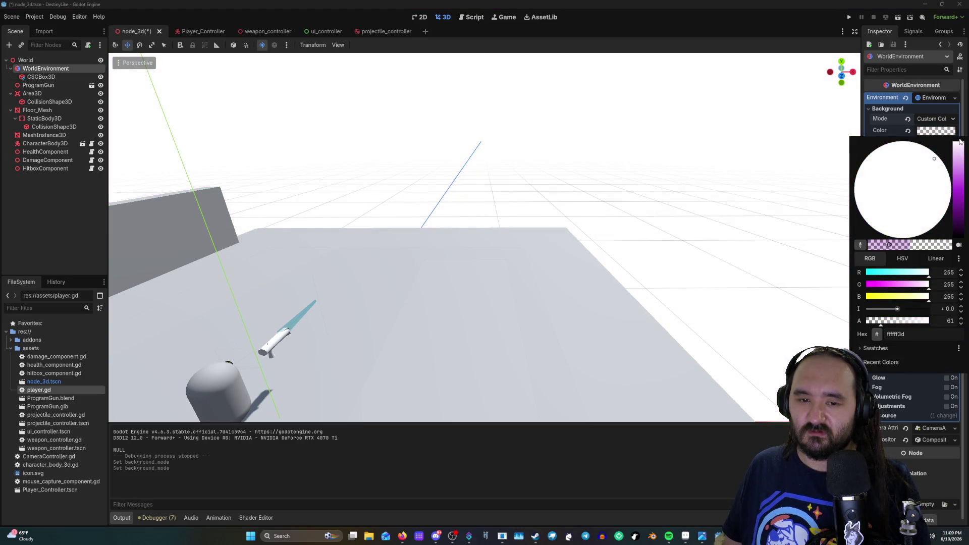
{"action": "left_click", "coordinate": [849, 19]}
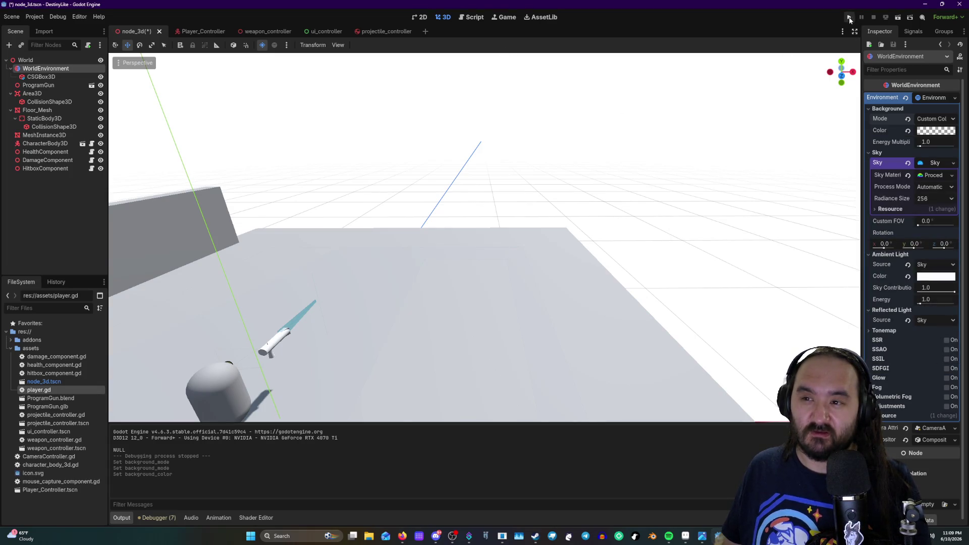
{"action": "left_click", "coordinate": [849, 18]}
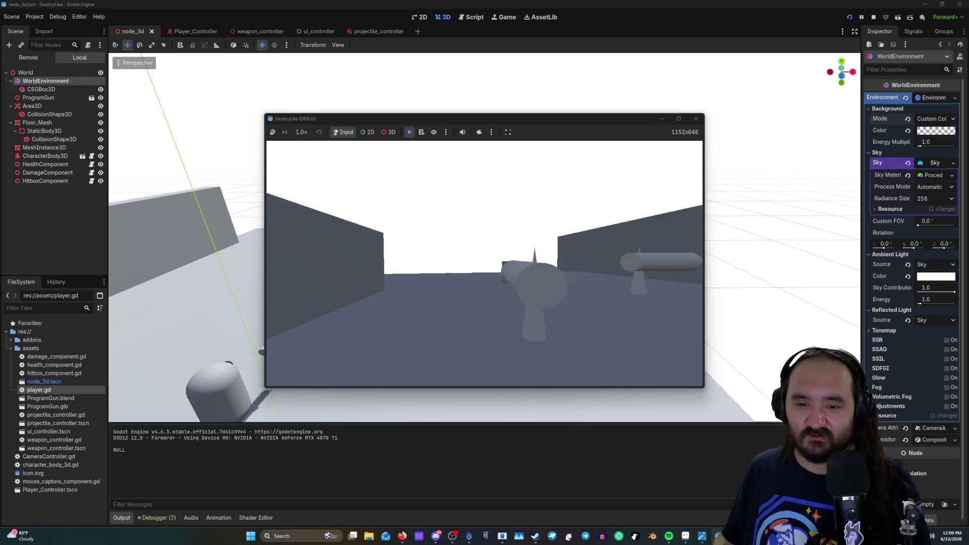
{"action": "key", "text": "Escape"}
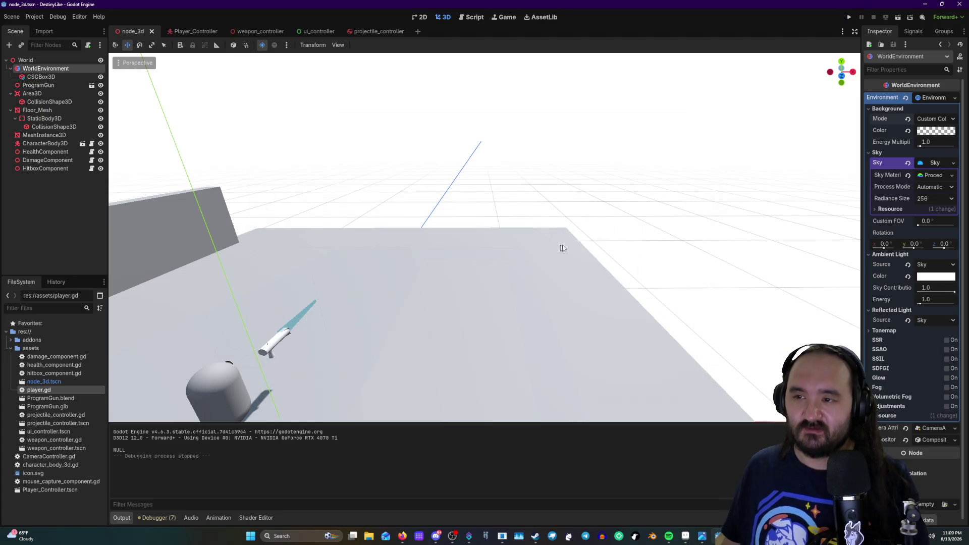
{"action": "left_click", "coordinate": [952, 120]}
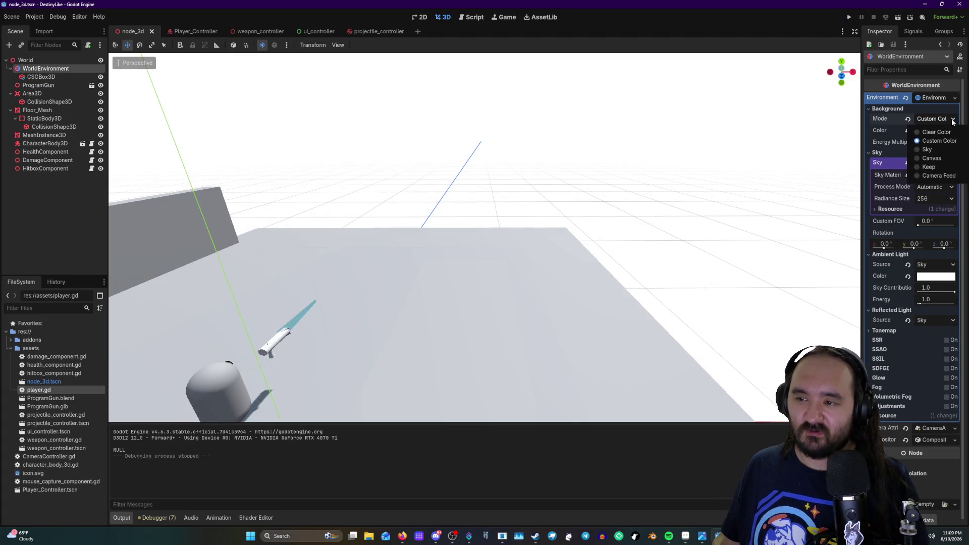
Set the background mode to Clear Color and test-run the game.
{"action": "left_click", "coordinate": [923, 132]}
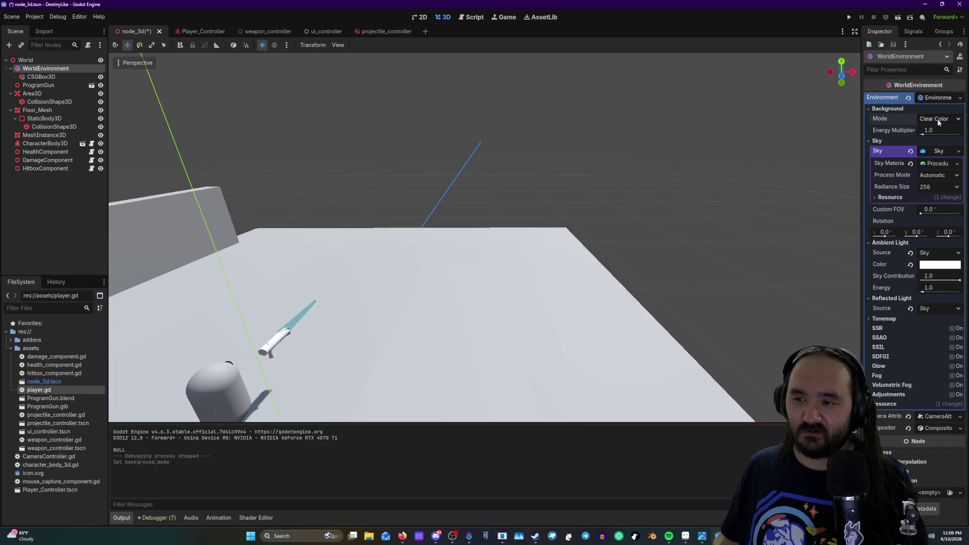
{"action": "left_click", "coordinate": [848, 17]}
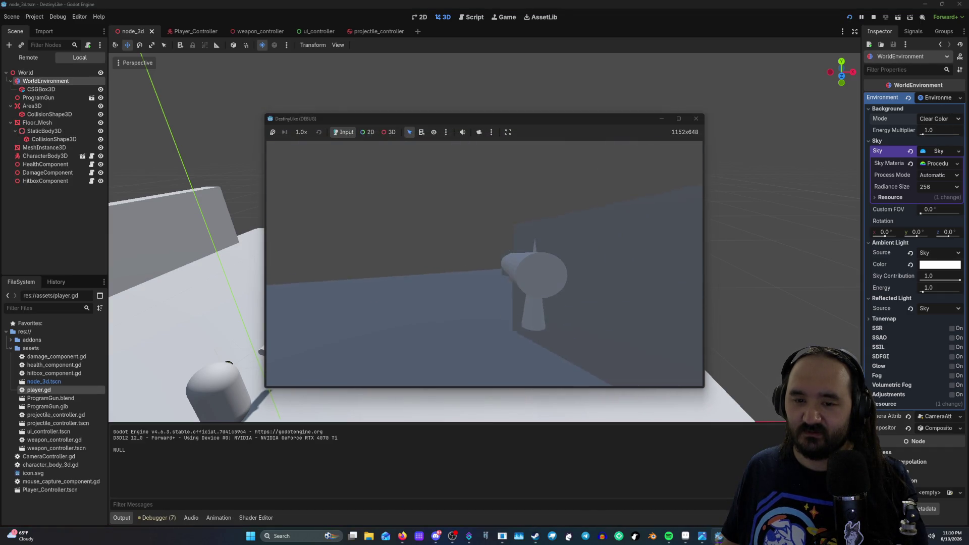
{"action": "key", "text": "F8"}
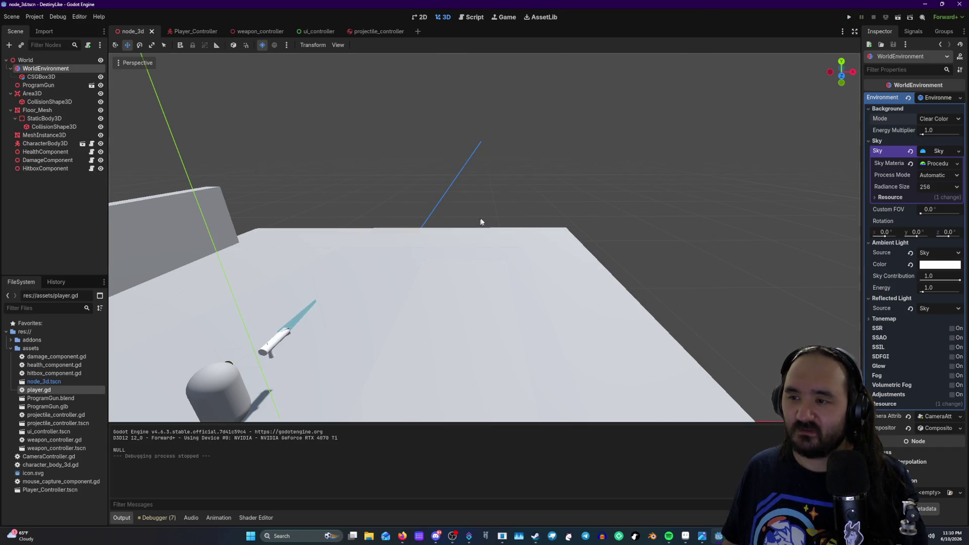
Switch the background to Camera Feed and test-run, which renders a black backdrop.
{"action": "left_click", "coordinate": [960, 119]}
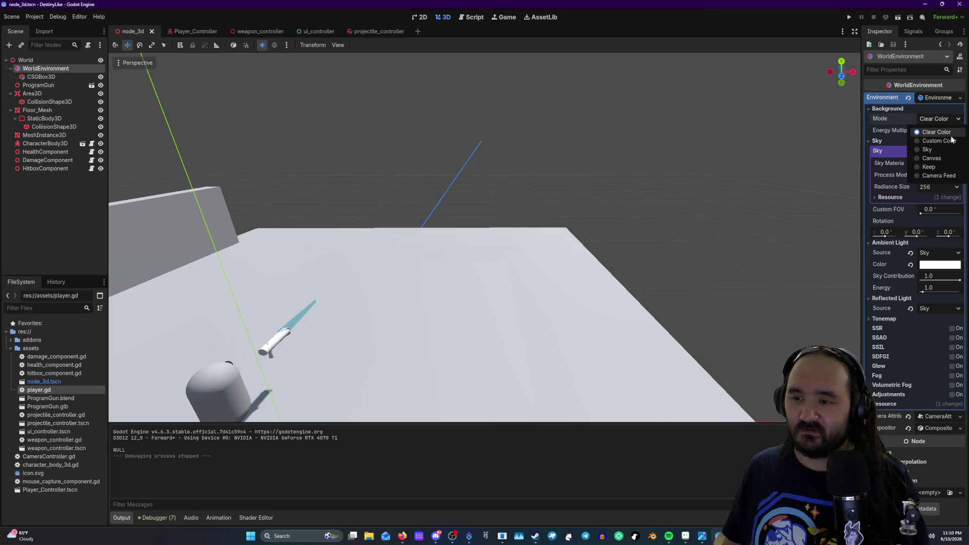
{"action": "left_click", "coordinate": [919, 176]}
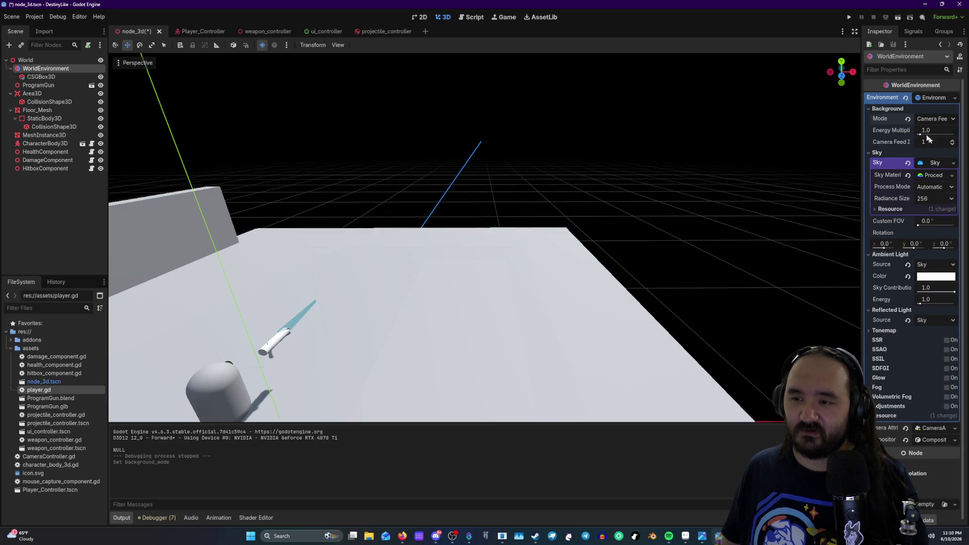
{"action": "left_click", "coordinate": [849, 18]}
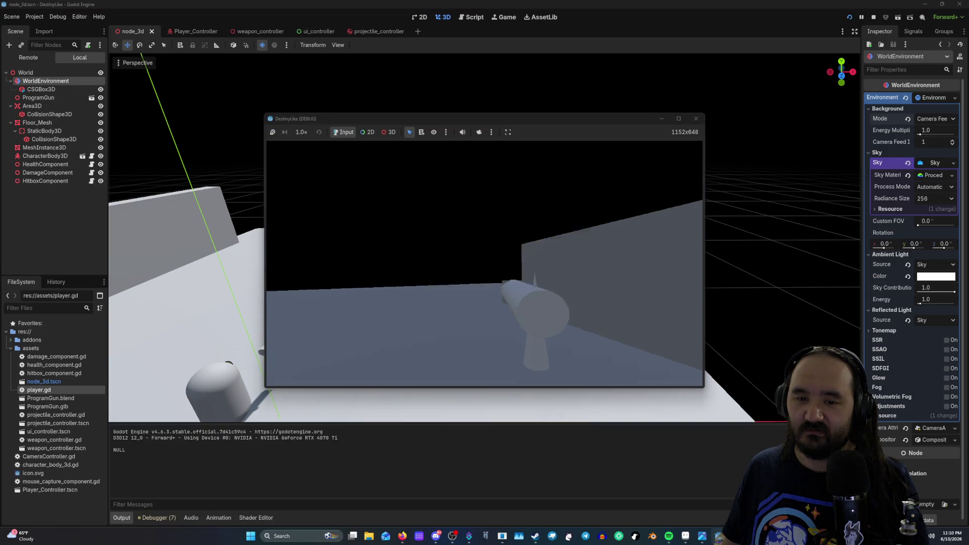
{"action": "key", "text": "F8"}
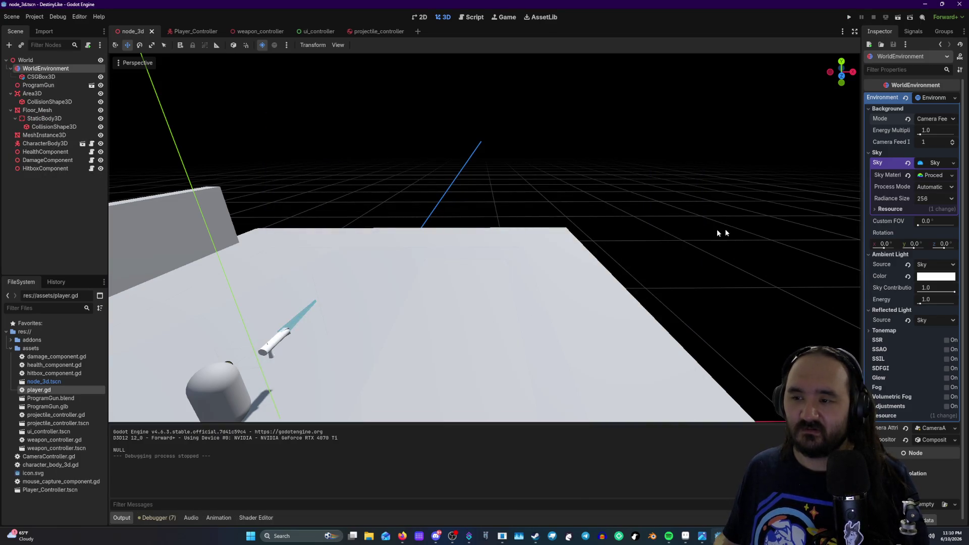
Set the environment background mode to Keep.
{"action": "left_click", "coordinate": [951, 164]}
{"action": "left_click", "coordinate": [950, 166]}
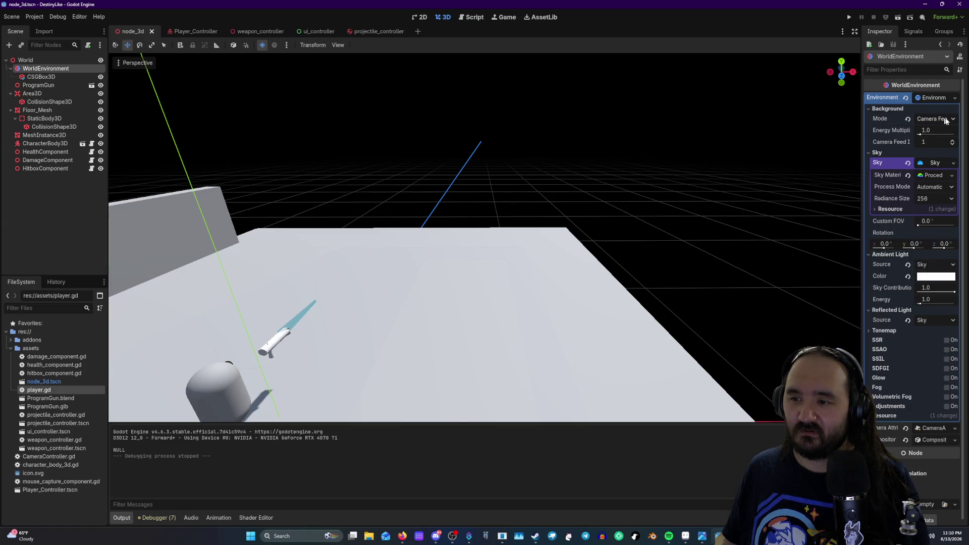
{"action": "left_click", "coordinate": [950, 120]}
{"action": "left_click", "coordinate": [927, 167]}
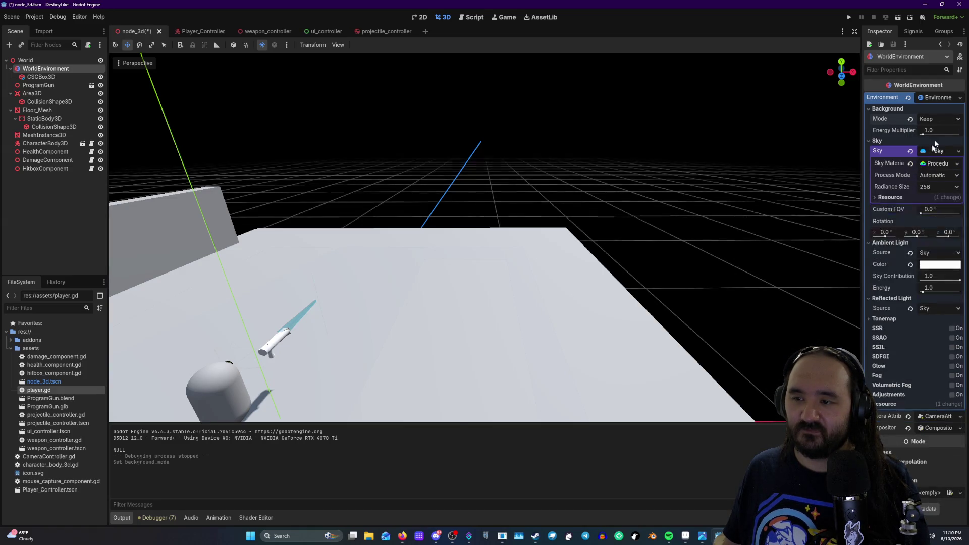
Switch the background to Sky, raise its energy multiplier and test-run the game.
{"action": "left_click", "coordinate": [958, 120]}
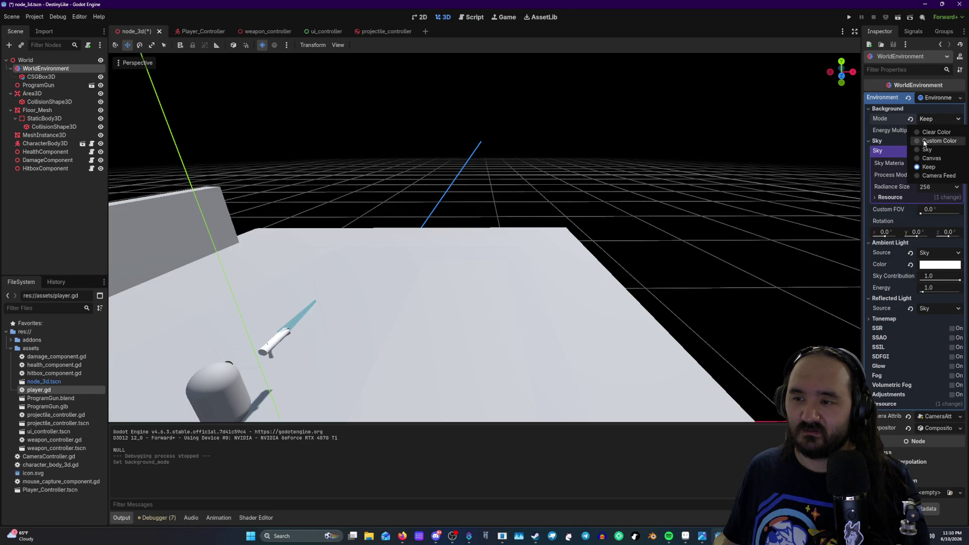
{"action": "left_click", "coordinate": [924, 143]}
{"action": "left_click", "coordinate": [950, 121]}
{"action": "left_click", "coordinate": [927, 150]}
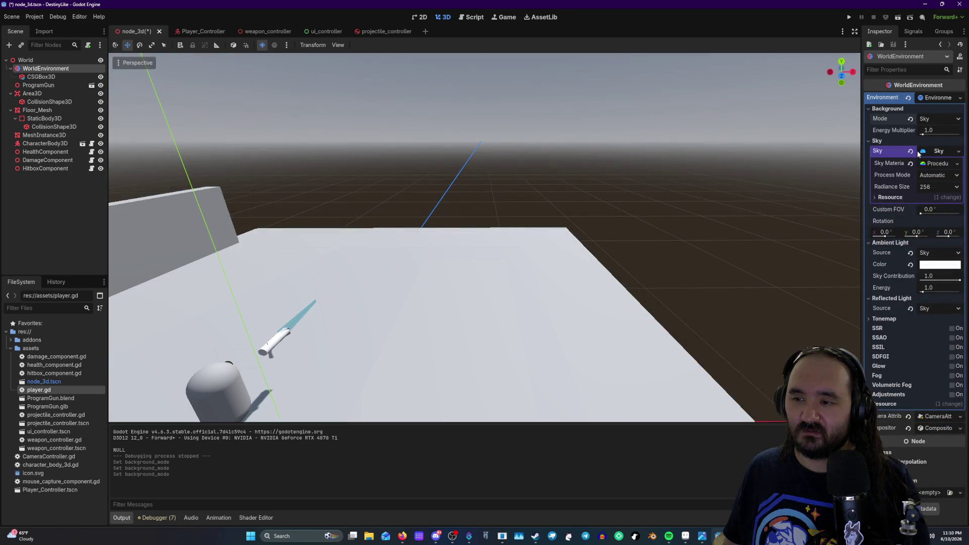
{"action": "left_click_drag", "start_coordinate": [926, 140], "coordinate": [931, 134]}
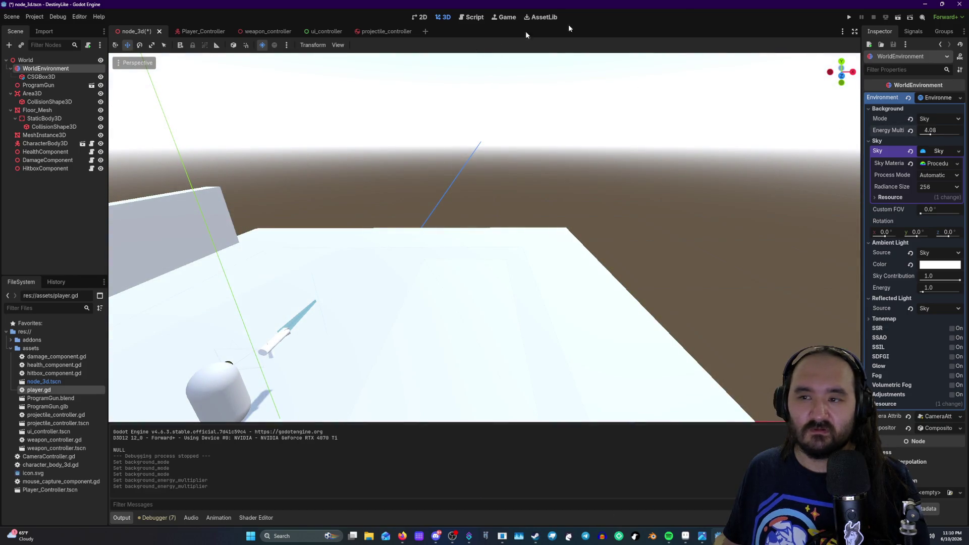
{"action": "left_click", "coordinate": [849, 17]}
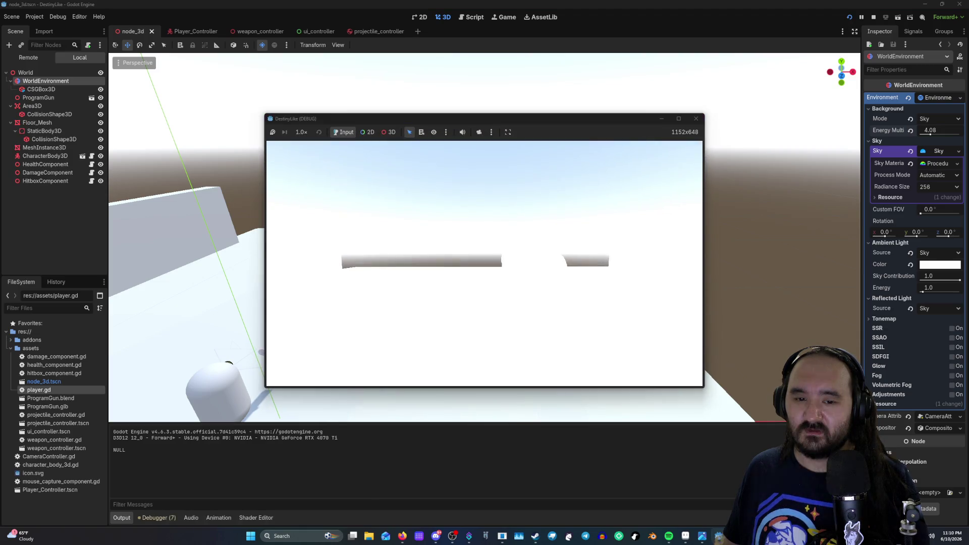
{"action": "key", "text": "F8"}
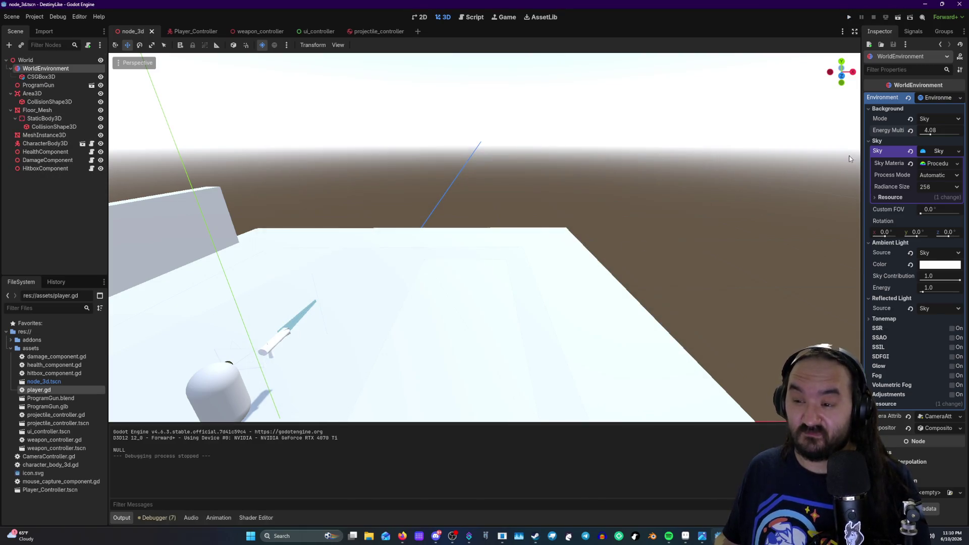
Lower the sky energy multiplier to 2.08, then test-run while firing and walking toward the sphere.
{"action": "left_click_drag", "start_coordinate": [930, 134], "coordinate": [926, 135]}
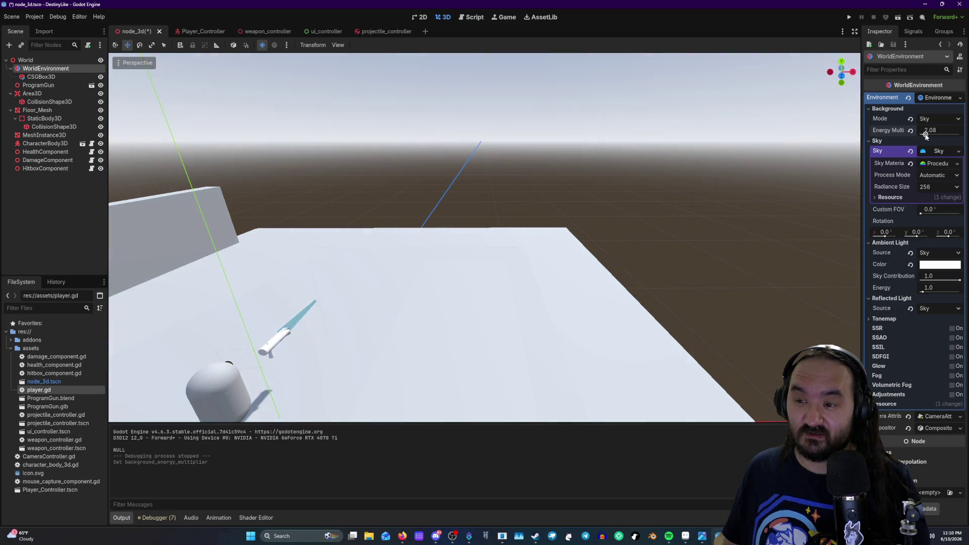
{"action": "left_click", "coordinate": [849, 17]}
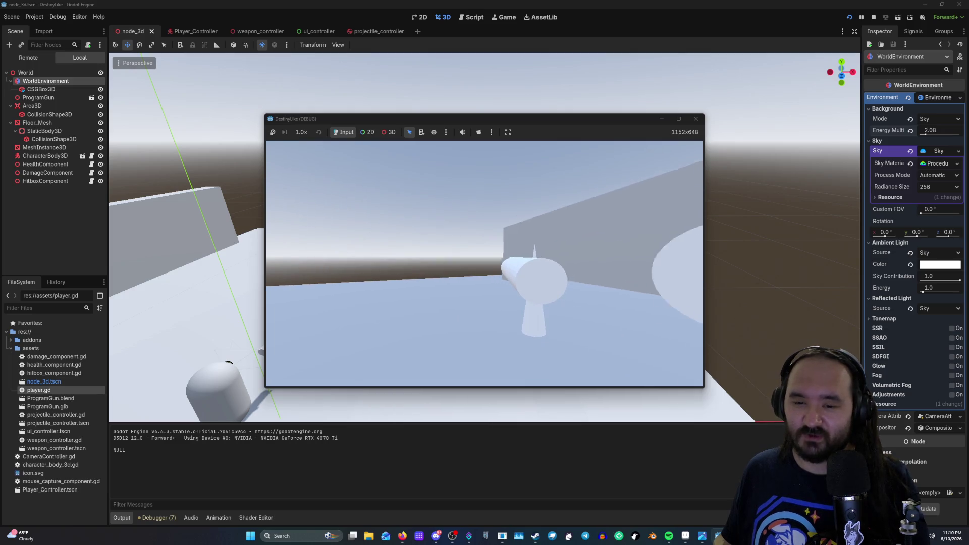
{"action": "left_click", "coordinate": [485, 263]}
{"action": "left_click", "coordinate": [484, 263]}
{"action": "left_click", "coordinate": [484, 264]}
{"action": "left_click", "coordinate": [485, 263]}
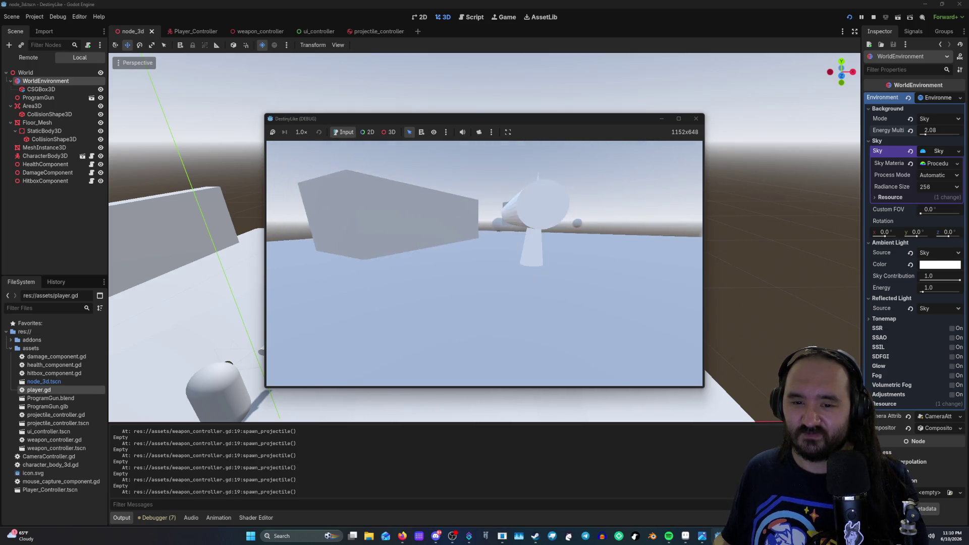
{"action": "left_click", "coordinate": [484, 264]}
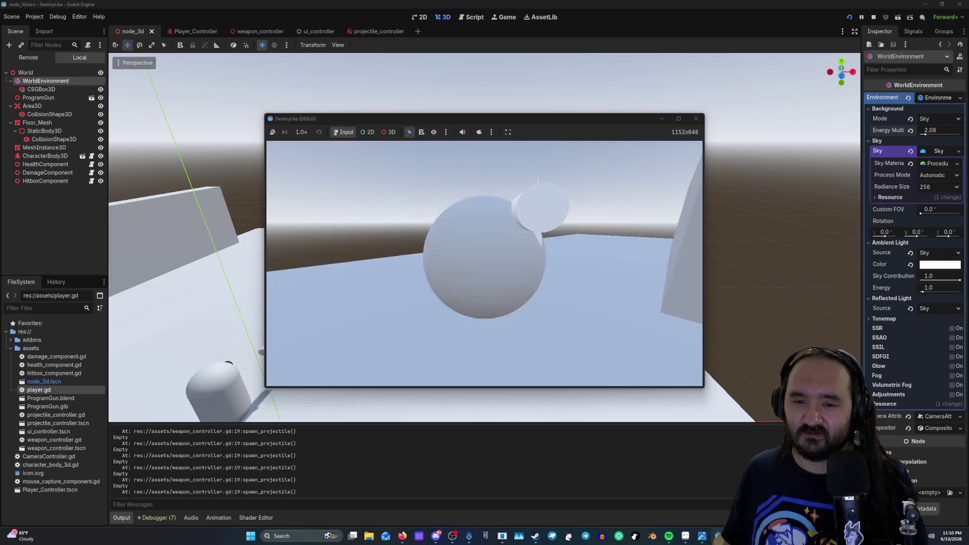
{"action": "key", "text": "w"}
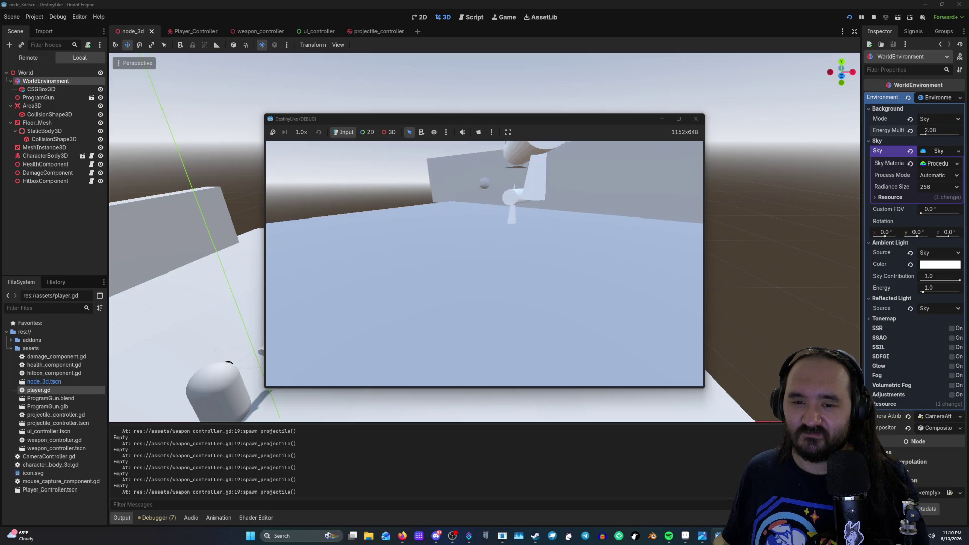
{"action": "key", "text": "F8"}
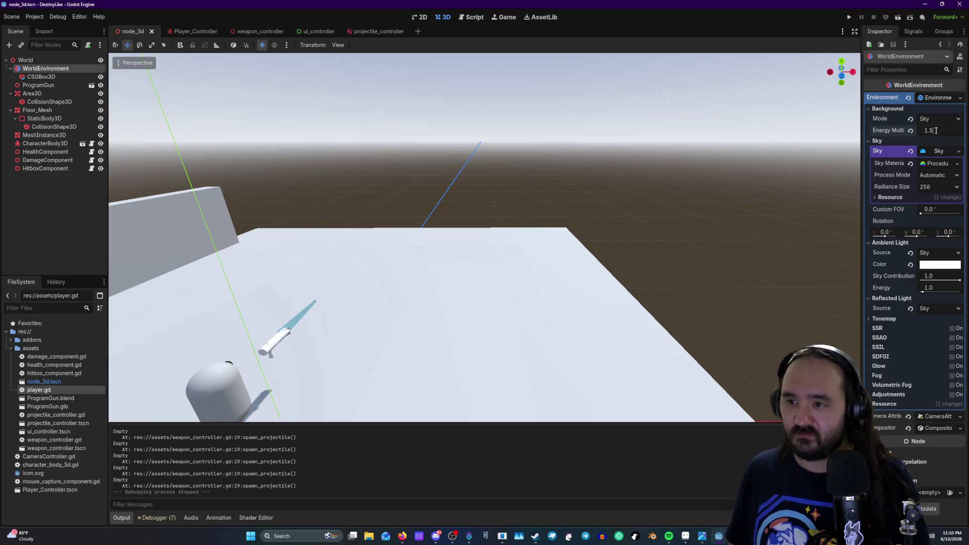
Commit a background energy multiplier of 1.5 and test-run the dimmer sky.
{"action": "key", "text": "Return"}
{"action": "left_click", "coordinate": [928, 143]}
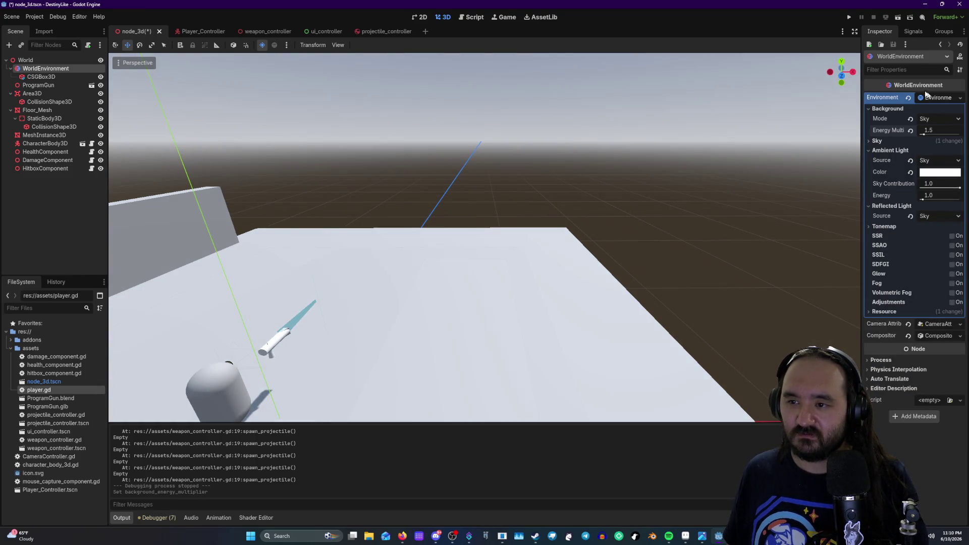
{"action": "left_click", "coordinate": [848, 19]}
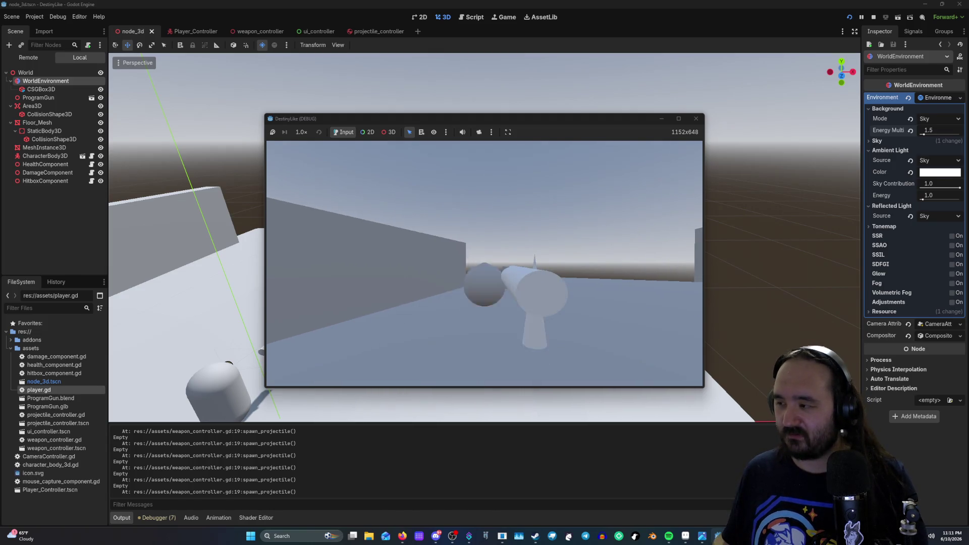
{"action": "key", "text": "F8"}
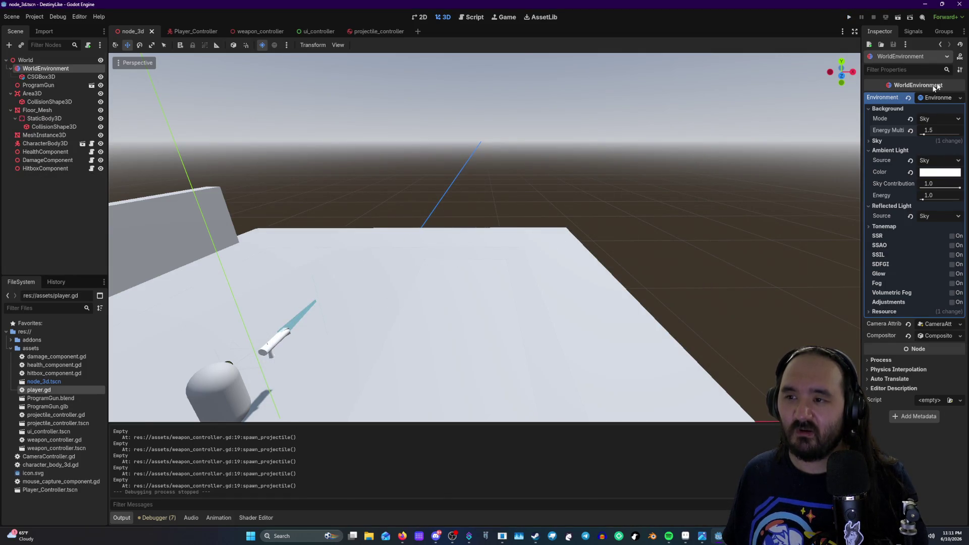
Turn on Use Collision for CSGBox3D and enable bit 2 in its Collision Layer.
{"action": "left_click", "coordinate": [43, 81]}
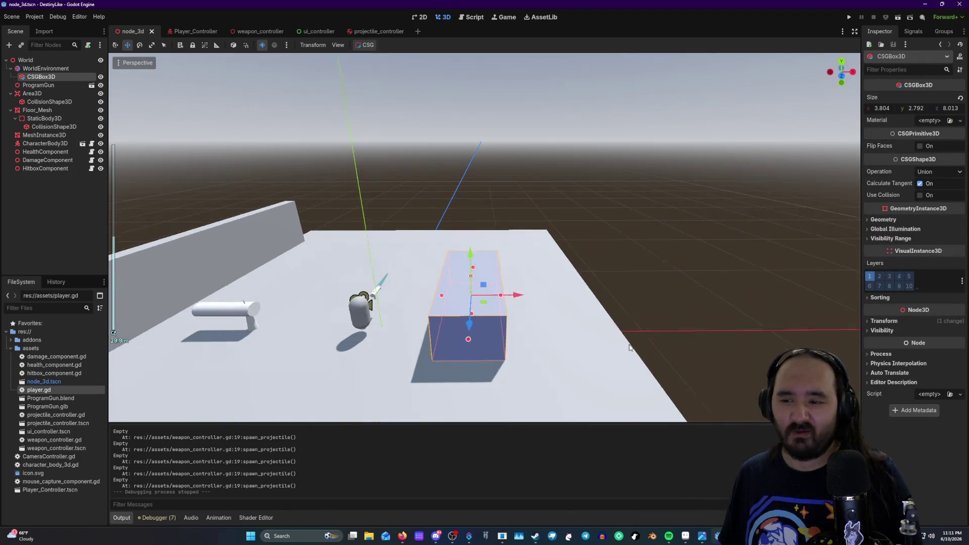
{"action": "scroll", "coordinate": [627, 326], "scroll_direction": "down", "scroll_amount": 2}
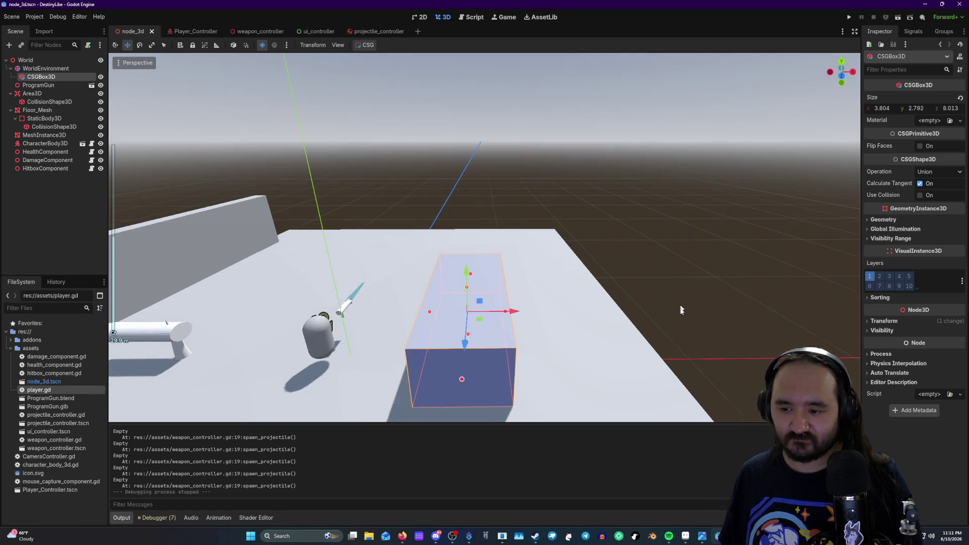
{"action": "scroll", "coordinate": [680, 310], "scroll_direction": "down", "scroll_amount": 3}
{"action": "mouse_move", "coordinate": [672, 349]}
{"action": "left_mouse_down"}
{"action": "mouse_move", "coordinate": [651, 376]}
{"action": "mouse_move", "coordinate": [631, 353]}
{"action": "mouse_move", "coordinate": [651, 376]}
{"action": "mouse_move", "coordinate": [840, 258]}
{"action": "left_mouse_up"}
{"action": "scroll", "coordinate": [650, 376], "scroll_direction": "up", "scroll_amount": 2}
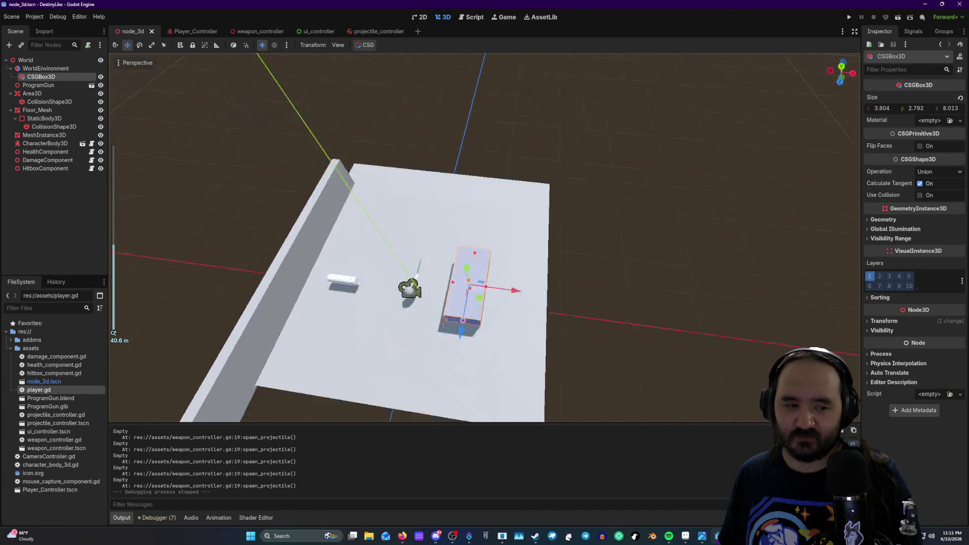
{"action": "scroll", "coordinate": [651, 377], "scroll_direction": "down", "scroll_amount": 2}
{"action": "scroll", "coordinate": [651, 376], "scroll_direction": "up", "scroll_amount": 4}
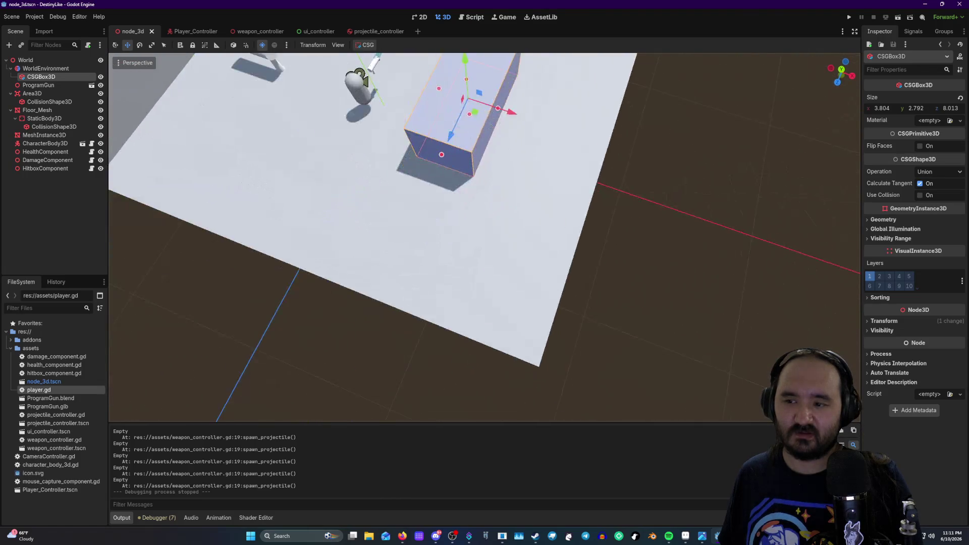
{"action": "scroll", "coordinate": [650, 377], "scroll_direction": "down", "scroll_amount": 2}
{"action": "scroll", "coordinate": [651, 376], "scroll_direction": "up", "scroll_amount": 4}
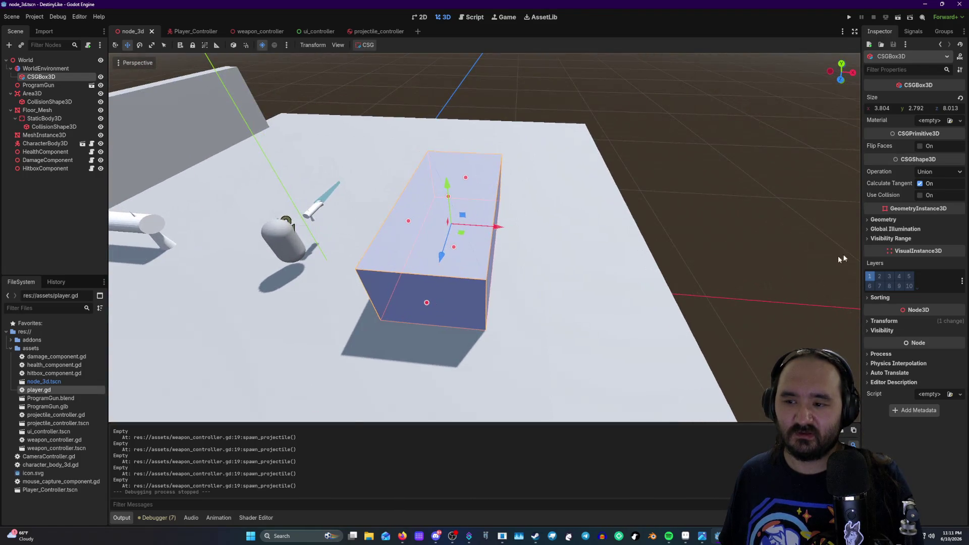
{"action": "left_click", "coordinate": [920, 195]}
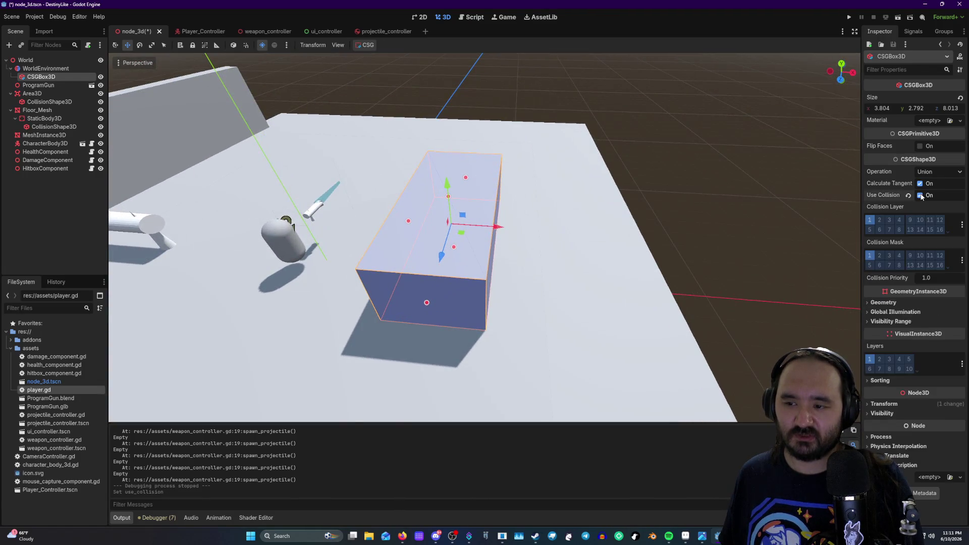
{"action": "left_click", "coordinate": [880, 222]}
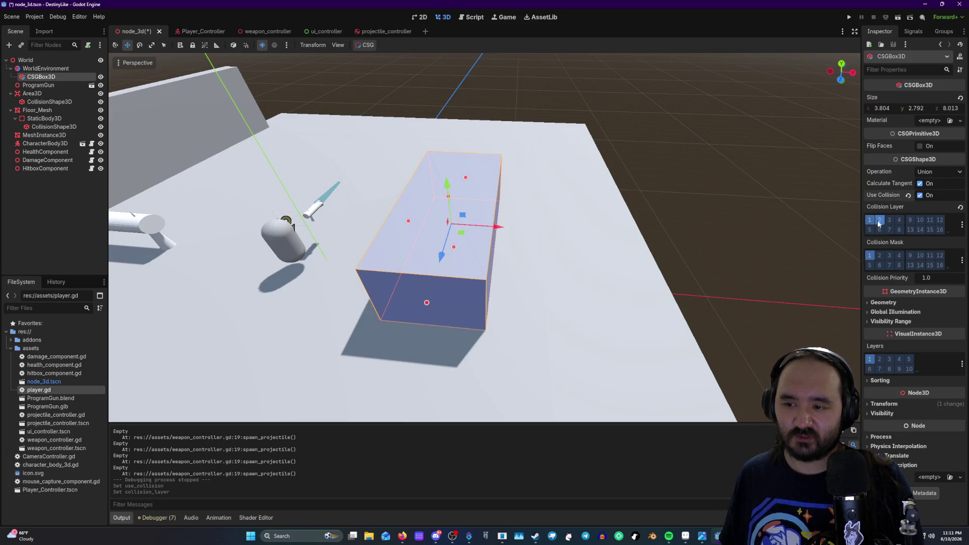
Run the game, fire nine projectiles at the CSG box and floor, then stop it.
{"action": "left_click", "coordinate": [849, 17]}
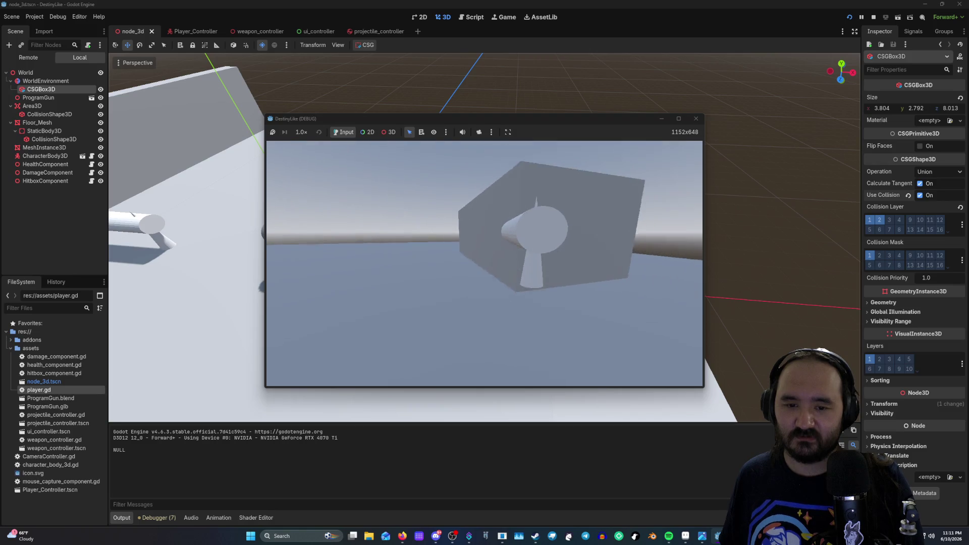
{"action": "left_click", "coordinate": [485, 264]}
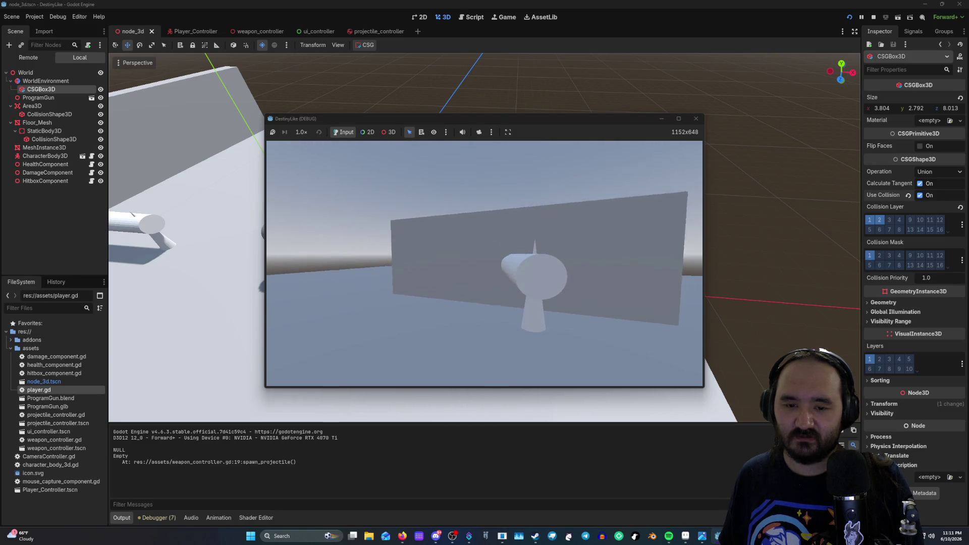
{"action": "left_click", "coordinate": [485, 263]}
{"action": "left_click", "coordinate": [485, 264]}
{"action": "left_click", "coordinate": [485, 263]}
{"action": "left_click", "coordinate": [484, 264]}
{"action": "left_click", "coordinate": [485, 263]}
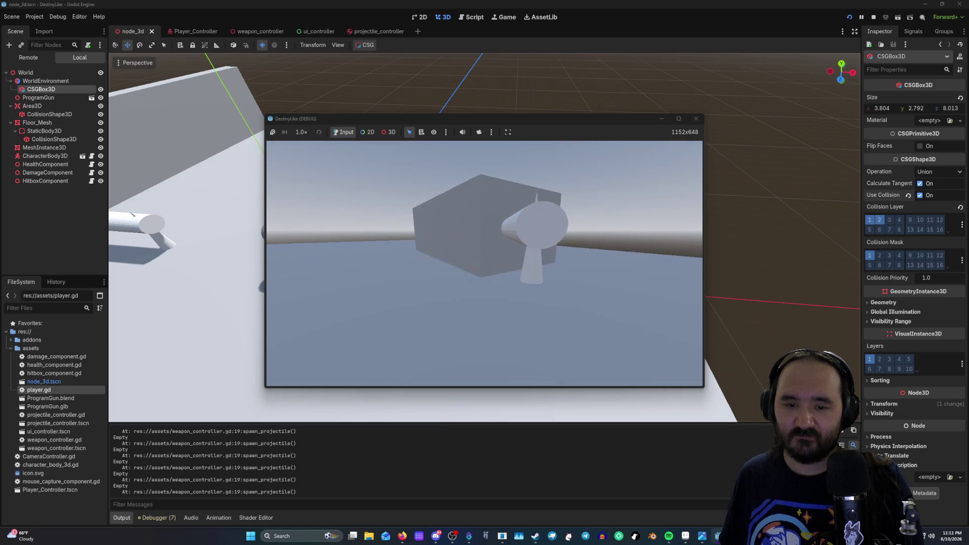
{"action": "left_click", "coordinate": [484, 264]}
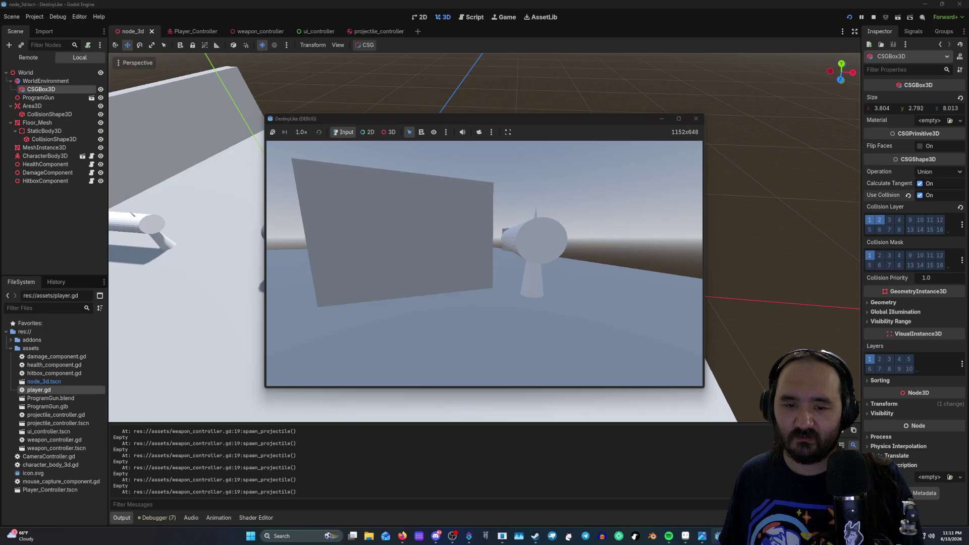
{"action": "left_click", "coordinate": [484, 263]}
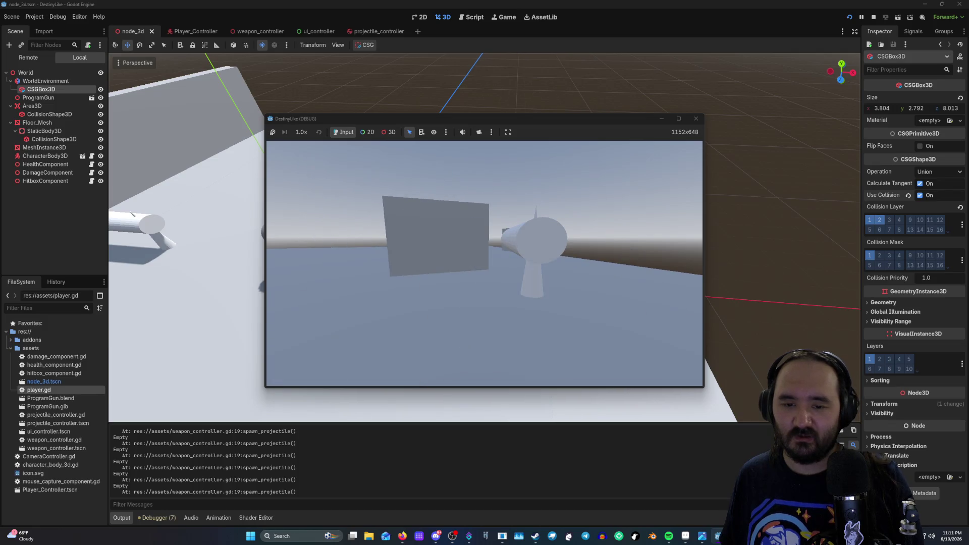
{"action": "left_click", "coordinate": [485, 263]}
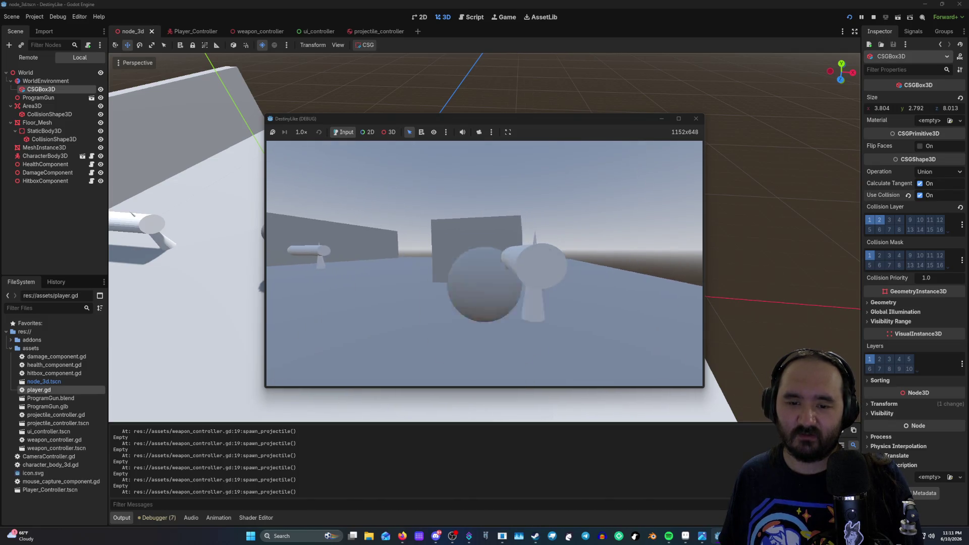
{"action": "left_click", "coordinate": [485, 263]}
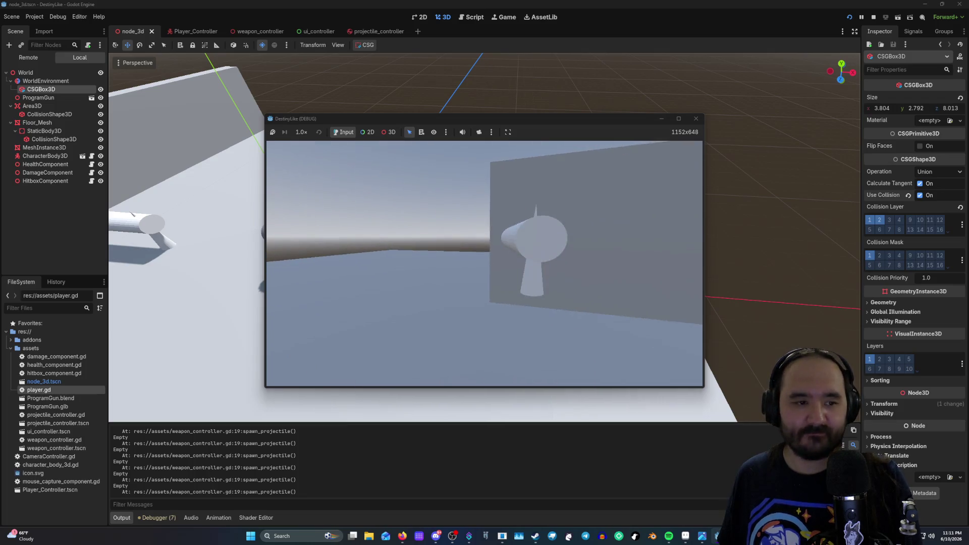
{"action": "key", "text": "F8"}
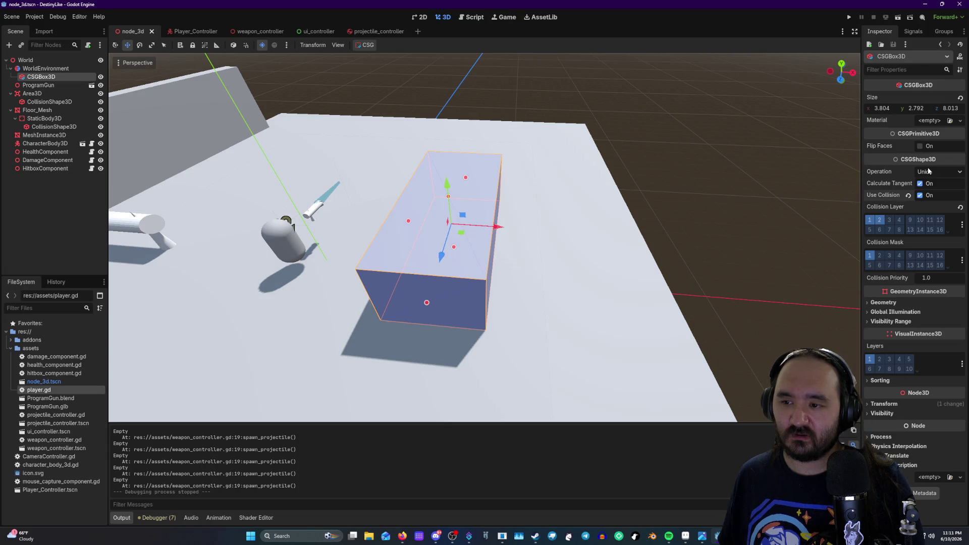
Try several material options on the box and inspect the material's shader setting.
{"action": "left_click", "coordinate": [959, 122]}
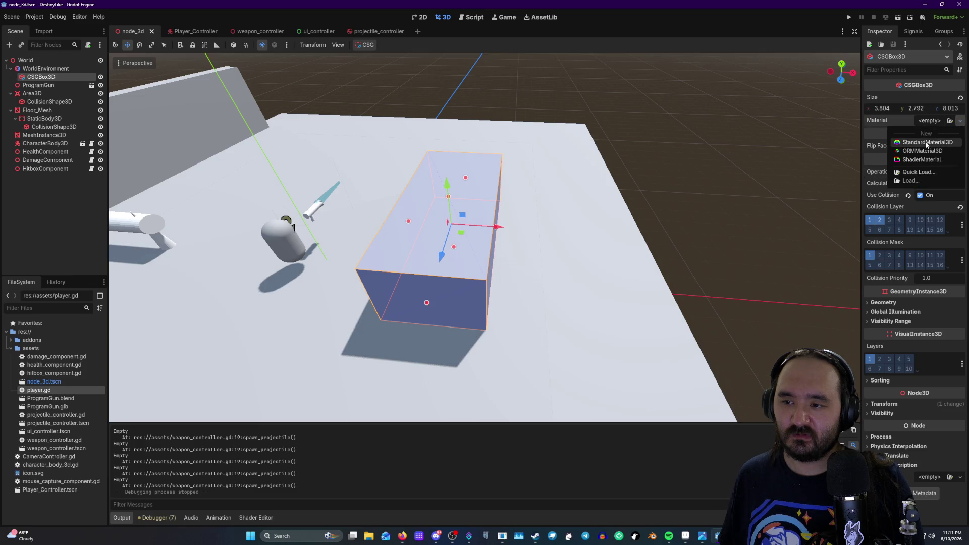
{"action": "left_click", "coordinate": [927, 143]}
{"action": "left_click", "coordinate": [958, 127]}
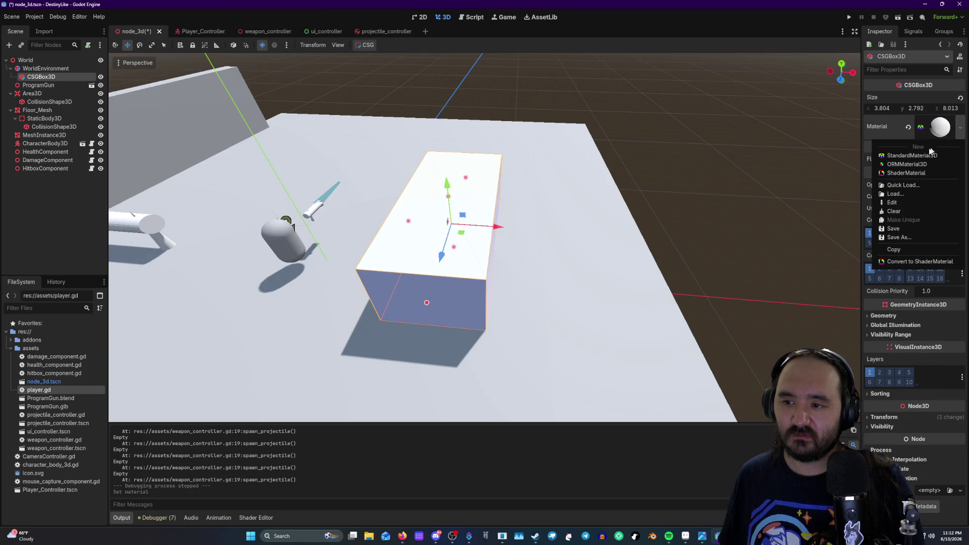
{"action": "left_click", "coordinate": [909, 166]}
{"action": "left_click", "coordinate": [958, 127]}
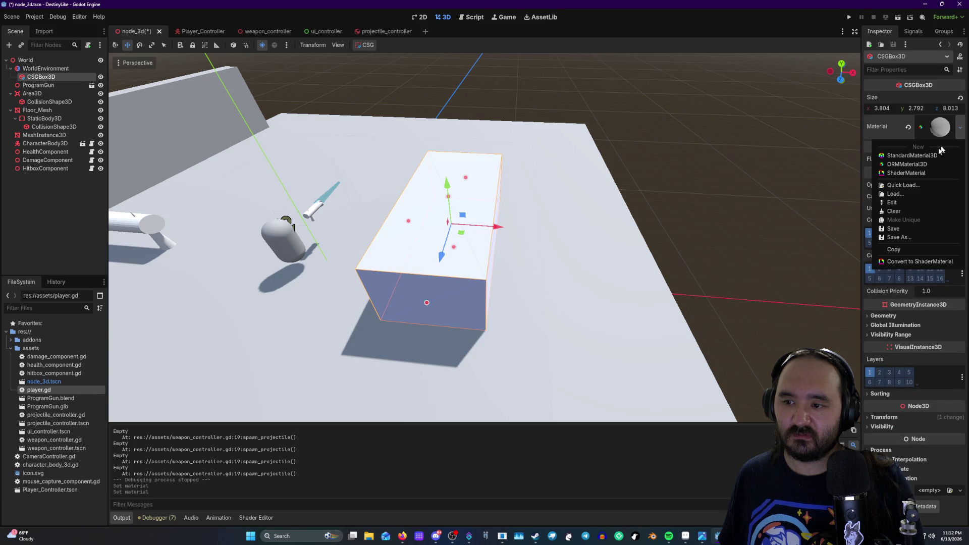
{"action": "left_click", "coordinate": [906, 171]}
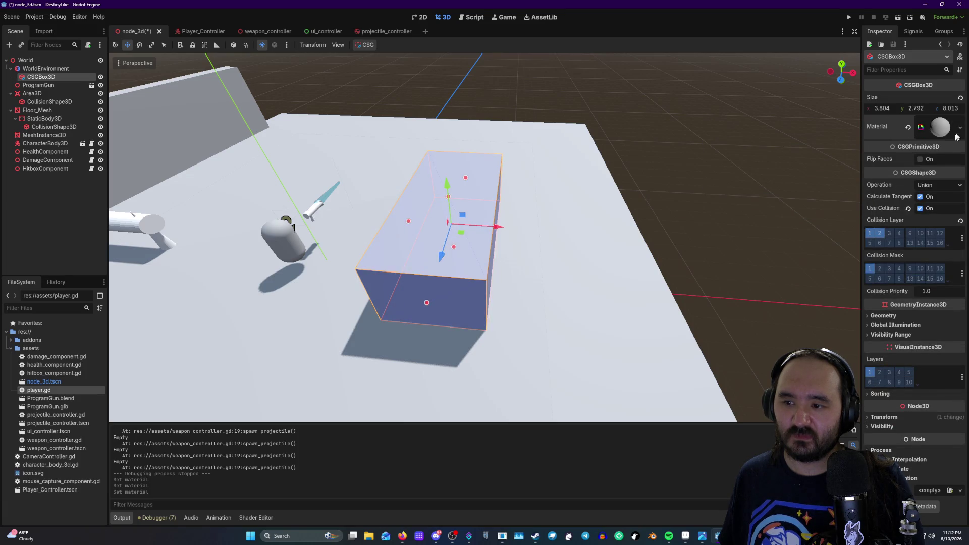
{"action": "left_click", "coordinate": [940, 133]}
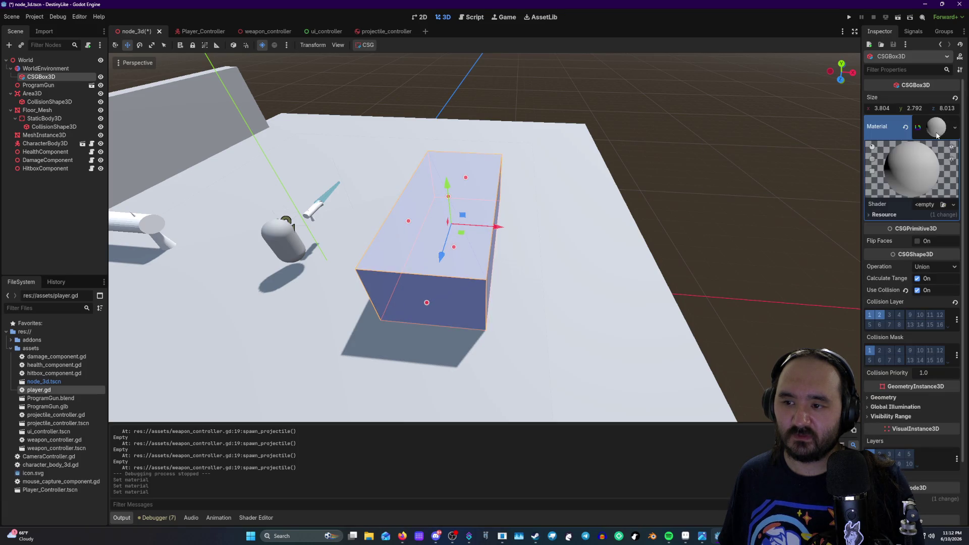
{"action": "left_click", "coordinate": [936, 205]}
{"action": "left_click", "coordinate": [936, 205]}
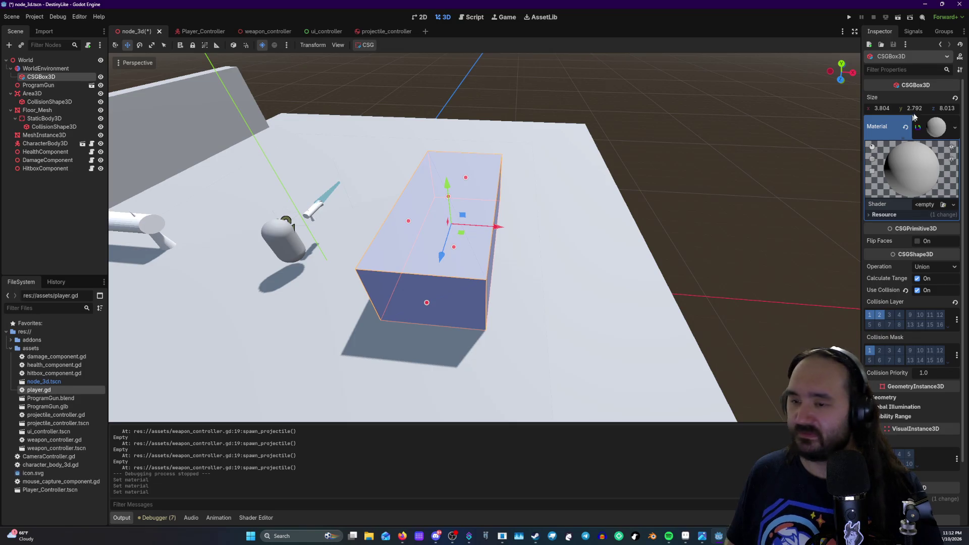
{"action": "left_click", "coordinate": [935, 129]}
Assign a new StandardMaterial3D to the box, then replace it with a fresh one.
{"action": "left_click", "coordinate": [961, 126]}
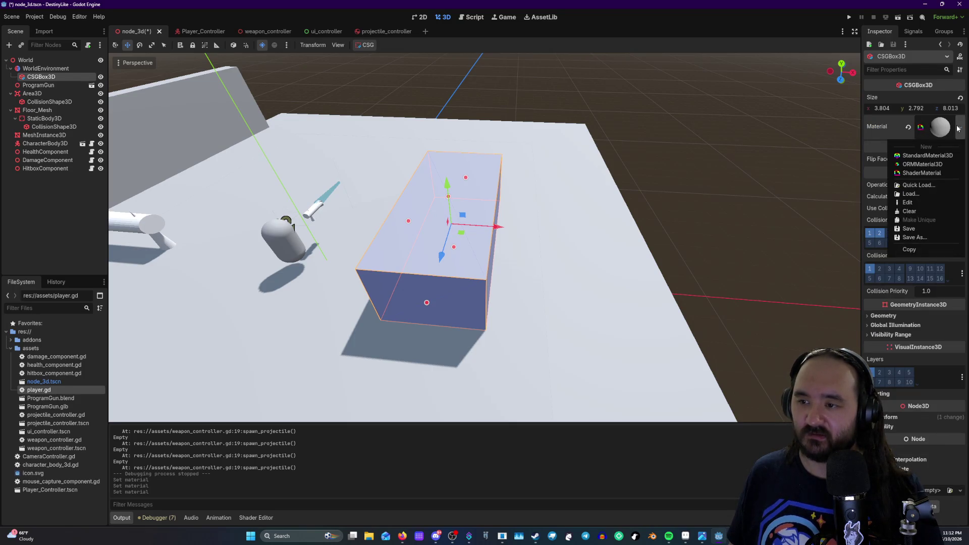
{"action": "left_click", "coordinate": [926, 155]}
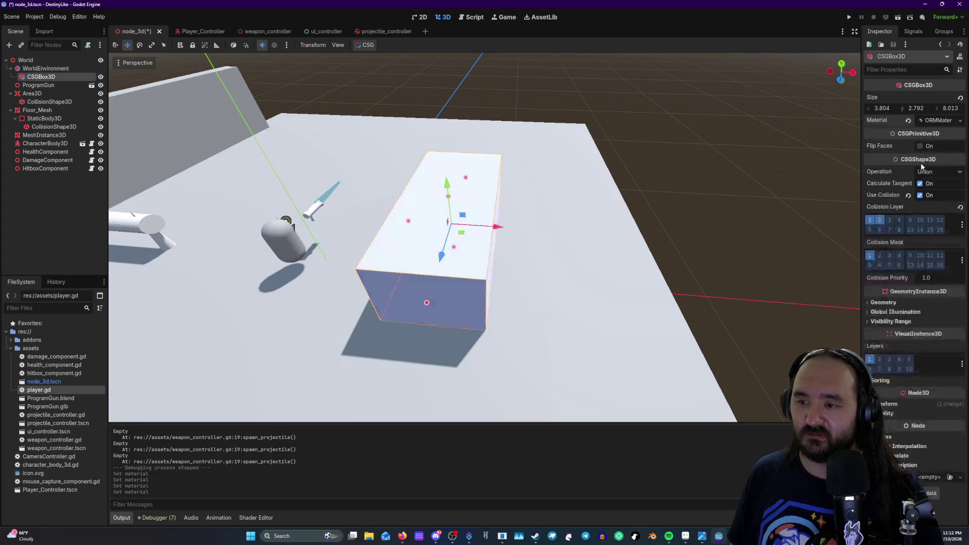
{"action": "left_click", "coordinate": [939, 136]}
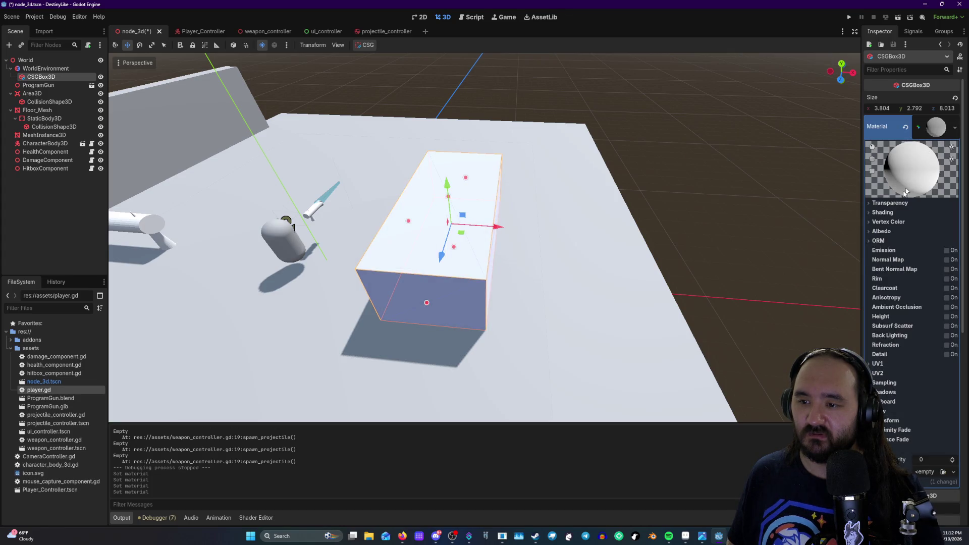
{"action": "left_click", "coordinate": [878, 213]}
{"action": "left_click", "coordinate": [869, 214]}
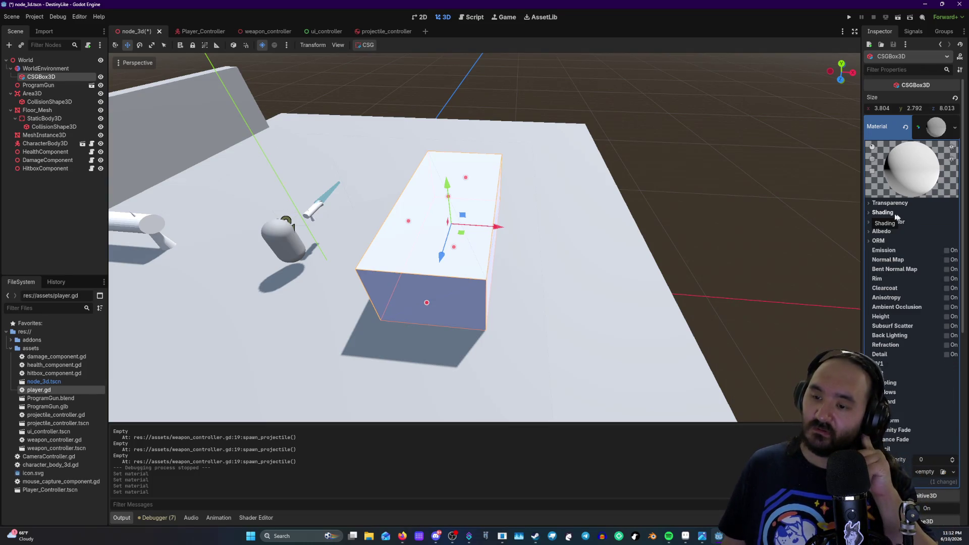
{"action": "left_click", "coordinate": [955, 127]}
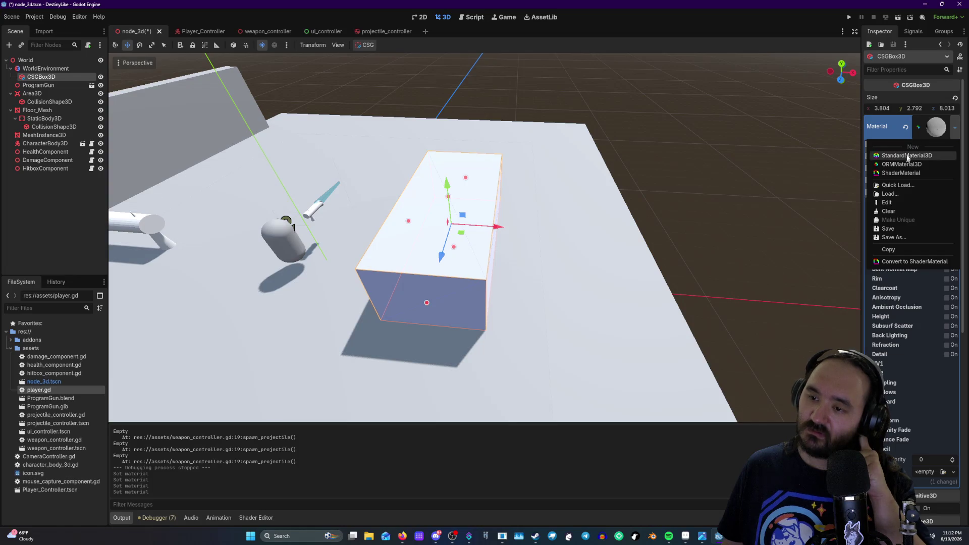
{"action": "left_click", "coordinate": [907, 156]}
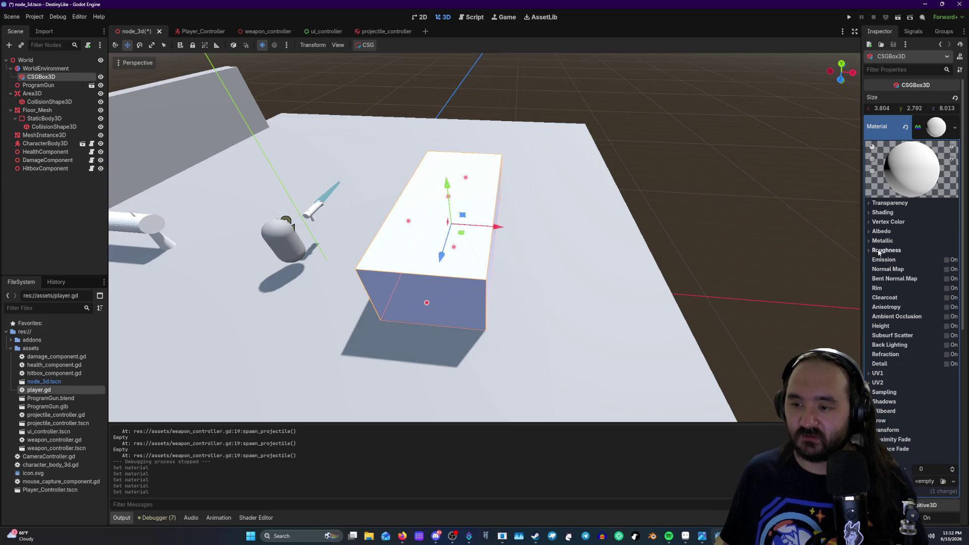
Expand the material's Albedo section and open its white Color swatch.
{"action": "left_click", "coordinate": [880, 204]}
{"action": "left_click", "coordinate": [881, 203]}
{"action": "left_click", "coordinate": [882, 212]}
{"action": "left_click", "coordinate": [882, 213]}
{"action": "left_click", "coordinate": [886, 222]}
{"action": "left_click", "coordinate": [886, 222]}
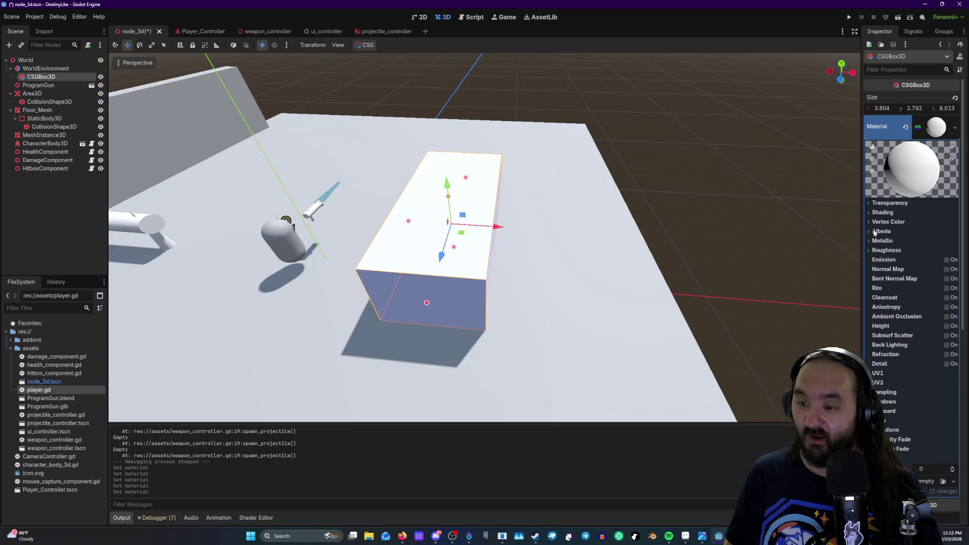
{"action": "left_click", "coordinate": [878, 232]}
{"action": "left_click", "coordinate": [936, 242]}
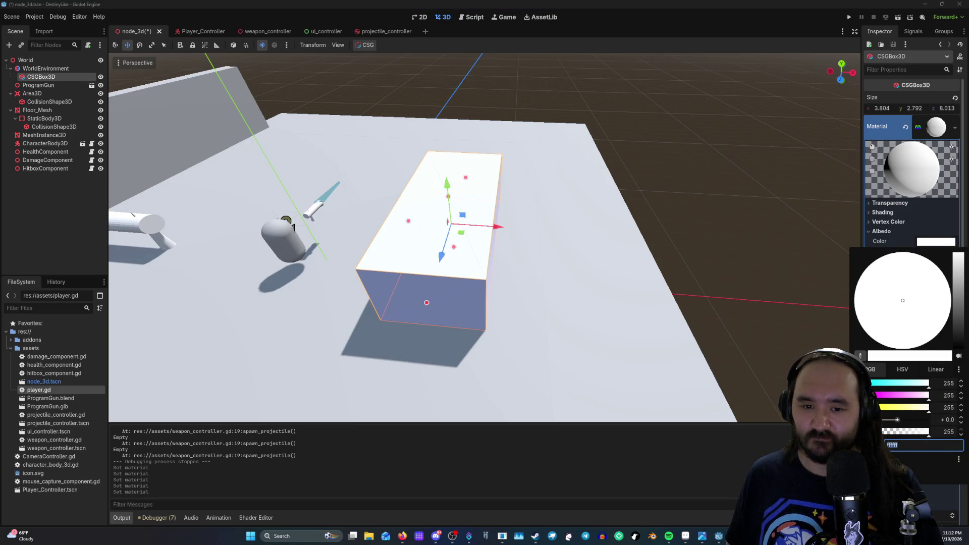
Enter a new albedo alpha value and close the colour picker.
{"action": "type", "text": "1c"}
{"action": "left_click", "coordinate": [941, 356]}
{"action": "left_click", "coordinate": [959, 357]}
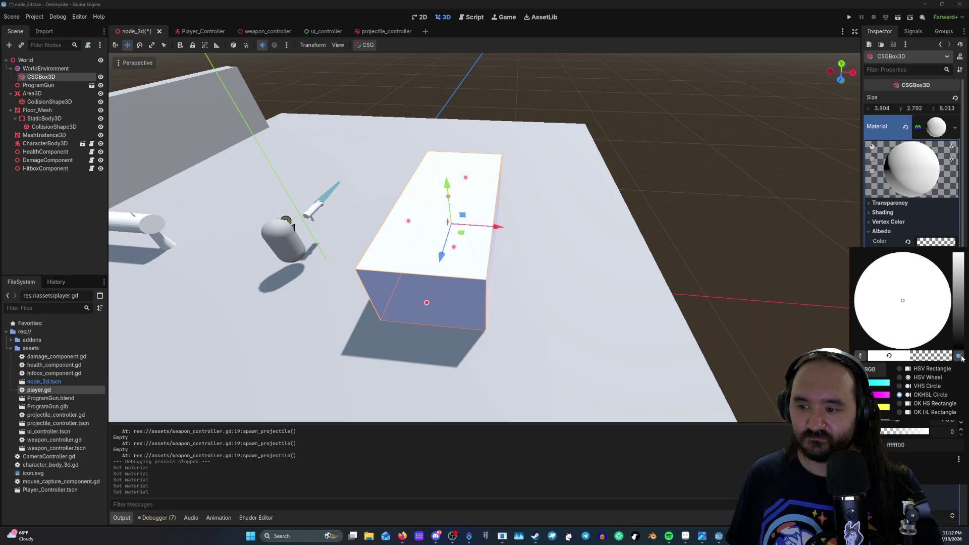
{"action": "left_click", "coordinate": [959, 356]}
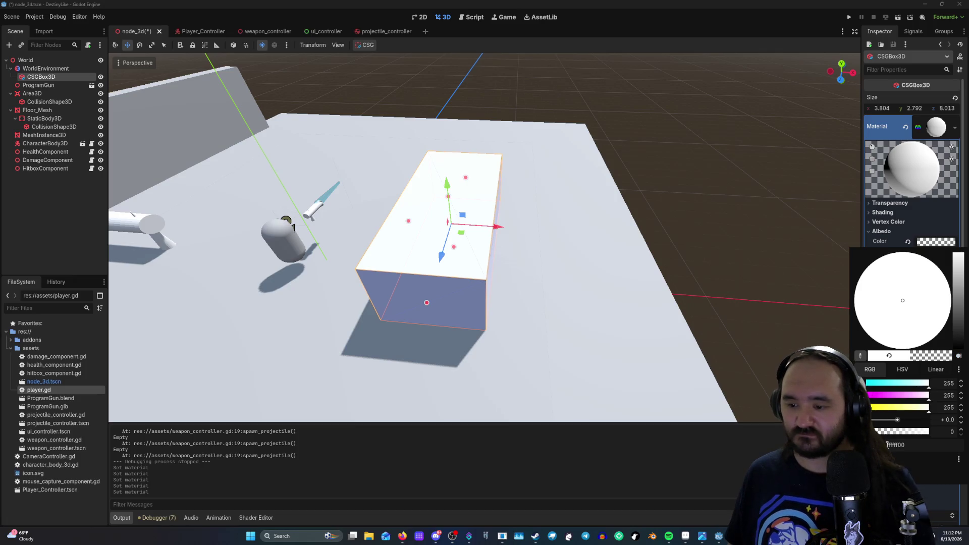
{"action": "left_click", "coordinate": [946, 235]}
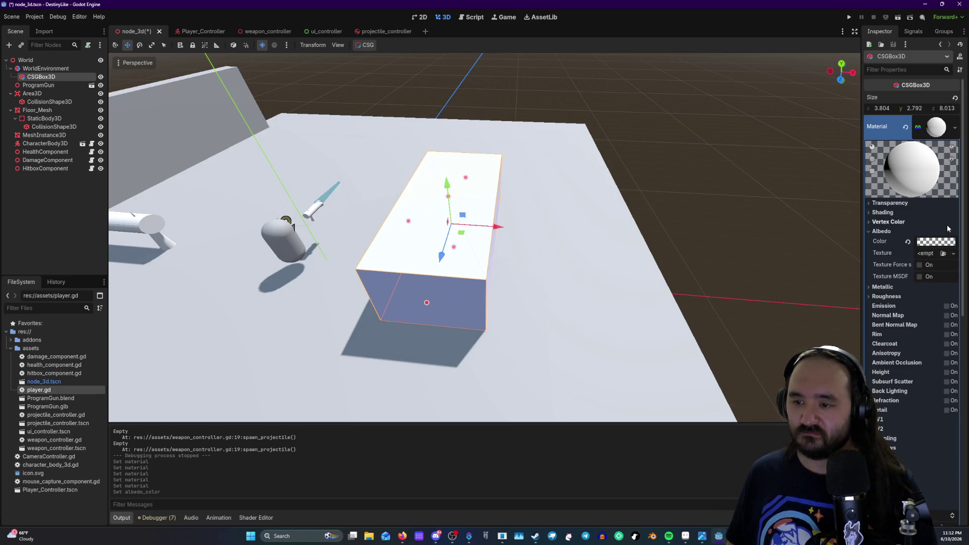
Load icon.svg as the albedo texture so the Godot logo tiles the box.
{"action": "left_click", "coordinate": [955, 254]}
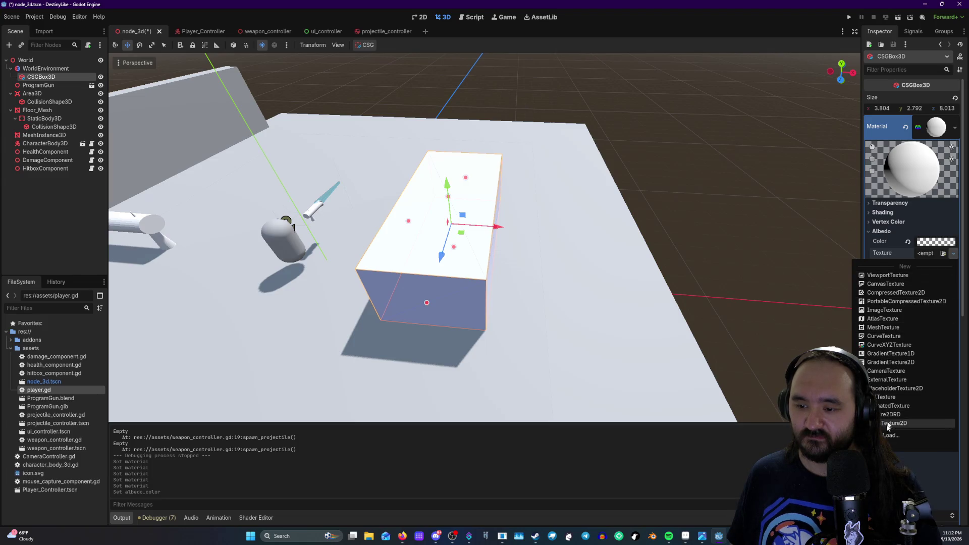
{"action": "left_click", "coordinate": [828, 222]}
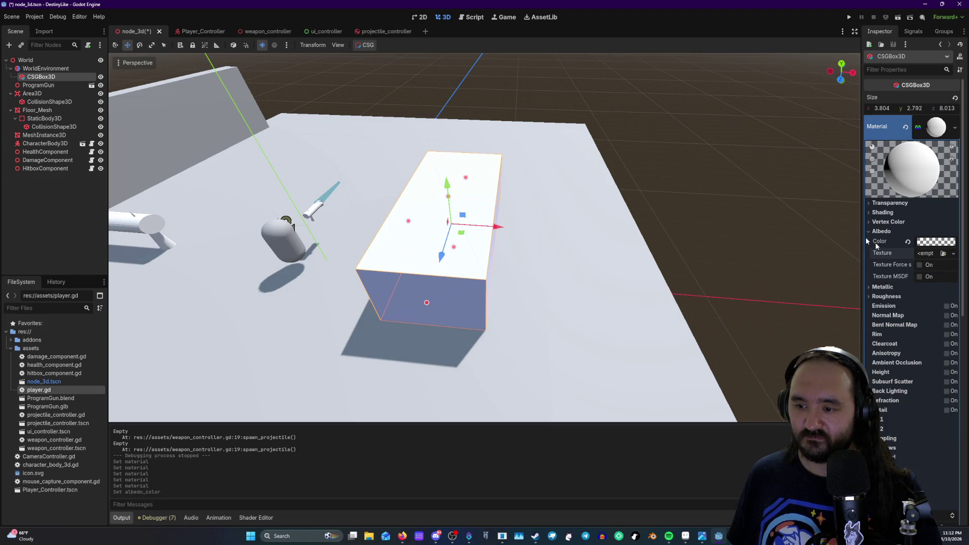
{"action": "left_click", "coordinate": [952, 254]}
{"action": "left_click", "coordinate": [933, 435]}
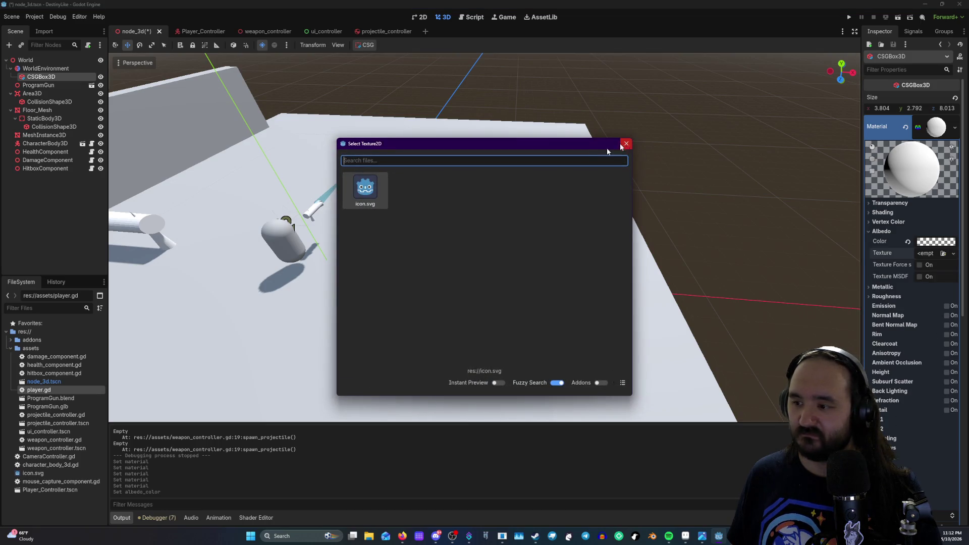
{"action": "double_click", "coordinate": [365, 188]}
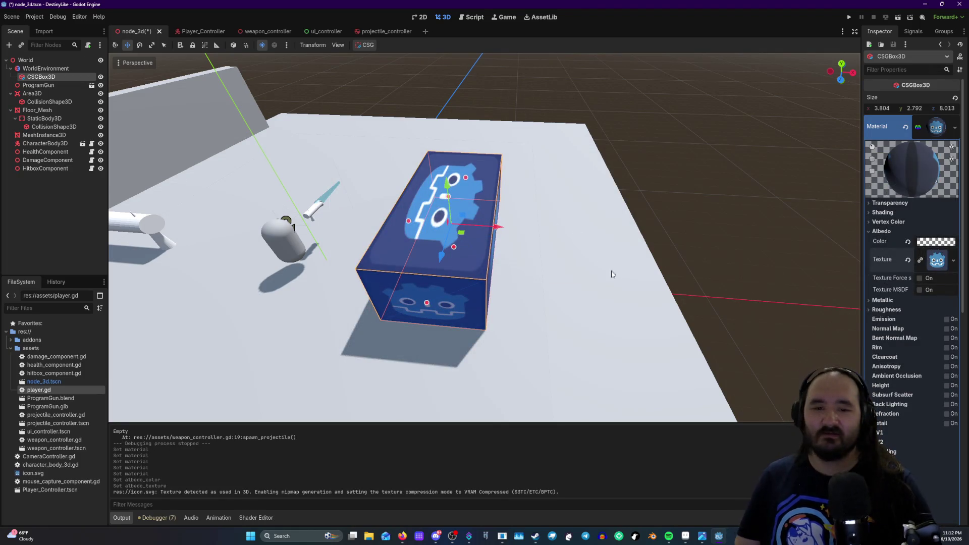
{"action": "left_click", "coordinate": [702, 223]}
Test-run the scene with the icon-textured box, fire once, stop, and review the player and gun.
{"action": "left_click_drag", "start_coordinate": [581, 225], "coordinate": [577, 185]}
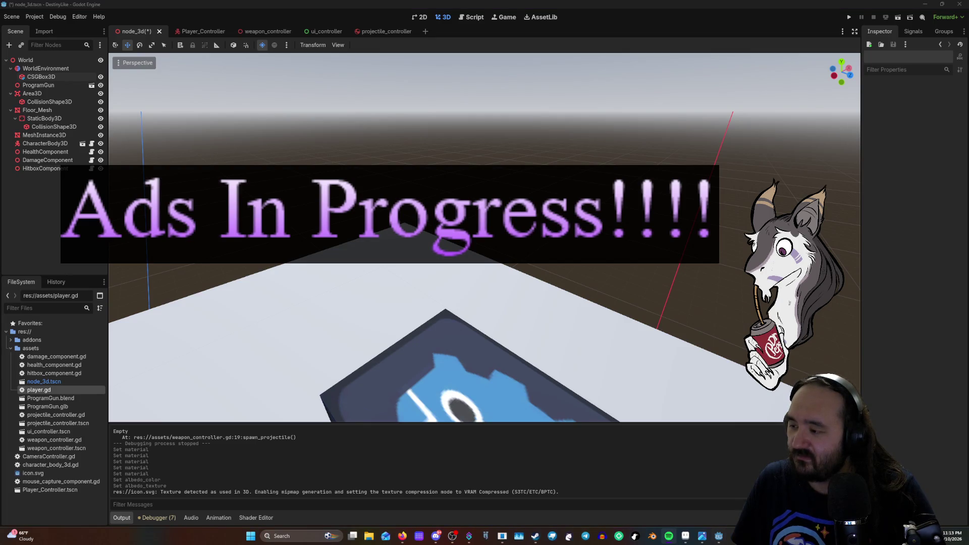
{"action": "left_click", "coordinate": [849, 18]}
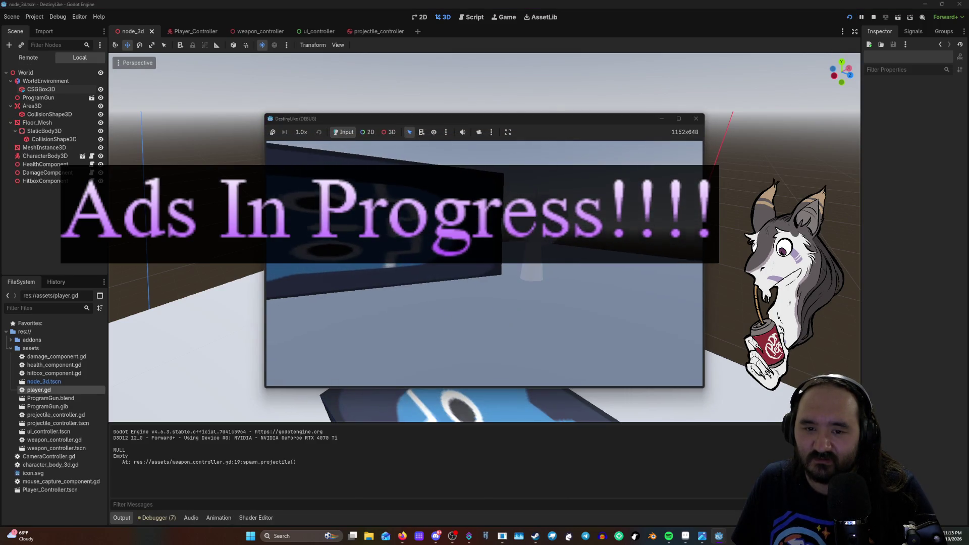
{"action": "left_click", "coordinate": [484, 264]}
{"action": "key", "text": "F8"}
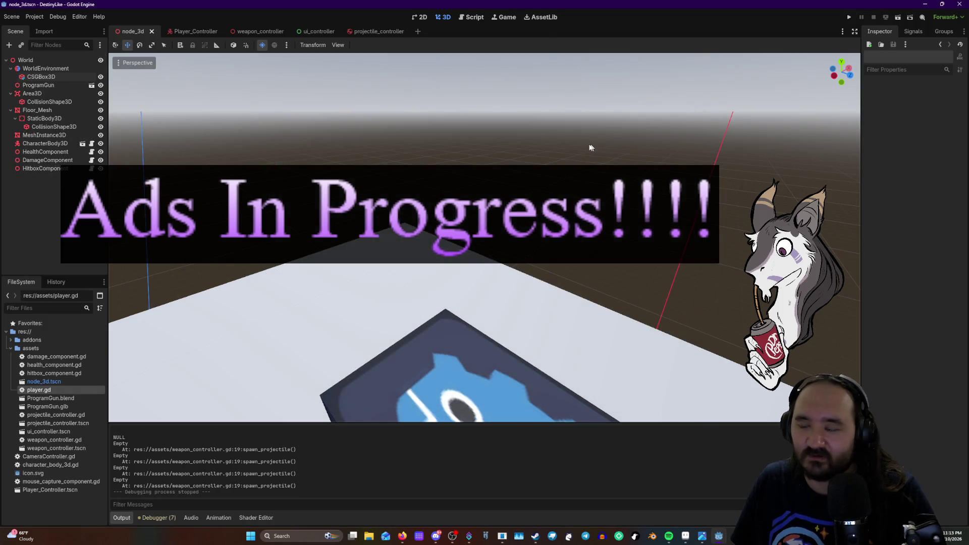
{"action": "mouse_move", "coordinate": [621, 173]}
{"action": "left_mouse_down"}
{"action": "mouse_move", "coordinate": [565, 152]}
{"action": "mouse_move", "coordinate": [464, 192]}
{"action": "left_mouse_up"}
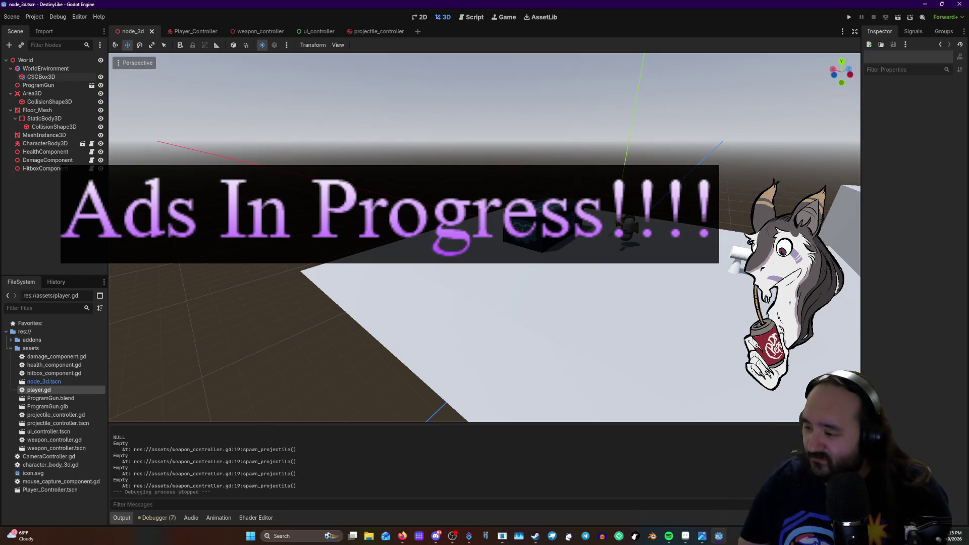
{"action": "key", "text": "alt+Tab"}
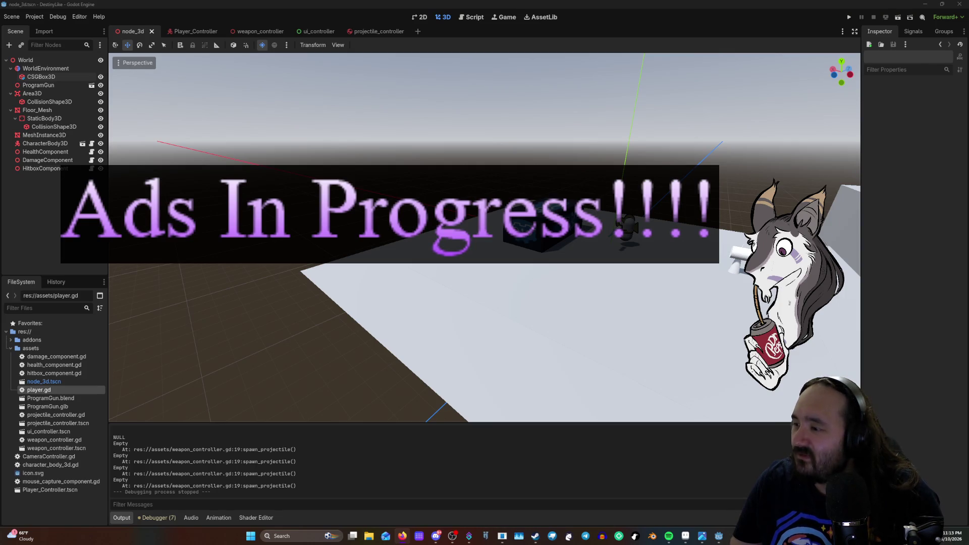
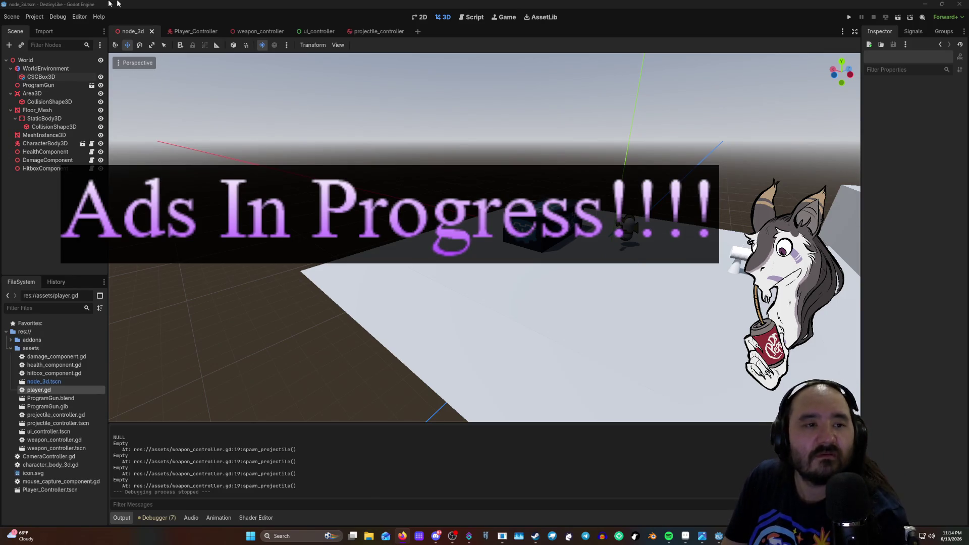
Open hitbox_component.gd, add blank lines below 'extends Node3D' and delete the stray bracket.
{"action": "left_click", "coordinate": [91, 169]}
{"action": "left_click", "coordinate": [240, 78]}
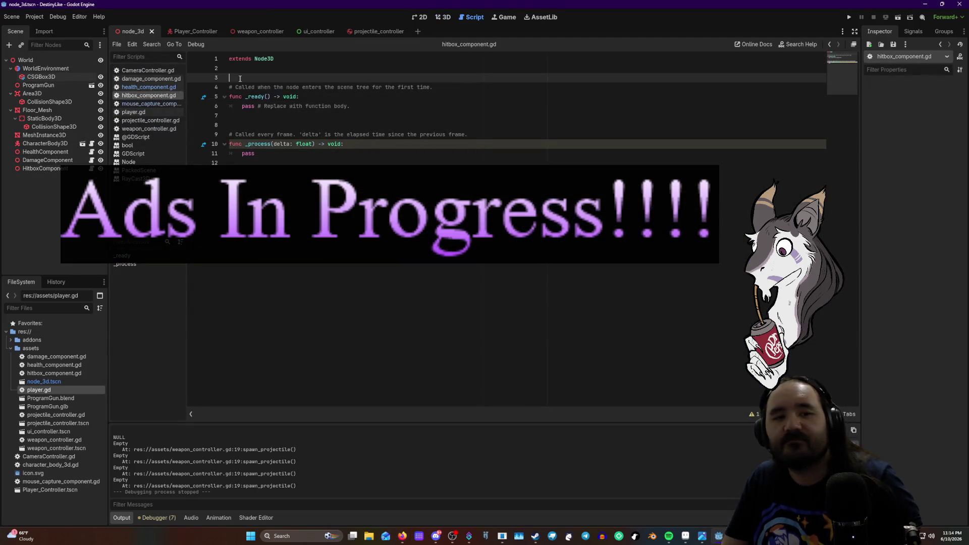
{"action": "key", "text": "Return"}
{"action": "key", "text": "Return"}
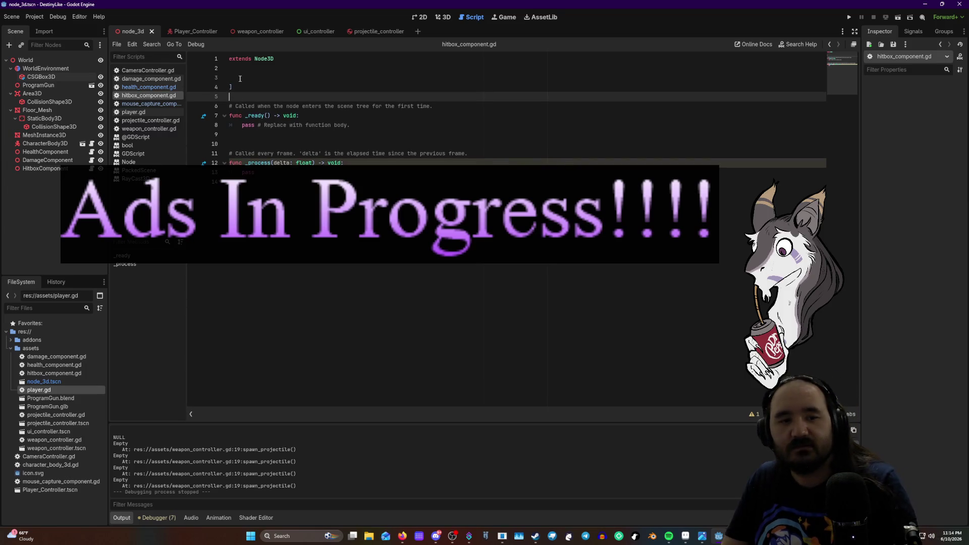
{"action": "left_click", "coordinate": [249, 88]}
{"action": "key", "text": "BackSpace"}
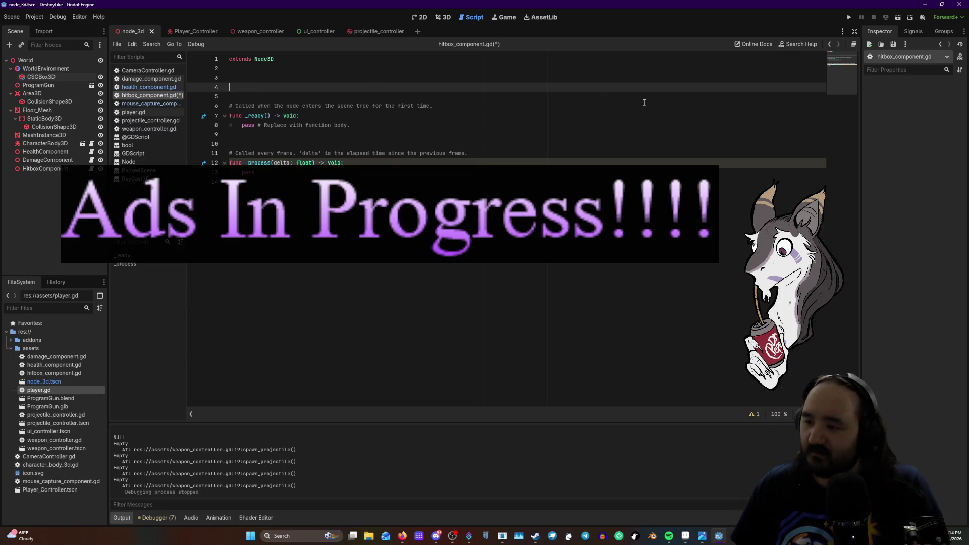
Switch between Godot and another application.
{"action": "key", "text": "alt+Tab"}
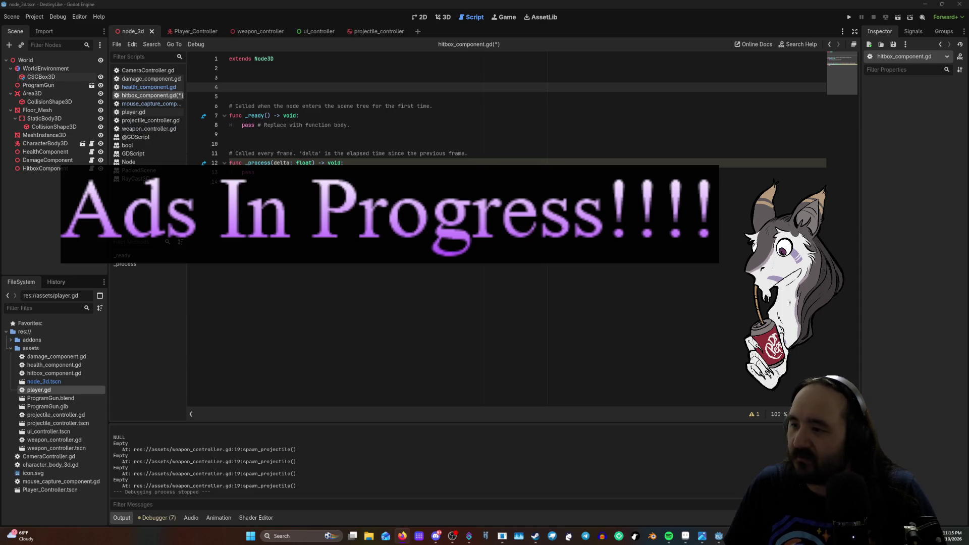
{"action": "key", "text": "alt+Tab"}
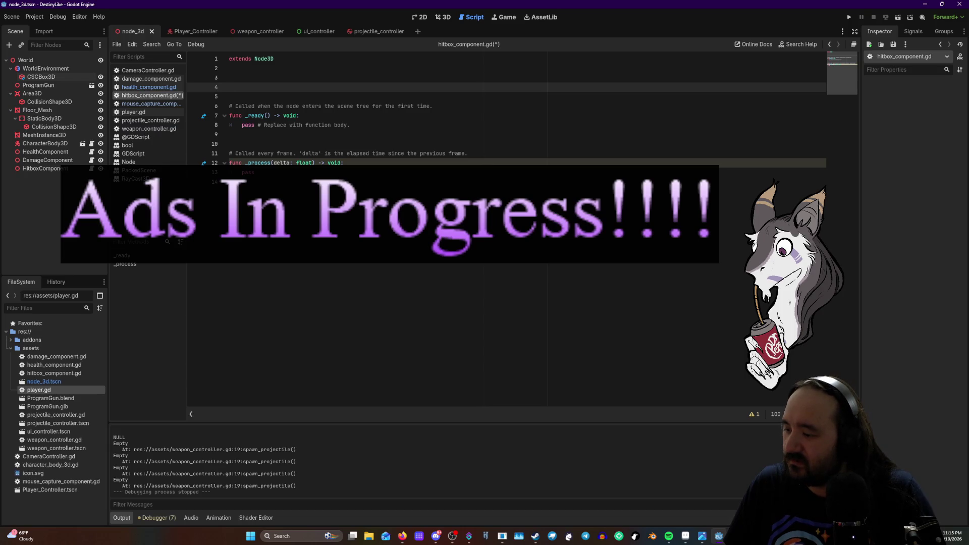
{"action": "key", "text": "alt+Tab"}
{"action": "key", "text": "alt+Tab"}
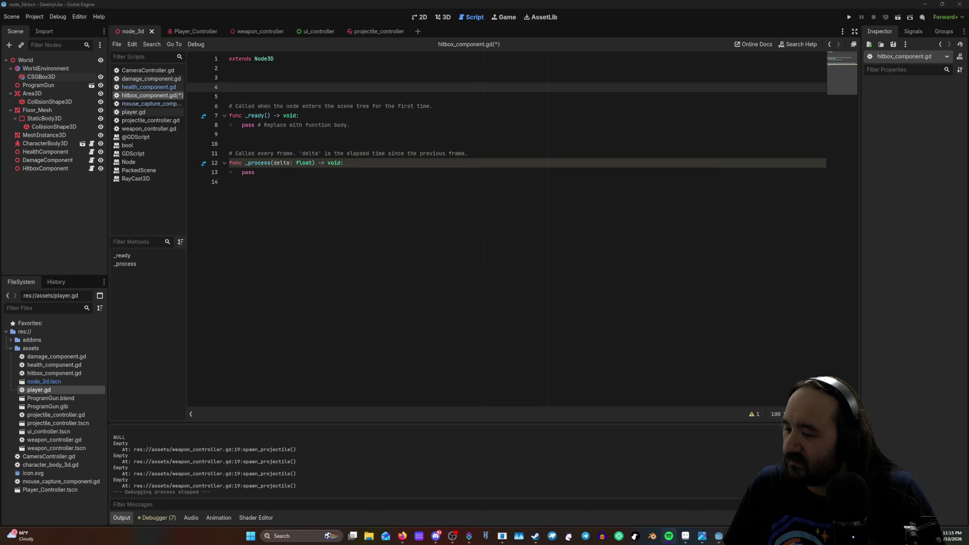
{"action": "key", "text": "alt+Tab"}
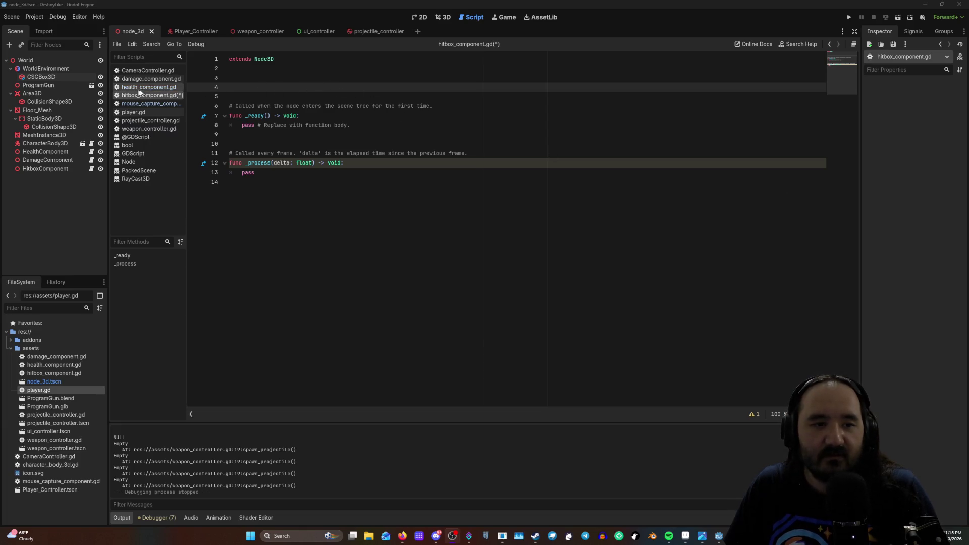
Delete the _ready() function and its comment, then undo the deletion.
{"action": "left_click", "coordinate": [139, 96]}
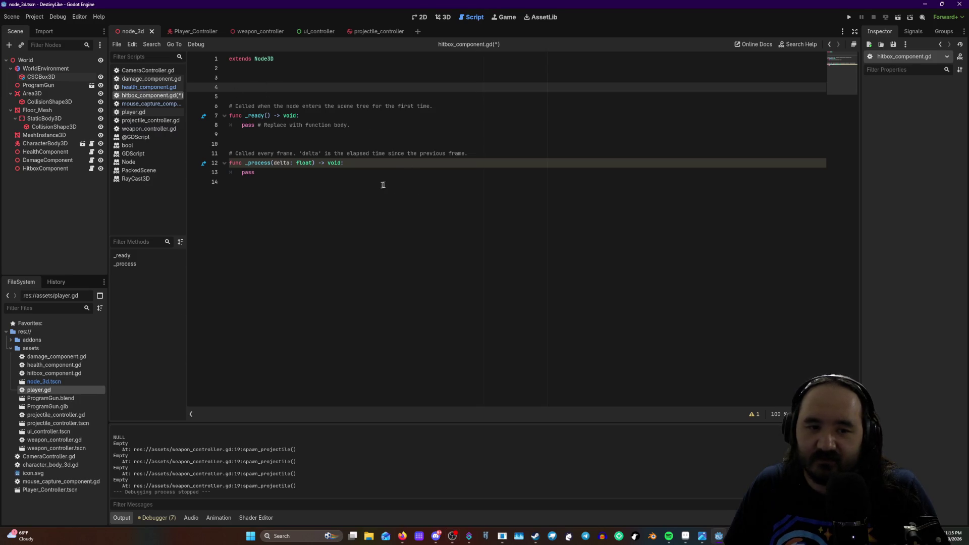
{"action": "left_click_drag", "start_coordinate": [350, 125], "coordinate": [228, 104]}
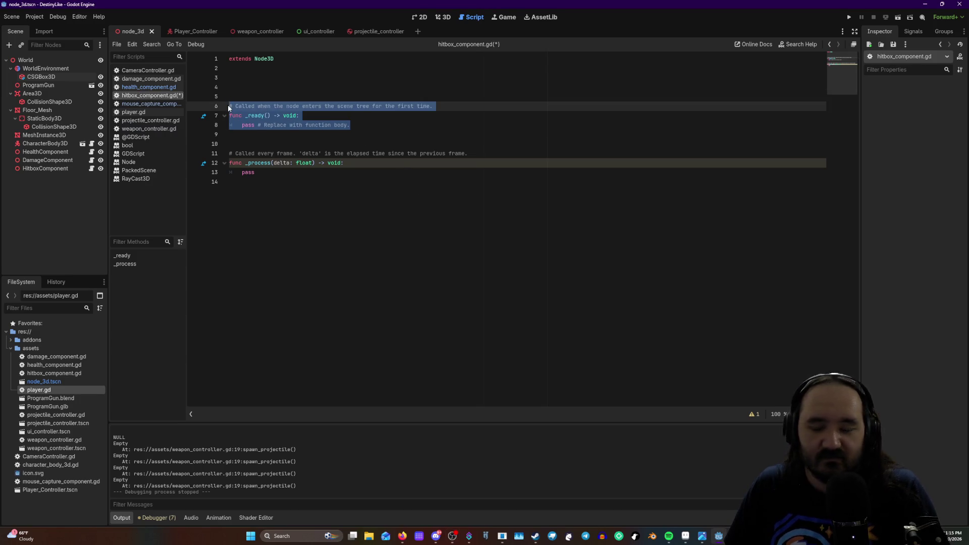
{"action": "key", "text": "BackSpace"}
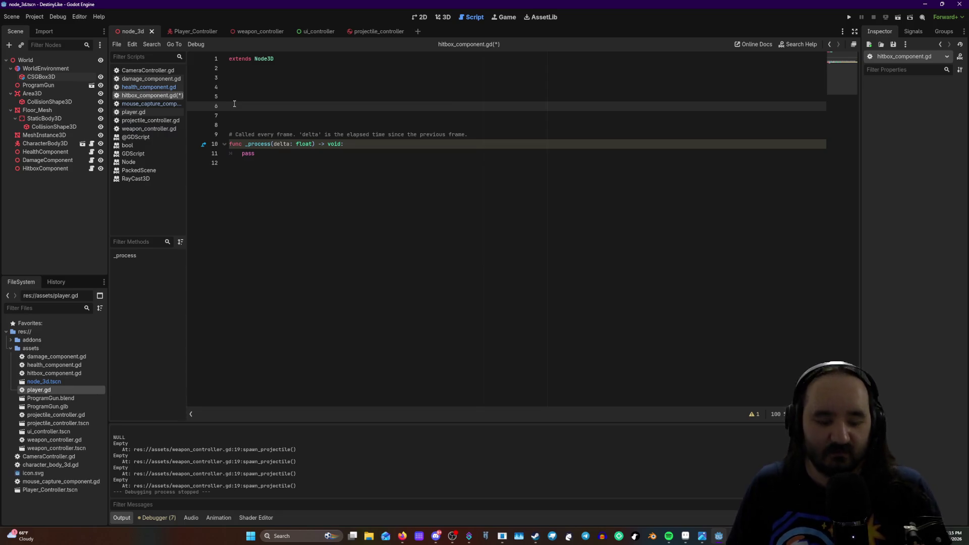
{"action": "key", "text": "ctrl+z"}
On line 3, write 'export var HealthComponent' followed by a colon.
{"action": "left_click", "coordinate": [261, 79]}
{"action": "type", "text": "#"}
{"action": "key", "text": "BackSpace"}
{"action": "type", "text": "export"}
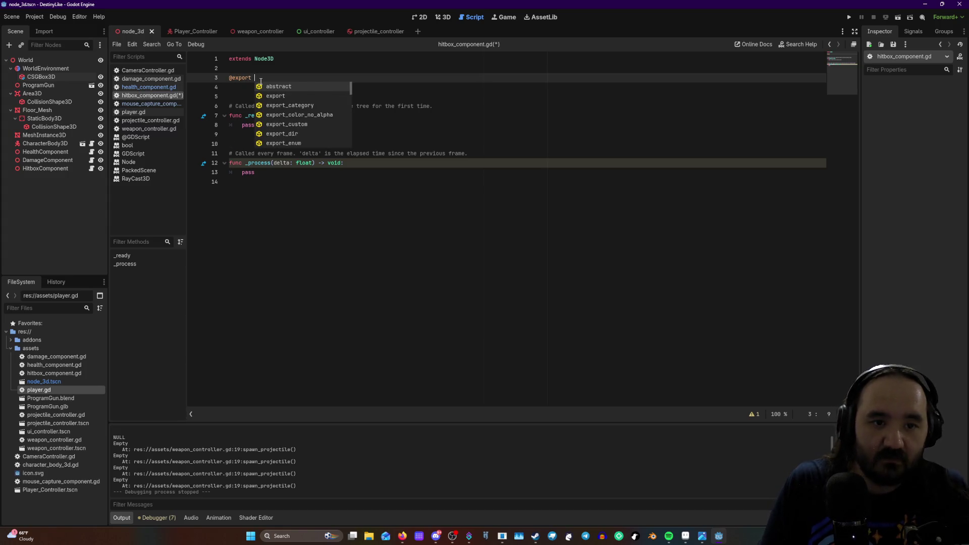
{"action": "type", "text": " var Heal"}
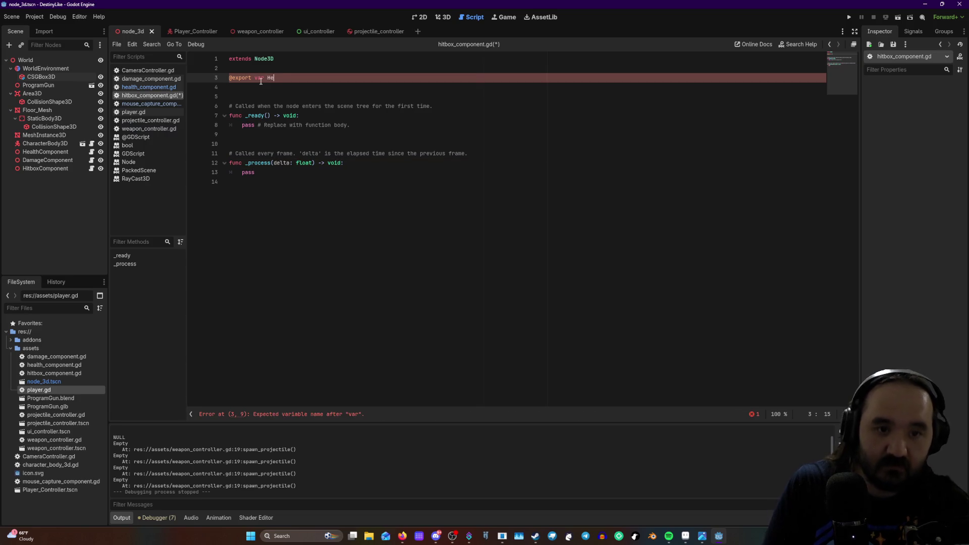
{"action": "type", "text": "thComponen"}
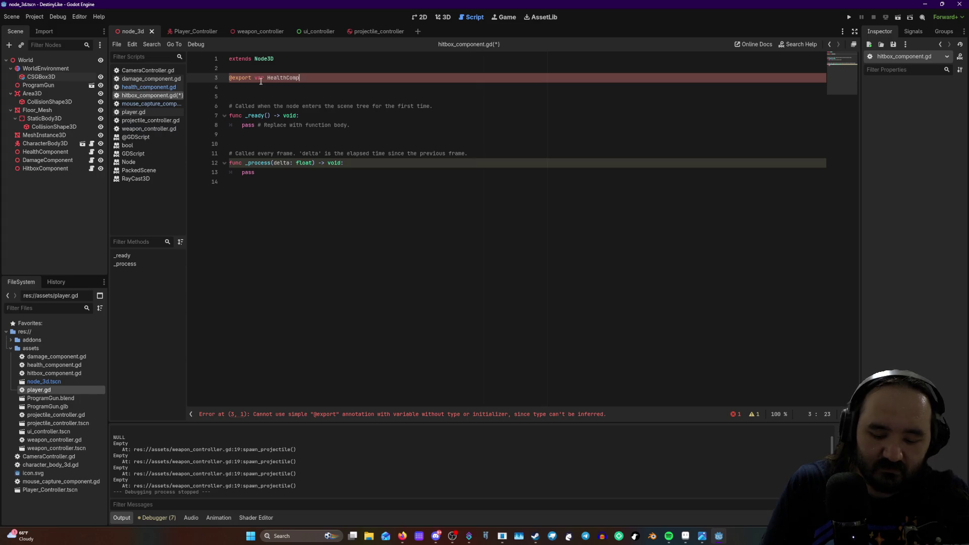
{"action": "type", "text": "t"}
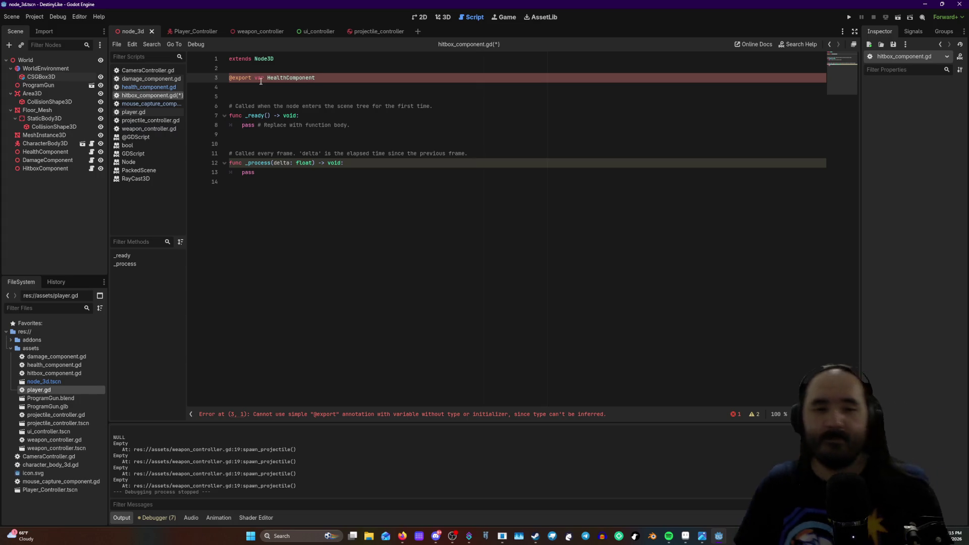
{"action": "left_click", "coordinate": [288, 91]}
{"action": "left_click", "coordinate": [347, 77]}
{"action": "type", "text": ";"}
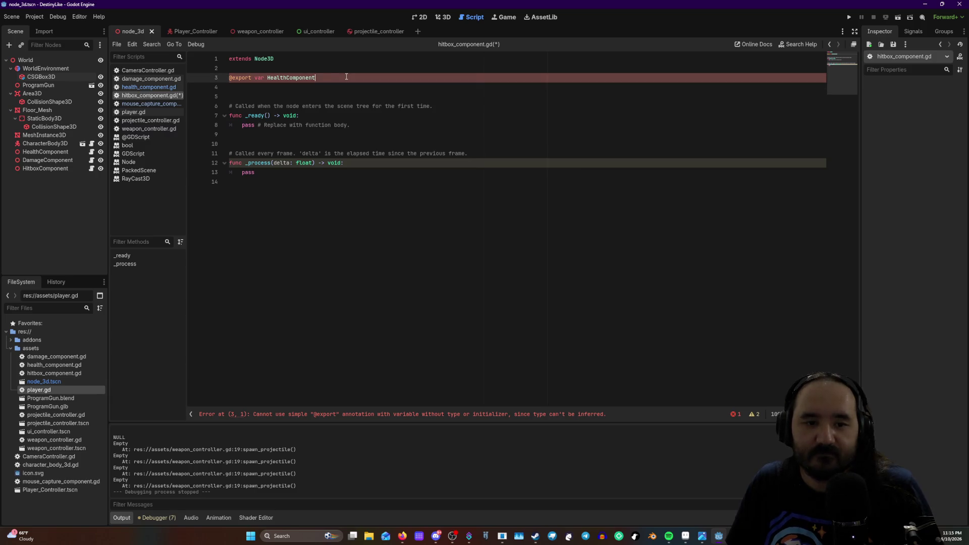
{"action": "key", "text": "BackSpace"}
{"action": "type", "text": ":"}
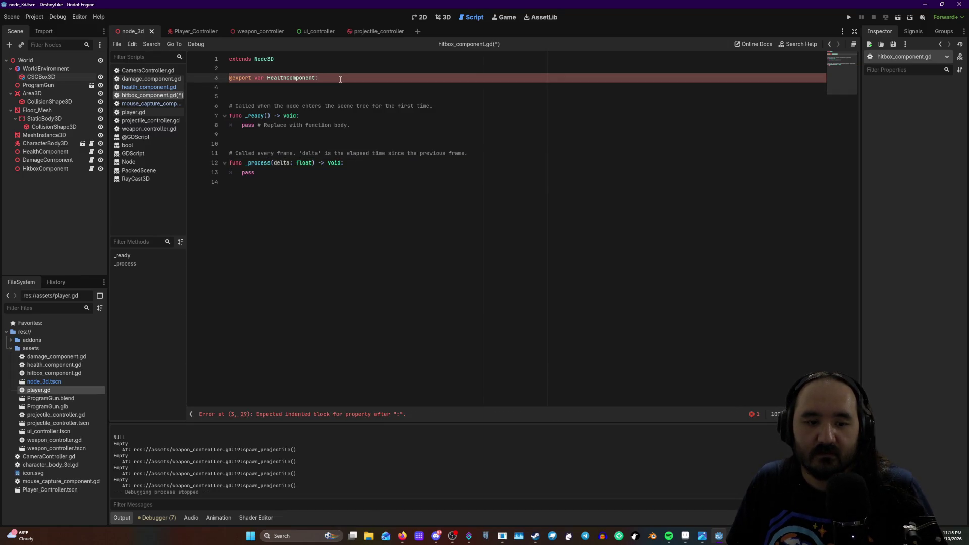
Indent and move the export line, then restore it to line 3 without the trailing colon.
{"action": "left_click", "coordinate": [229, 77]}
{"action": "key", "text": "Tab"}
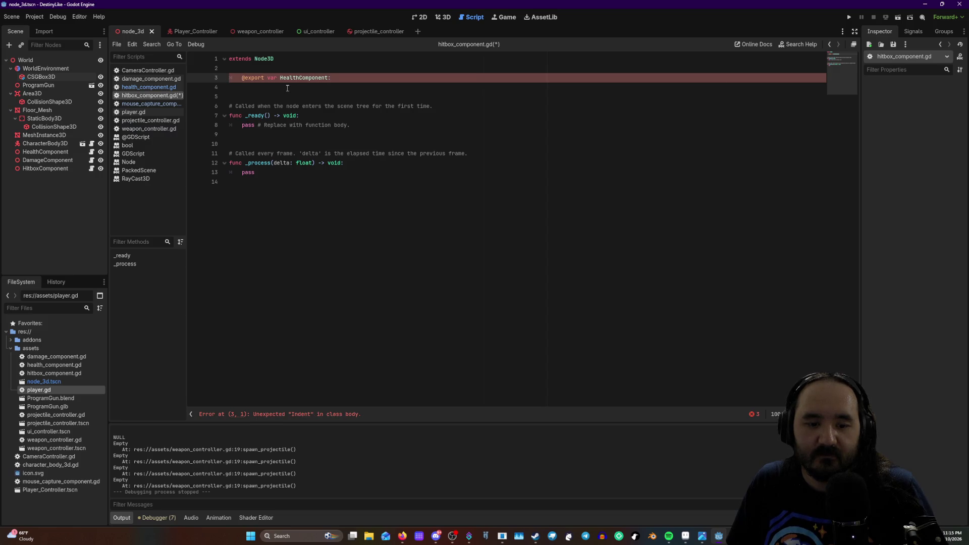
{"action": "key", "text": "alt+Up"}
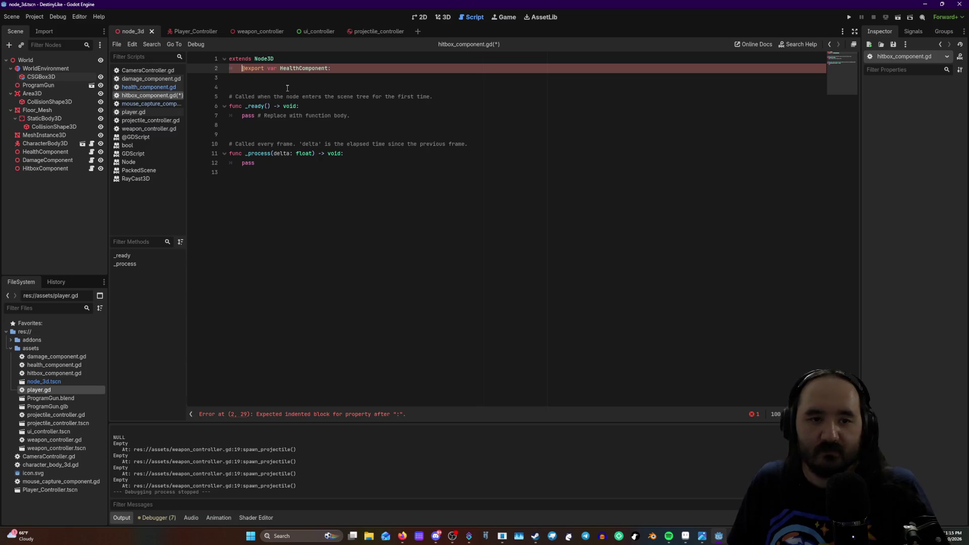
{"action": "key", "text": "shift+Tab"}
{"action": "key", "text": "Return"}
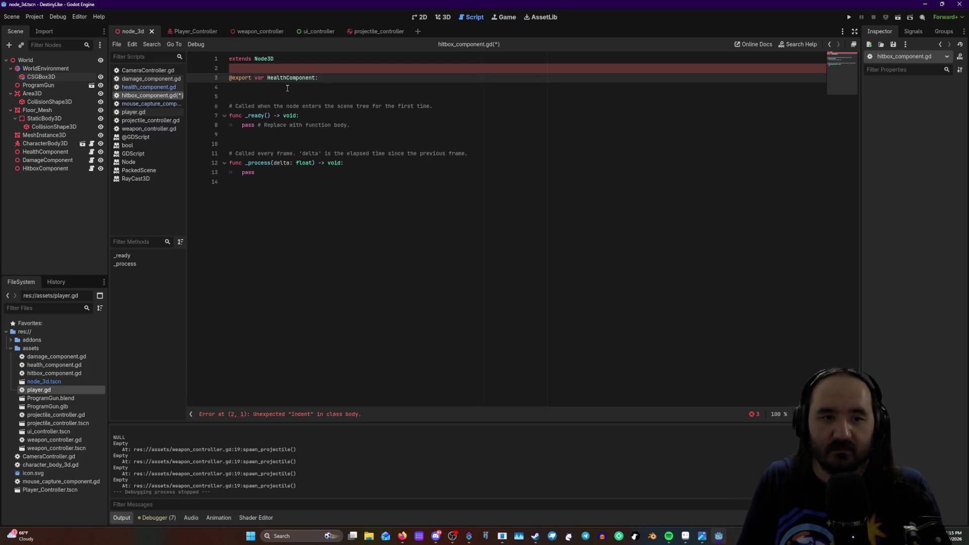
{"action": "left_click", "coordinate": [340, 78]}
{"action": "key", "text": "BackSpace"}
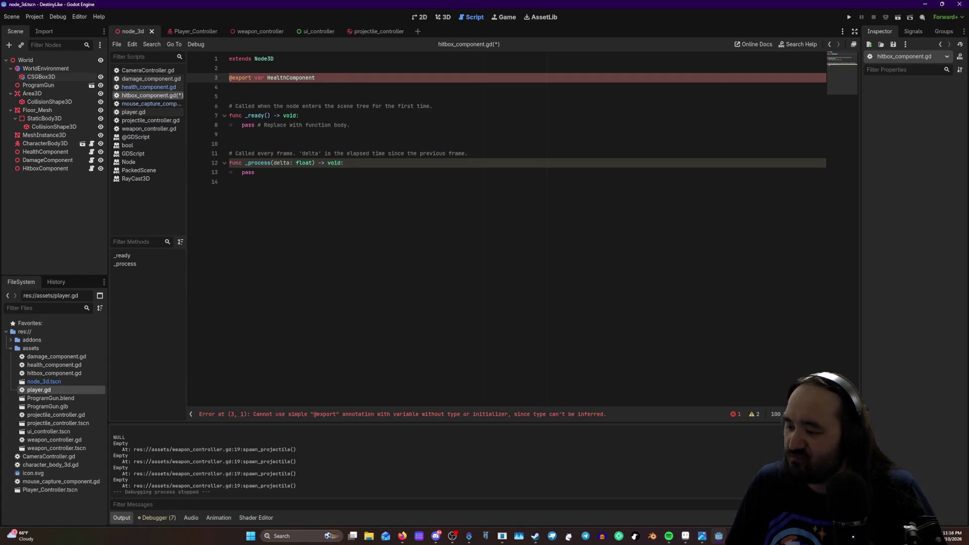
{"action": "key", "text": "alt+Tab"}
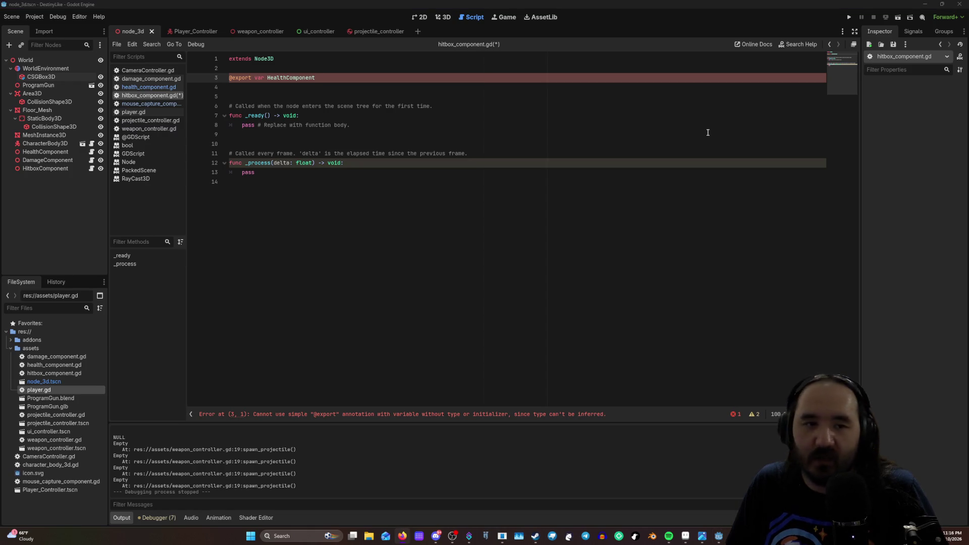
{"action": "left_click", "coordinate": [268, 77]}
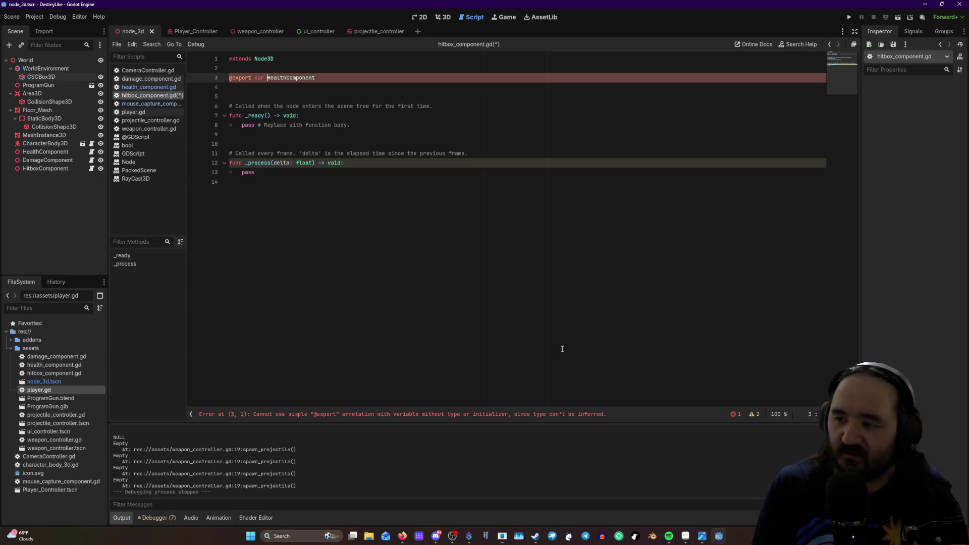
{"action": "type", "text": "hea"}
{"action": "key", "text": "BackSpace"}
{"action": "key", "text": "BackSpace"}
{"action": "key", "text": "BackSpace"}
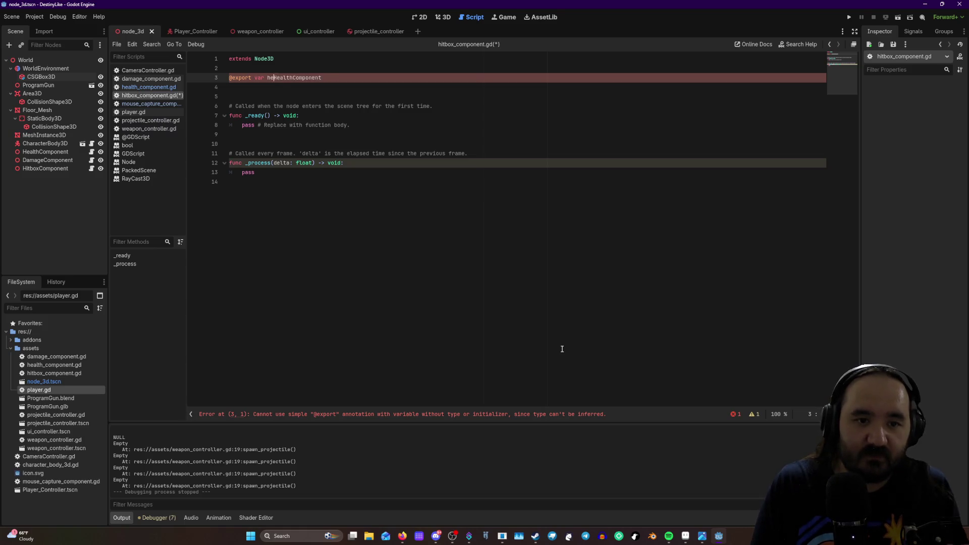
{"action": "type", "text": "Healt"}
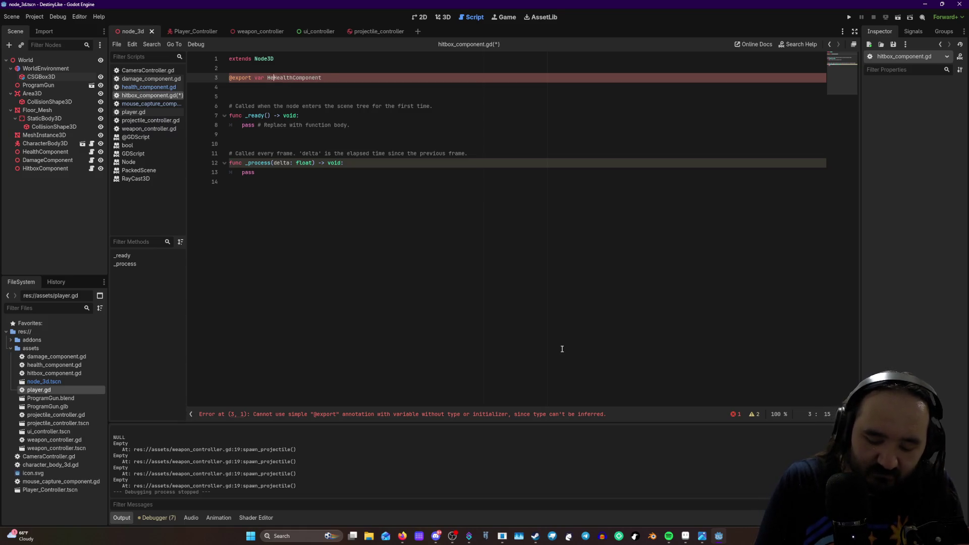
{"action": "type", "text": "h_Co"}
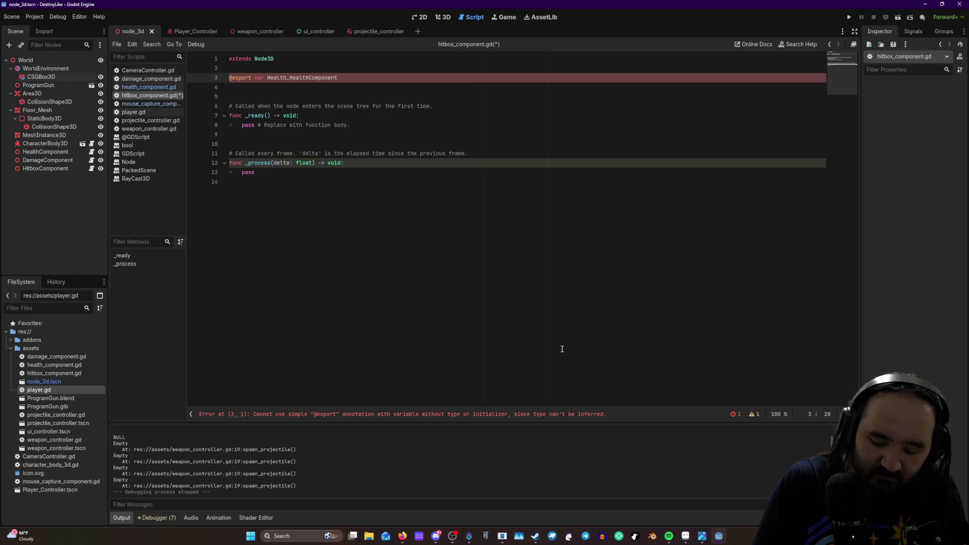
{"action": "type", "text": "mponent"}
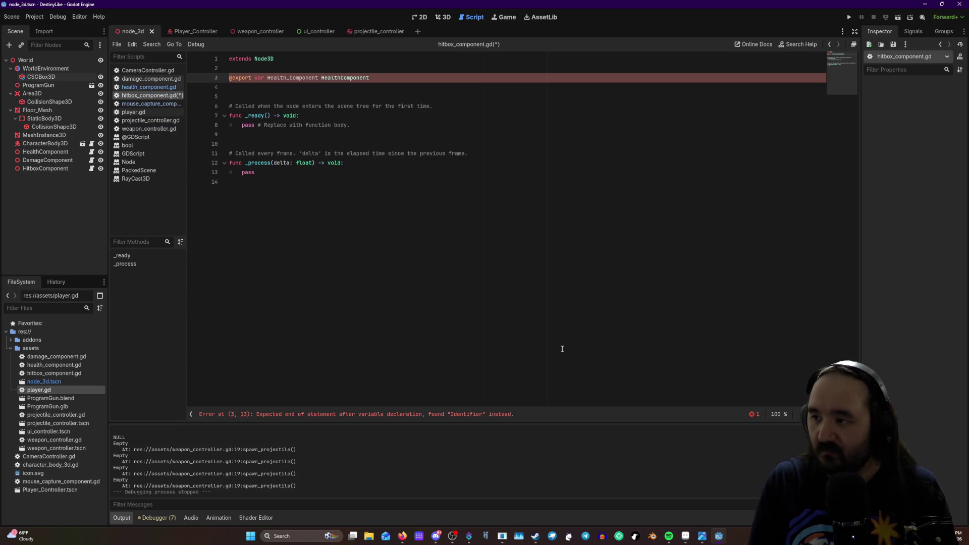
{"action": "key", "text": "BackSpace"}
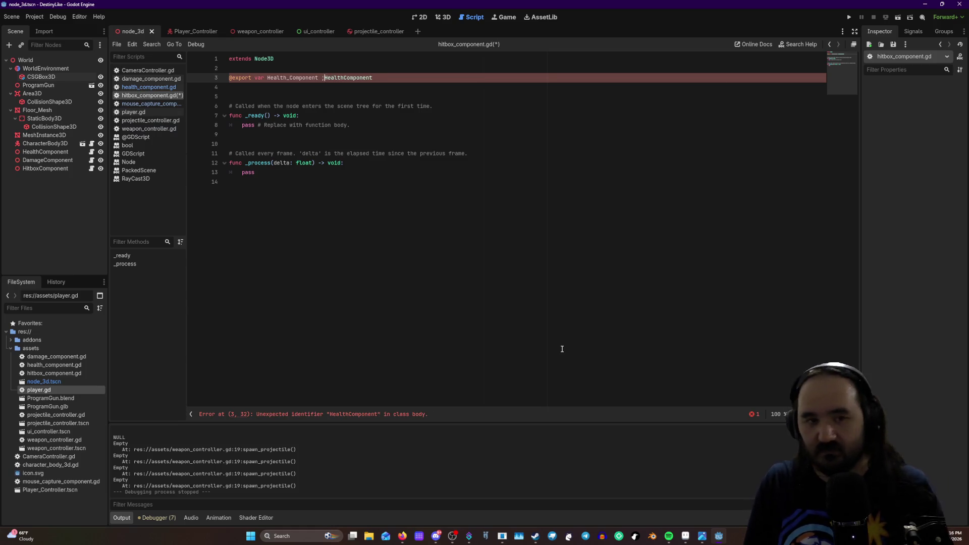
{"action": "type", "text": ":"}
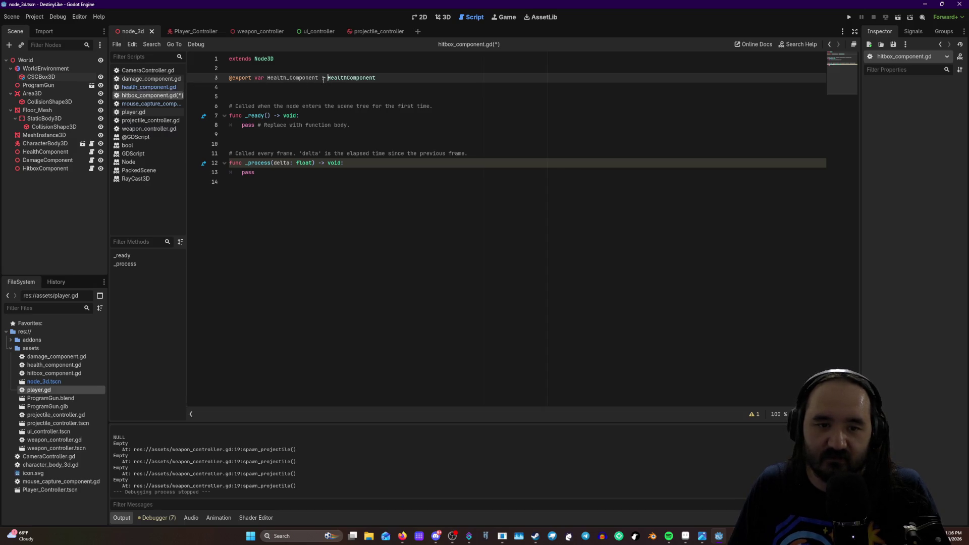
{"action": "left_click", "coordinate": [398, 122]}
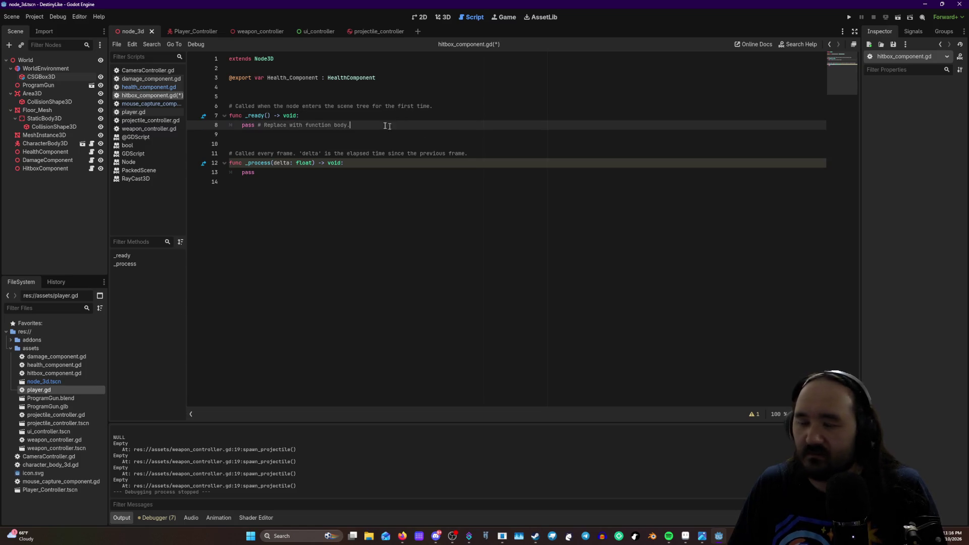
Replace the _ready() signature with 'func damage(attack : Attack)' and bring up damage_component.gd.
{"action": "left_click", "coordinate": [267, 115]}
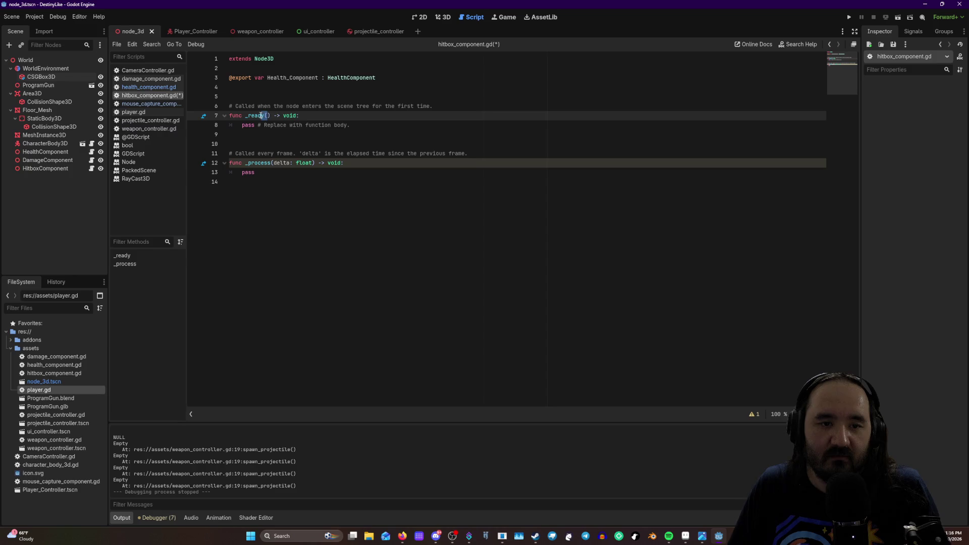
{"action": "left_click_drag", "start_coordinate": [299, 115], "coordinate": [248, 115]}
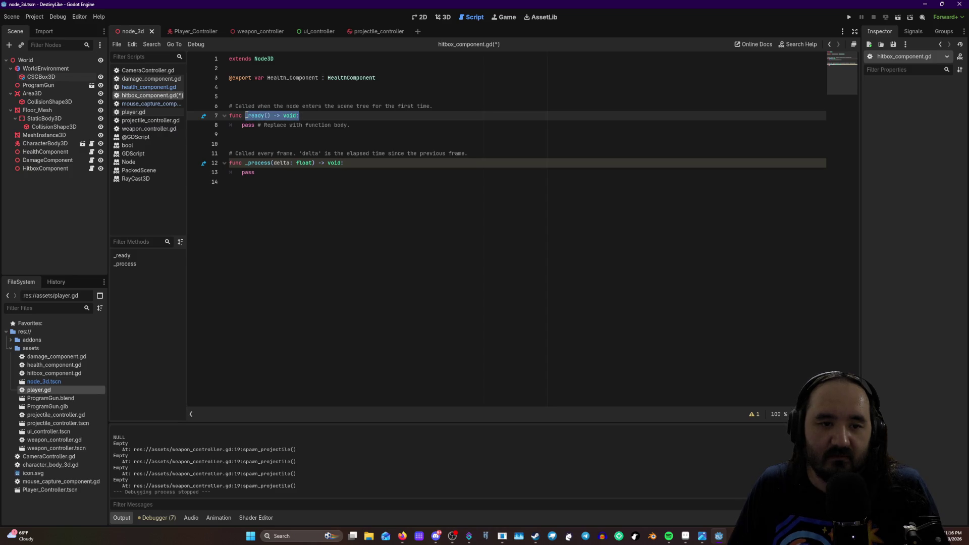
{"action": "type", "text": "damage()"}
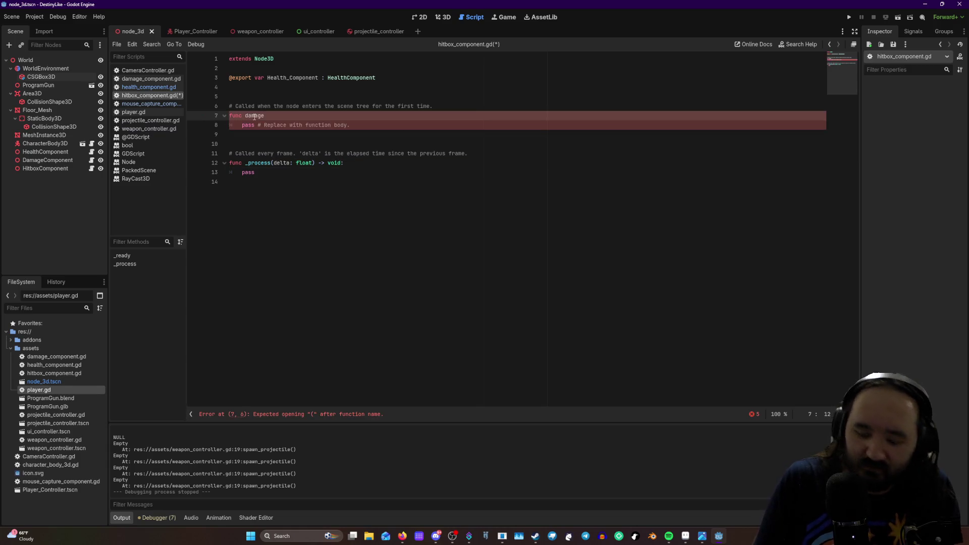
{"action": "type", "text": "at"}
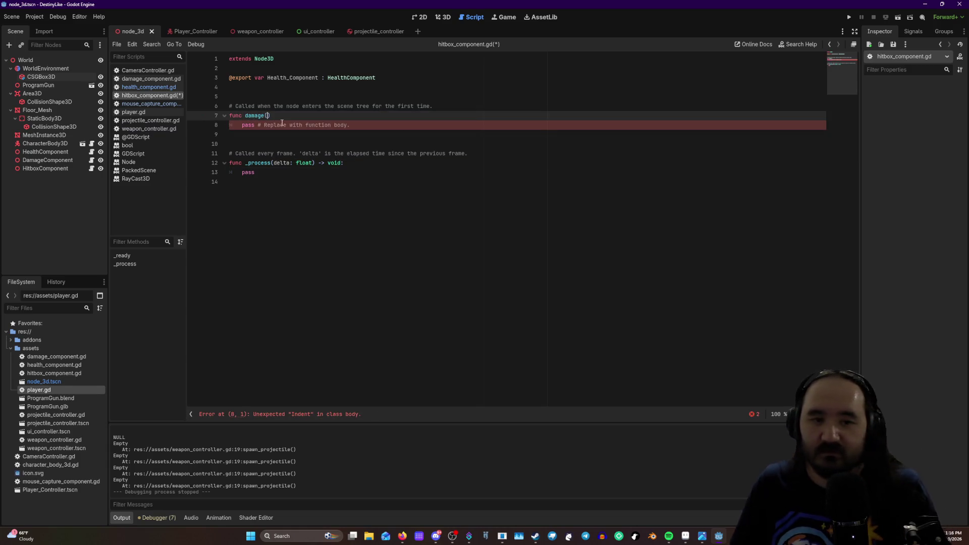
{"action": "type", "text": "tack ;"}
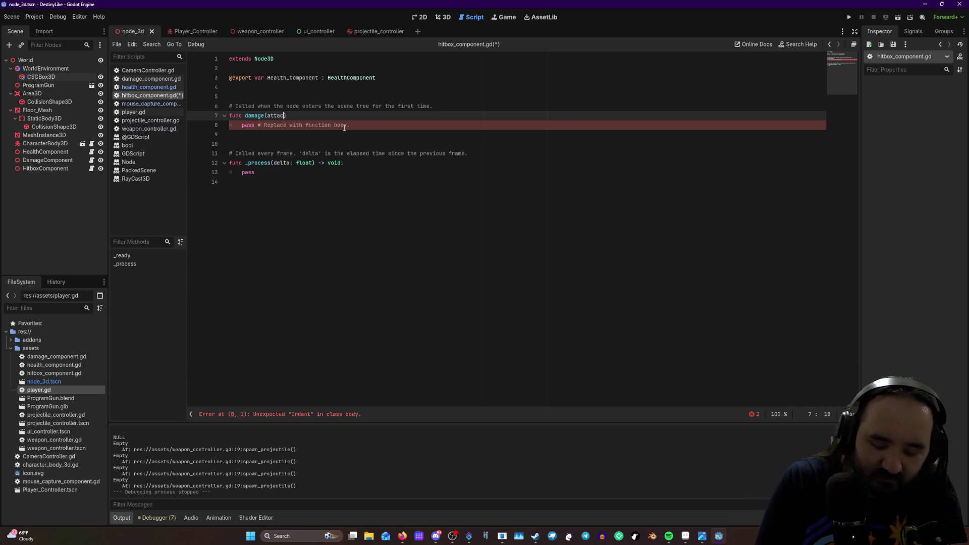
{"action": "key", "text": "BackSpace"}
{"action": "key", "text": "BackSpace"}
{"action": "type", "text": ": "}
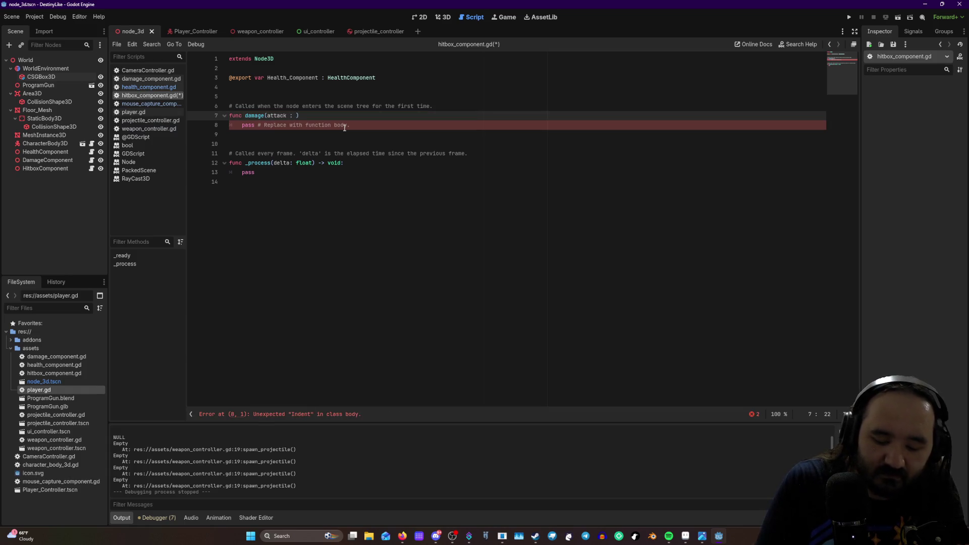
{"action": "type", "text": "Attack"}
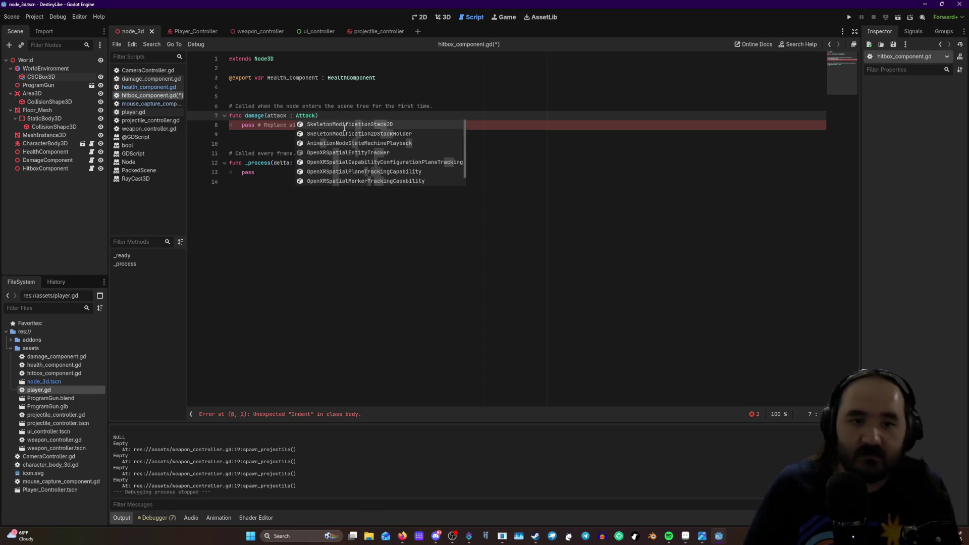
{"action": "key", "text": "Escape"}
{"action": "left_click", "coordinate": [477, 125]}
{"action": "left_click", "coordinate": [469, 112]}
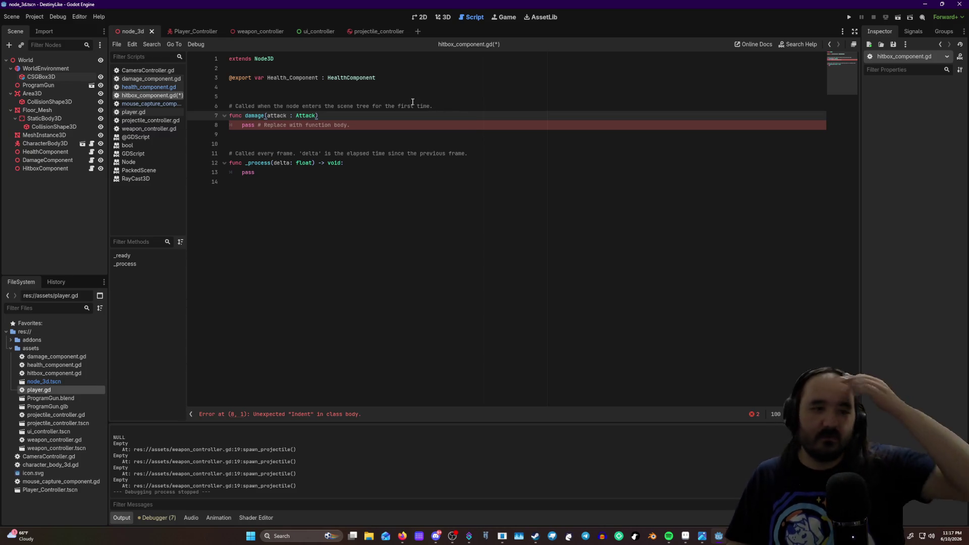
{"action": "left_click", "coordinate": [150, 80]}
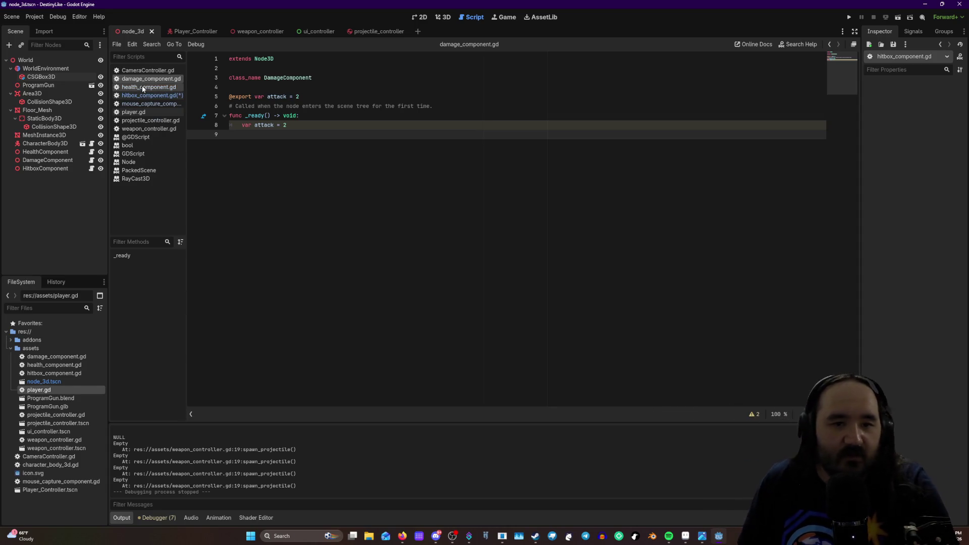
In hitbox_component.gd, change the signature to 'func damage(damage_component : DamageComponent)'.
{"action": "left_click", "coordinate": [142, 88]}
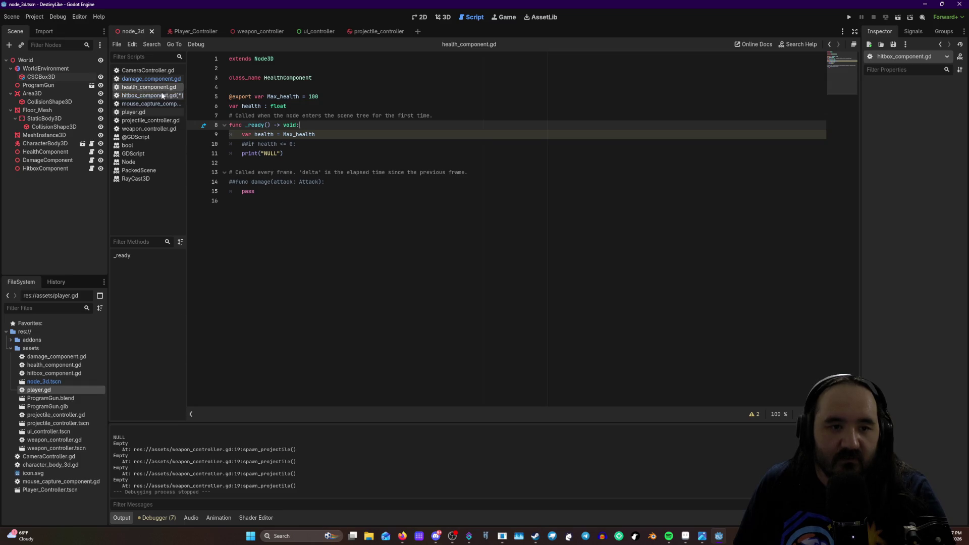
{"action": "left_click", "coordinate": [156, 97]}
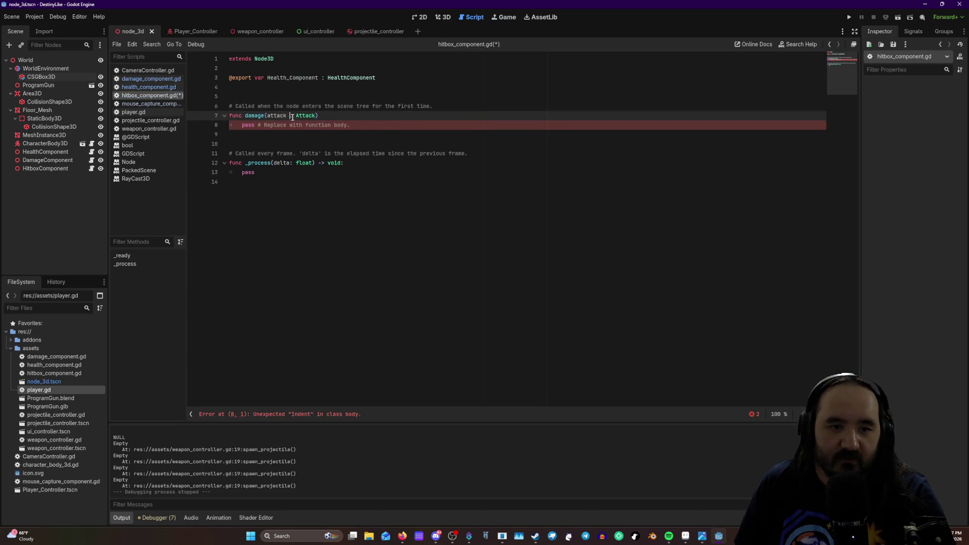
{"action": "key", "text": "BackSpace"}
{"action": "key", "text": "BackSpace"}
{"action": "key", "text": "BackSpace"}
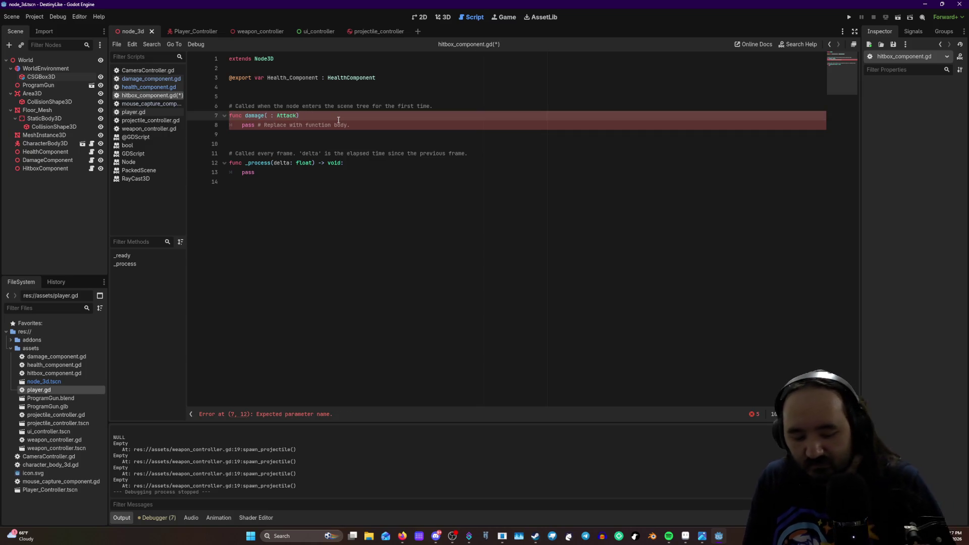
{"action": "type", "text": "mage"}
{"action": "type", "text": "_compon"}
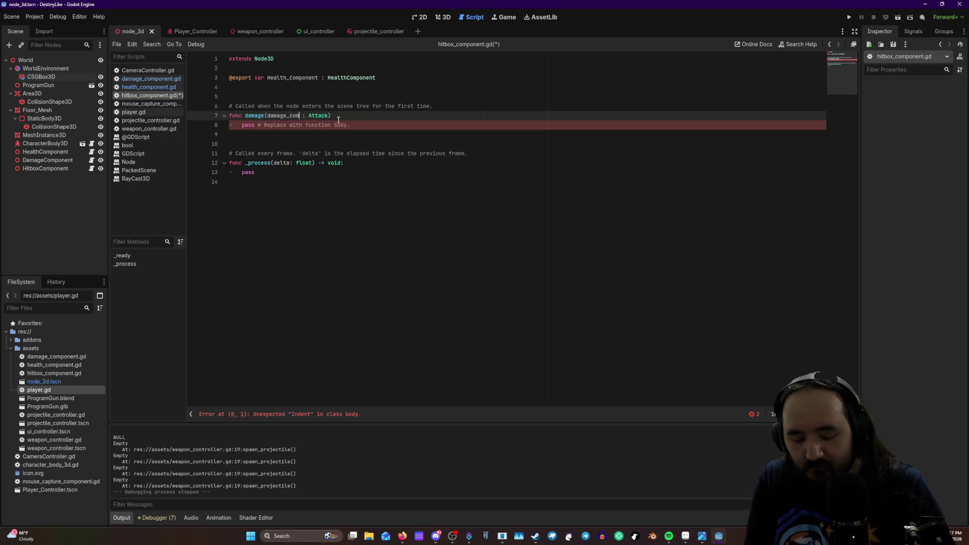
{"action": "type", "text": "ent"}
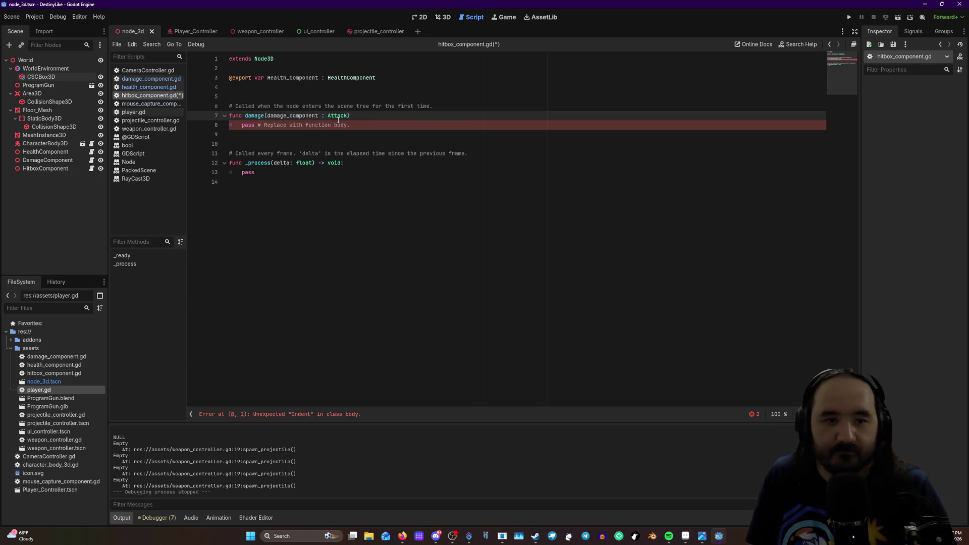
{"action": "key", "text": "BackSpace"}
{"action": "key", "text": "BackSpace"}
{"action": "key", "text": "BackSpace"}
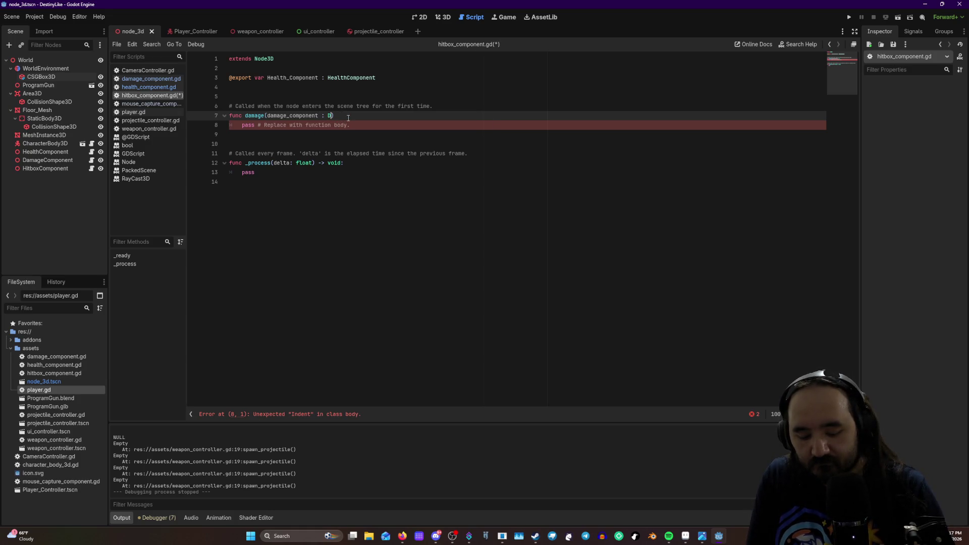
{"action": "type", "text": "Damage"}
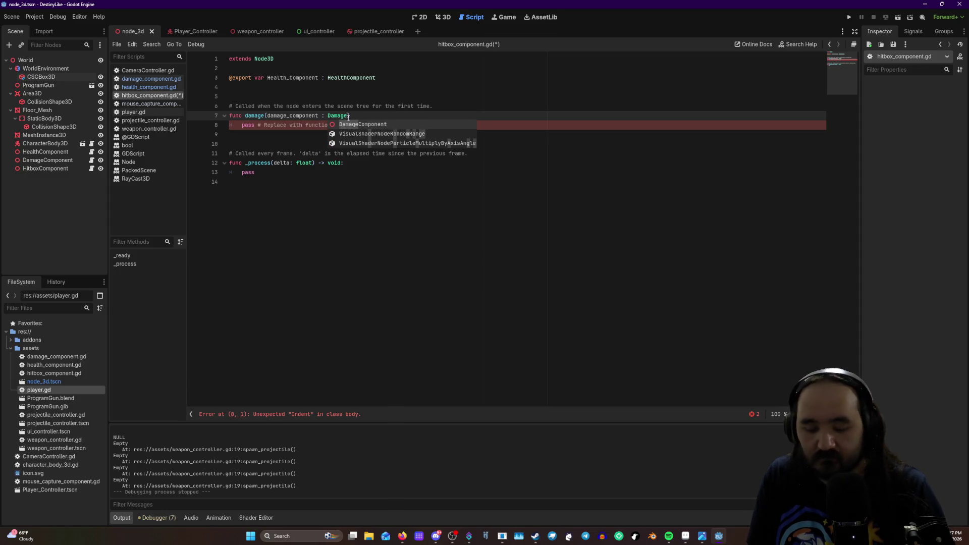
{"action": "left_click", "coordinate": [361, 125]}
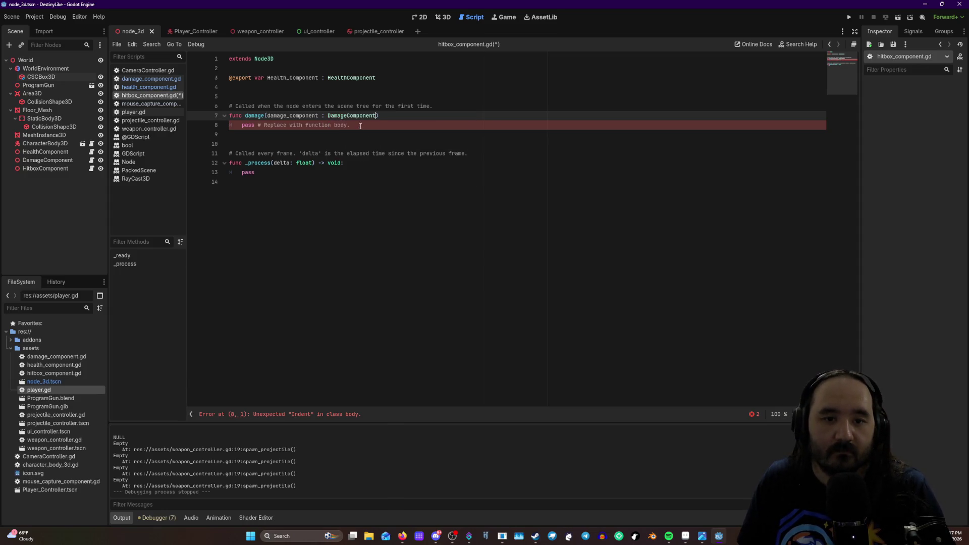
{"action": "left_click", "coordinate": [376, 125]}
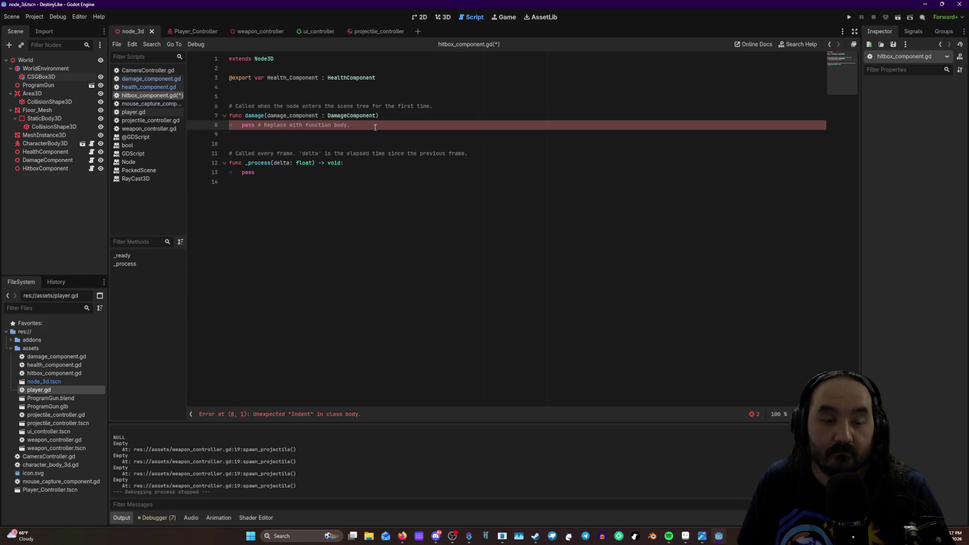
{"action": "left_click", "coordinate": [380, 116]}
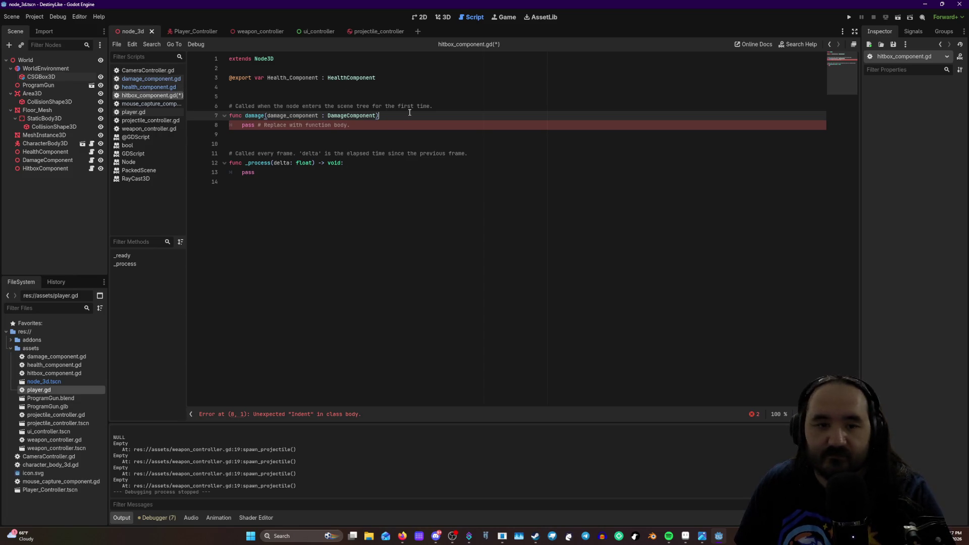
Start the damage function body with 'if Health_Component:' and an indented line below.
{"action": "type", "text": ":"}
{"action": "key", "text": "Return"}
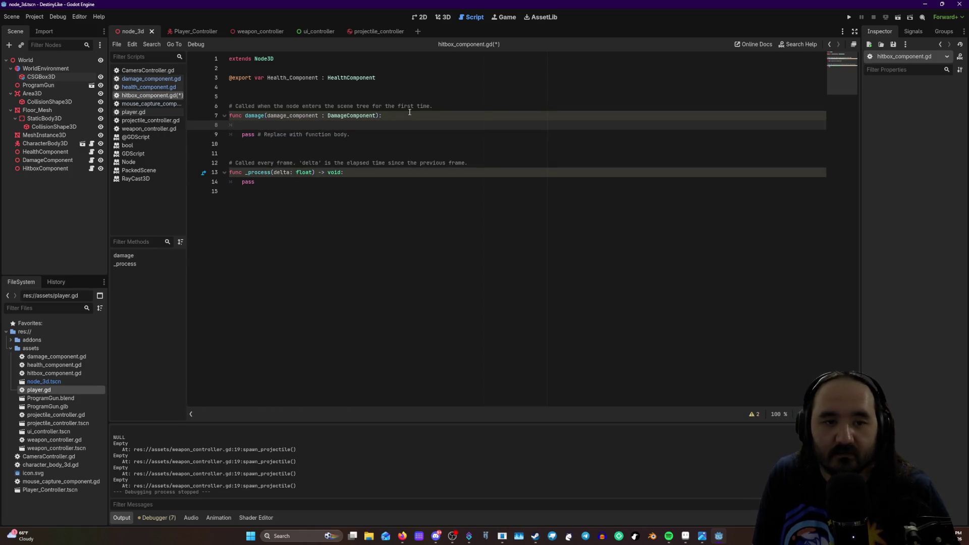
{"action": "type", "text": "if healt"}
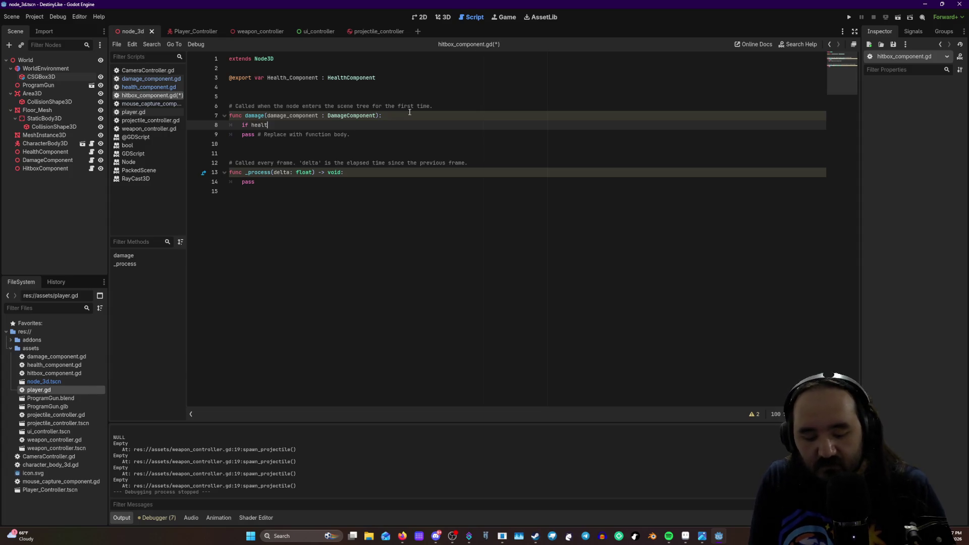
{"action": "type", "text": "h_"}
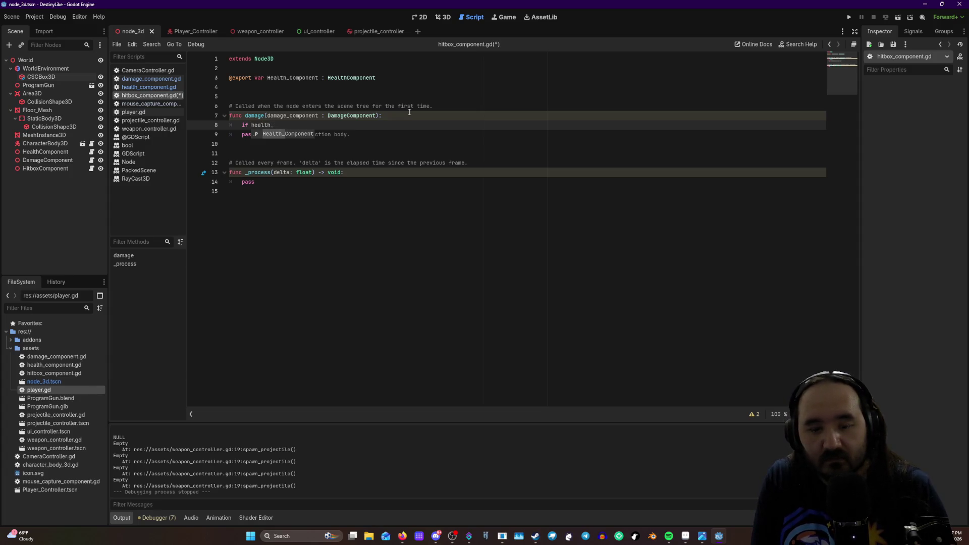
{"action": "key", "text": "Return"}
{"action": "type", "text": ";"}
{"action": "key", "text": "Return"}
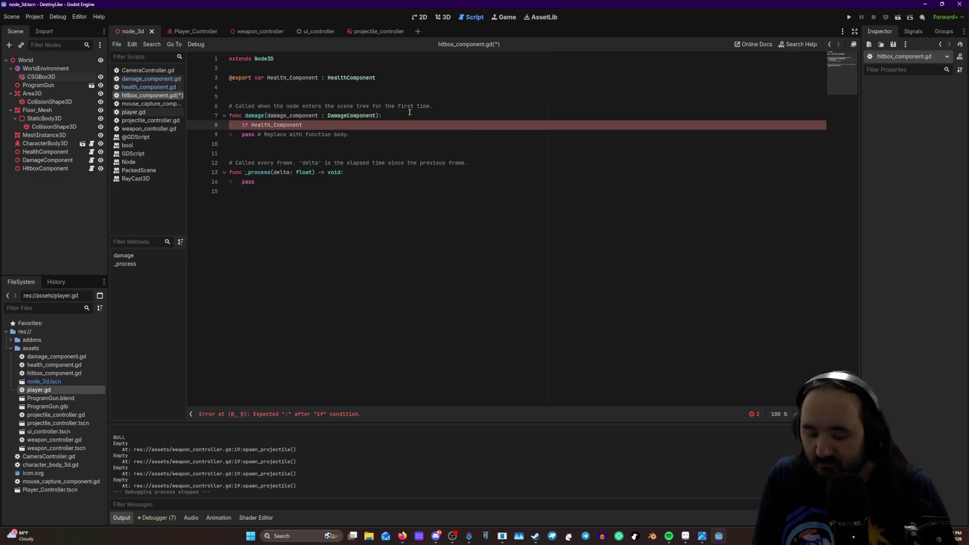
{"action": "key", "text": "BackSpace"}
{"action": "key", "text": "BackSpace"}
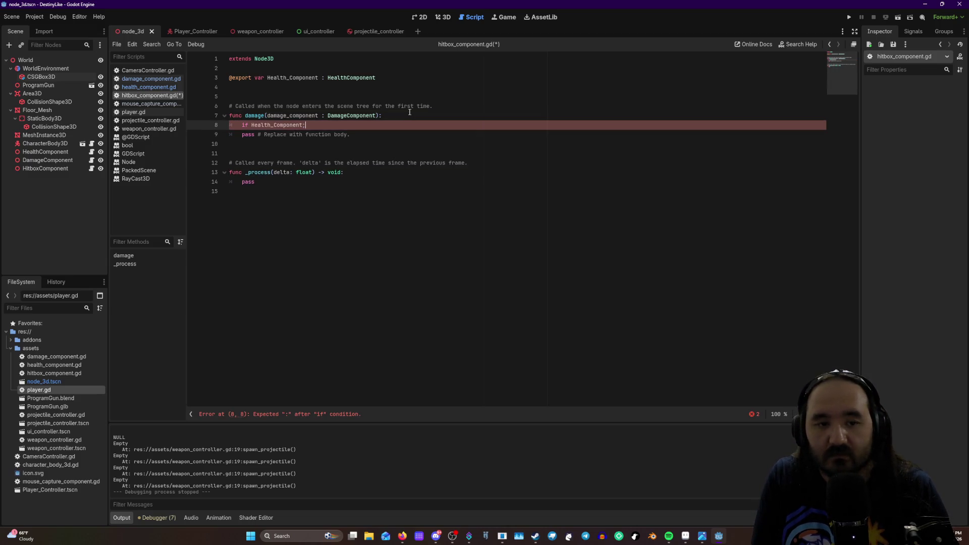
{"action": "key", "text": "Return"}
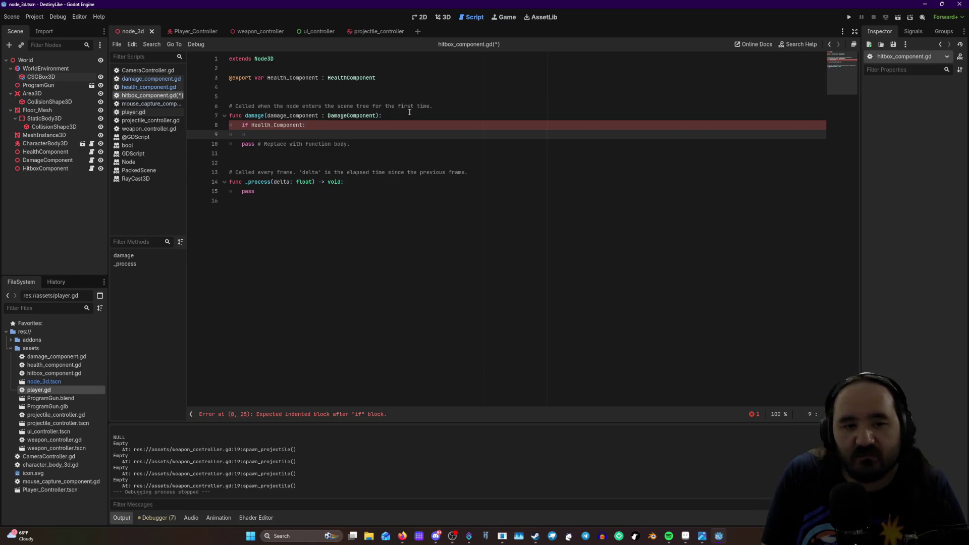
Inside the if block, call Health_Component.damage(damage_component).
{"action": "key", "text": "ctrl+space"}
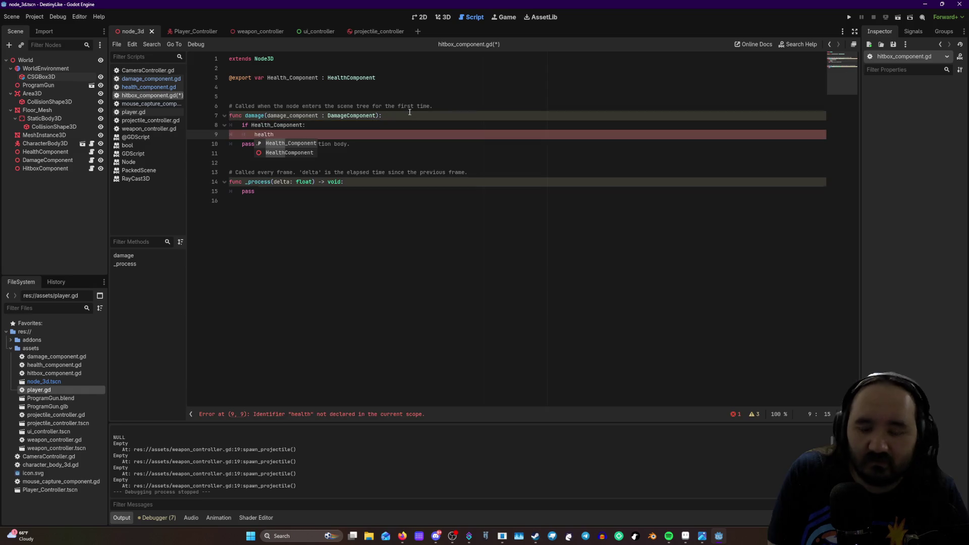
{"action": "key", "text": "Down"}
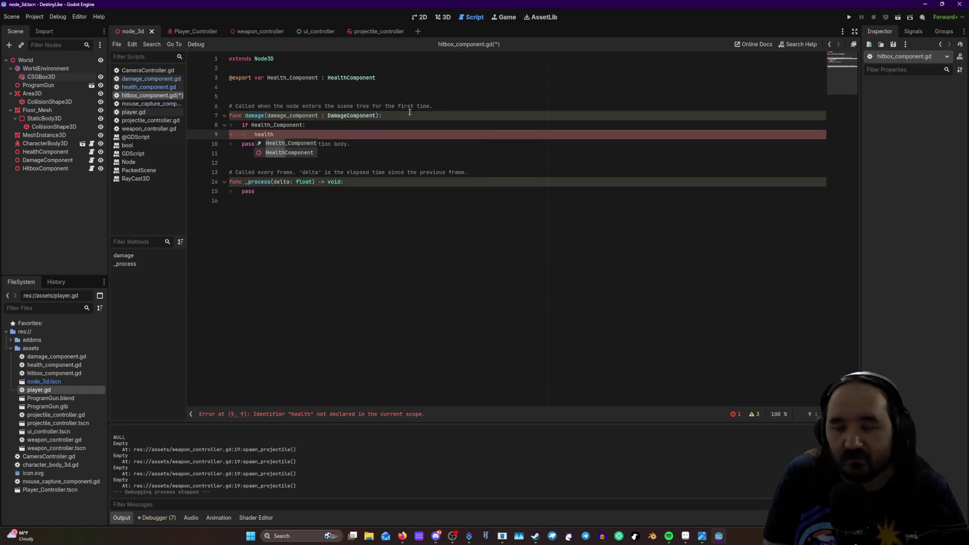
{"action": "key", "text": "Up"}
{"action": "key", "text": "Return"}
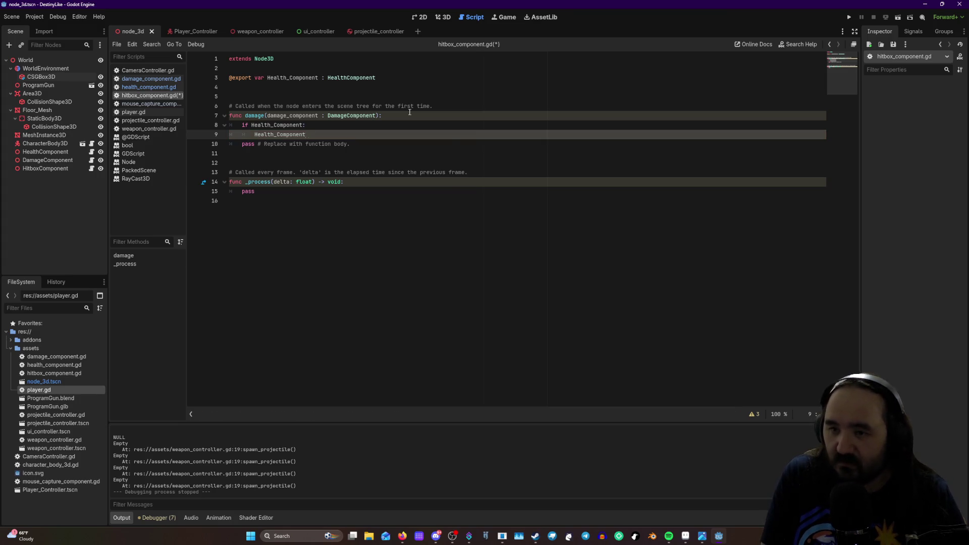
{"action": "type", "text": "."}
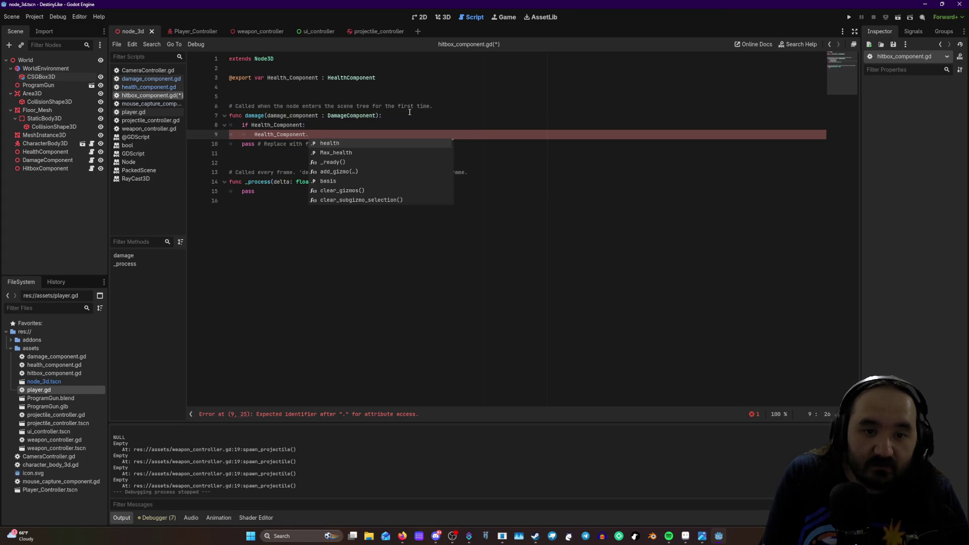
{"action": "type", "text": "damage"}
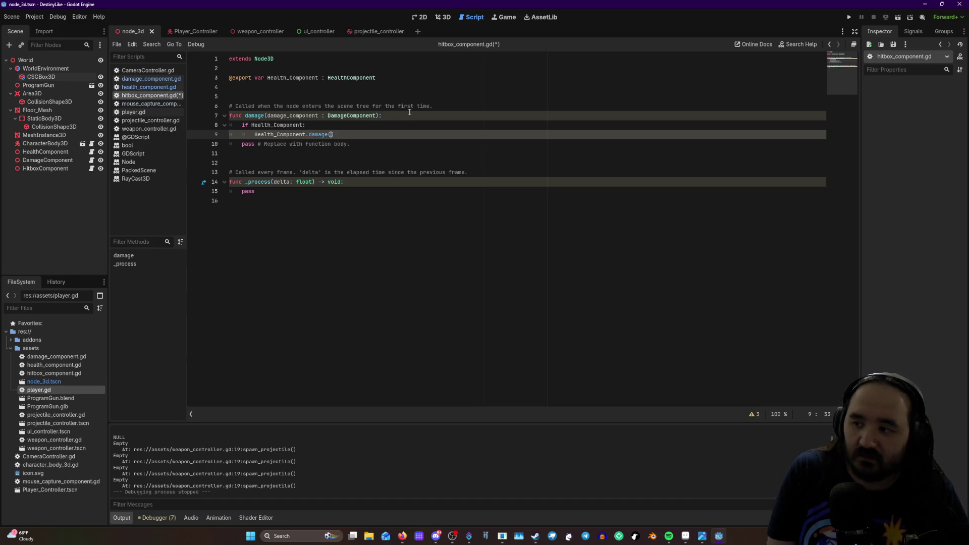
{"action": "type", "text": "(damage"}
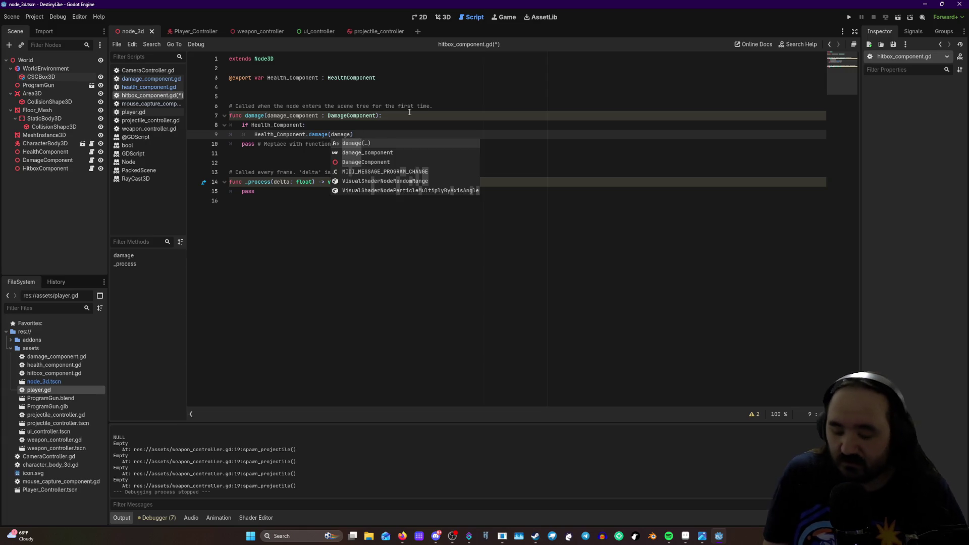
{"action": "key", "text": "Return"}
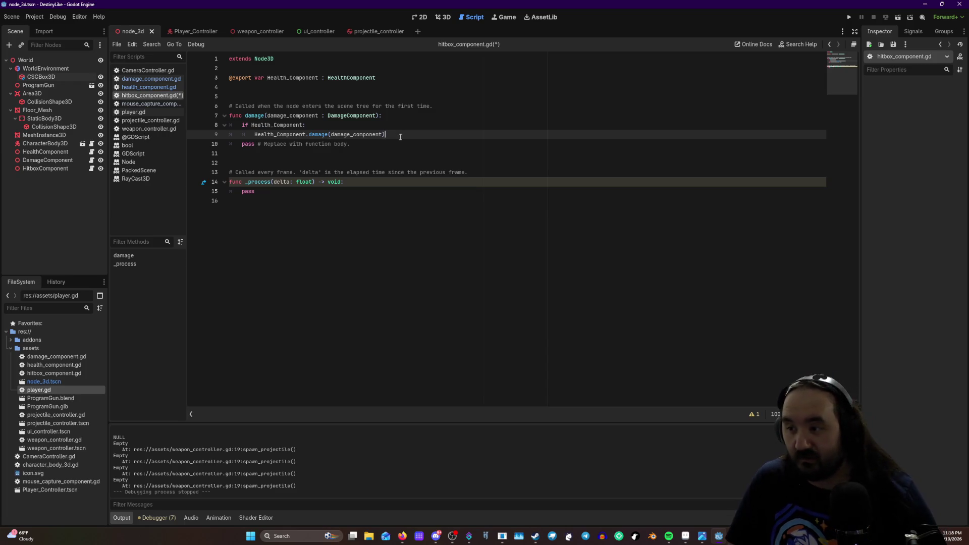
Remove the placeholder pass line, then switch from health_component.gd back to hitbox_component.gd.
{"action": "left_click", "coordinate": [341, 145]}
{"action": "left_click", "coordinate": [381, 142]}
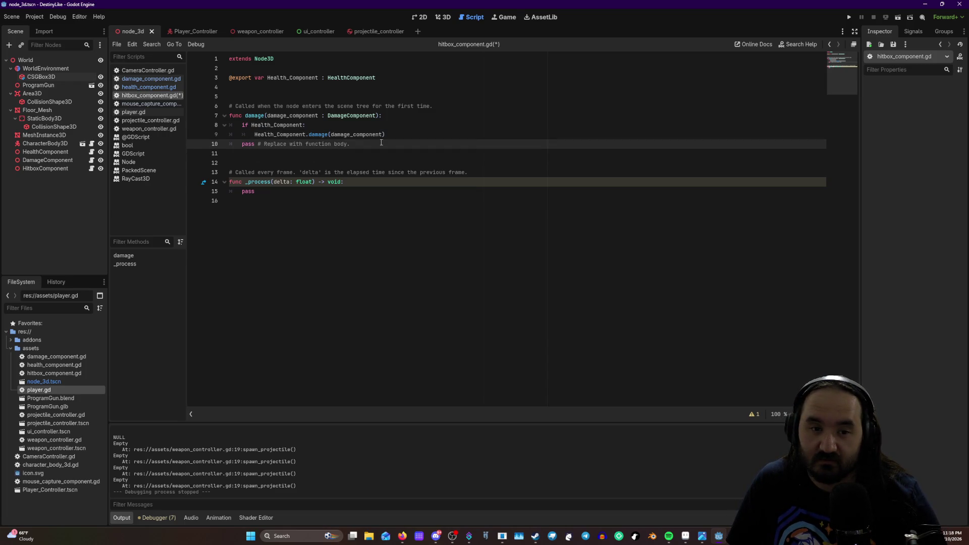
{"action": "key", "text": "shift+Home"}
{"action": "key", "text": "shift+Home"}
{"action": "key", "text": "BackSpace"}
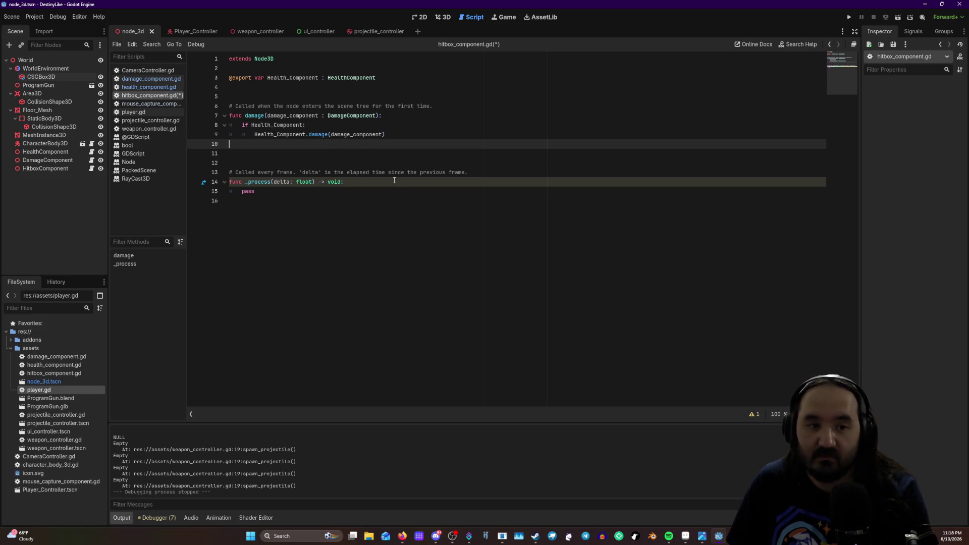
{"action": "key", "text": "BackSpace"}
{"action": "left_click", "coordinate": [381, 146]}
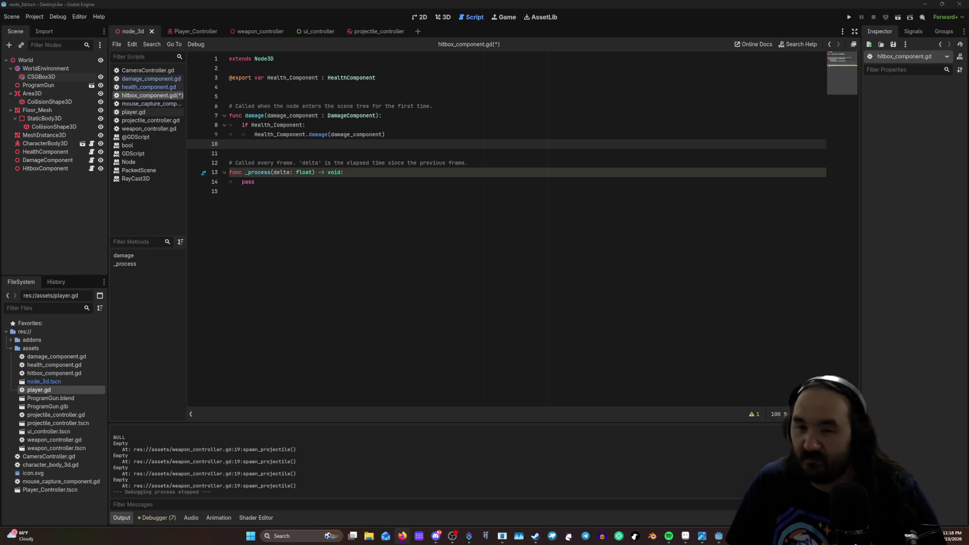
{"action": "left_click", "coordinate": [427, 222]}
{"action": "left_click", "coordinate": [461, 106]}
{"action": "left_click", "coordinate": [147, 88]}
{"action": "left_click", "coordinate": [145, 95]}
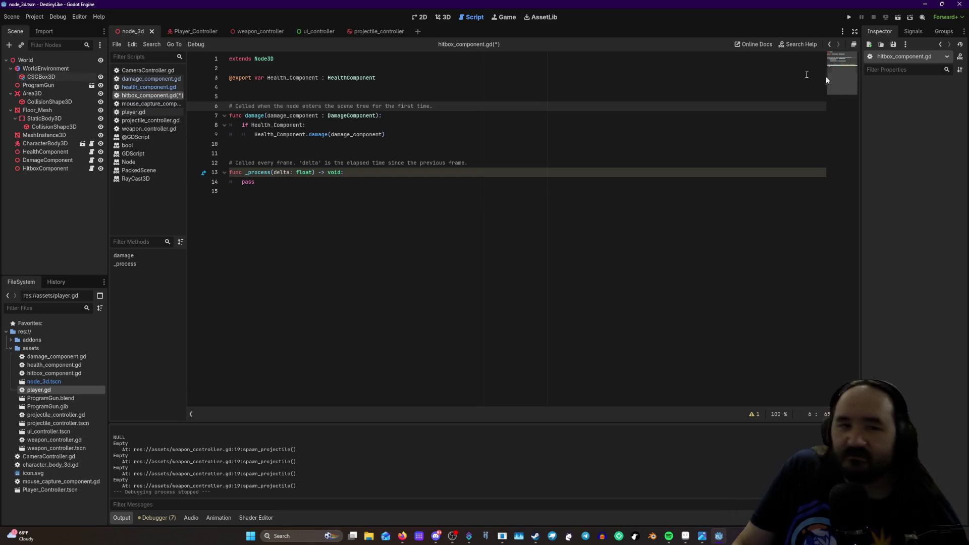
Save the scene and script with Scene > Save Scene, then check lines 3 and 1 of the script.
{"action": "left_click", "coordinate": [19, 19]}
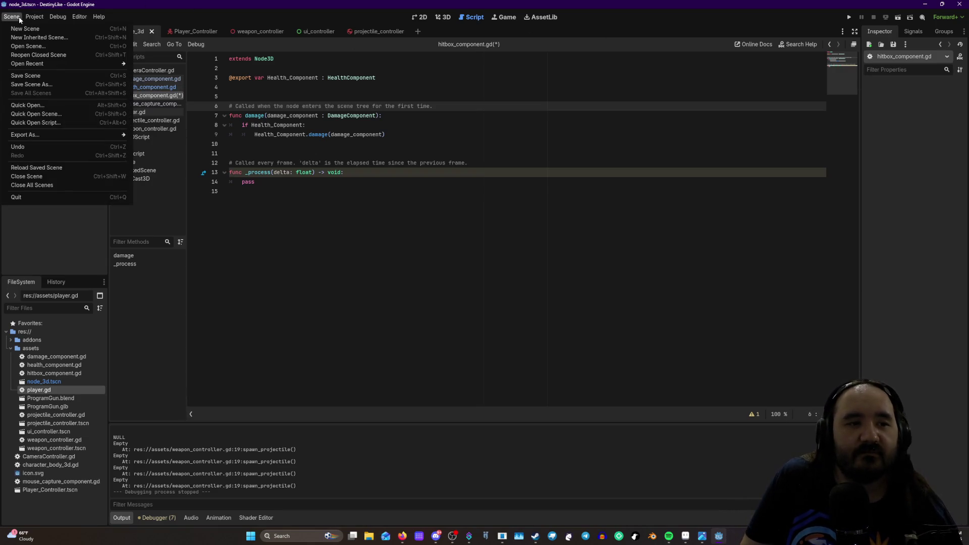
{"action": "left_click", "coordinate": [39, 77]}
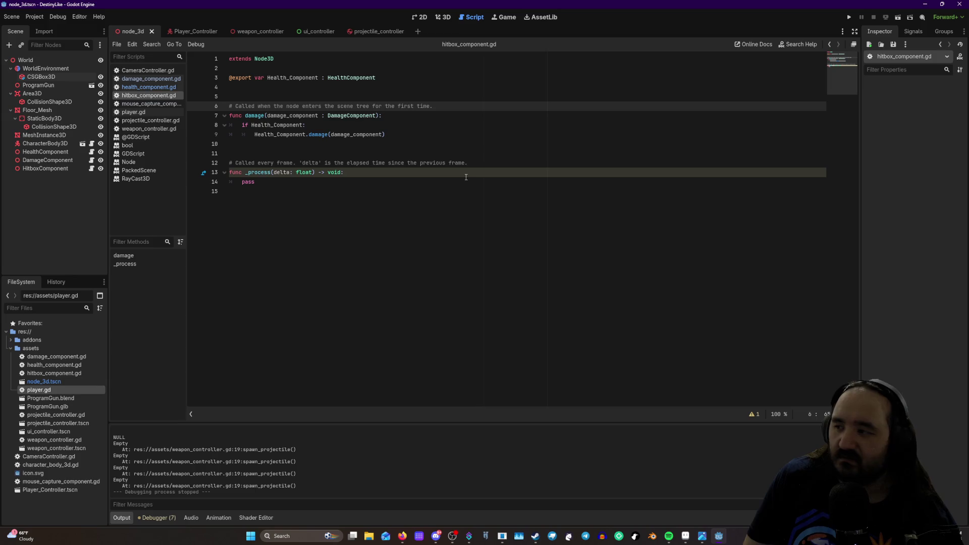
{"action": "left_click", "coordinate": [307, 77]}
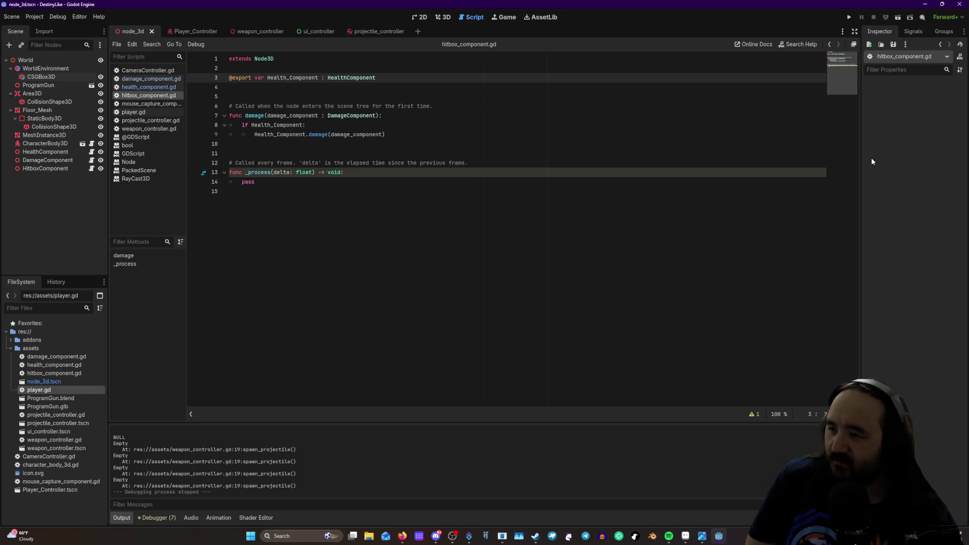
{"action": "mouse_move", "coordinate": [262, 52]}
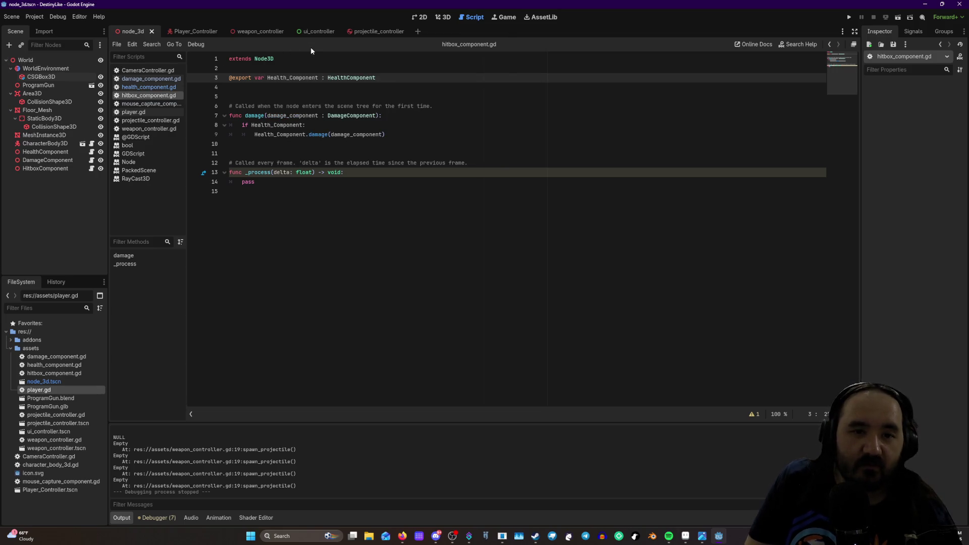
{"action": "left_click", "coordinate": [273, 58]}
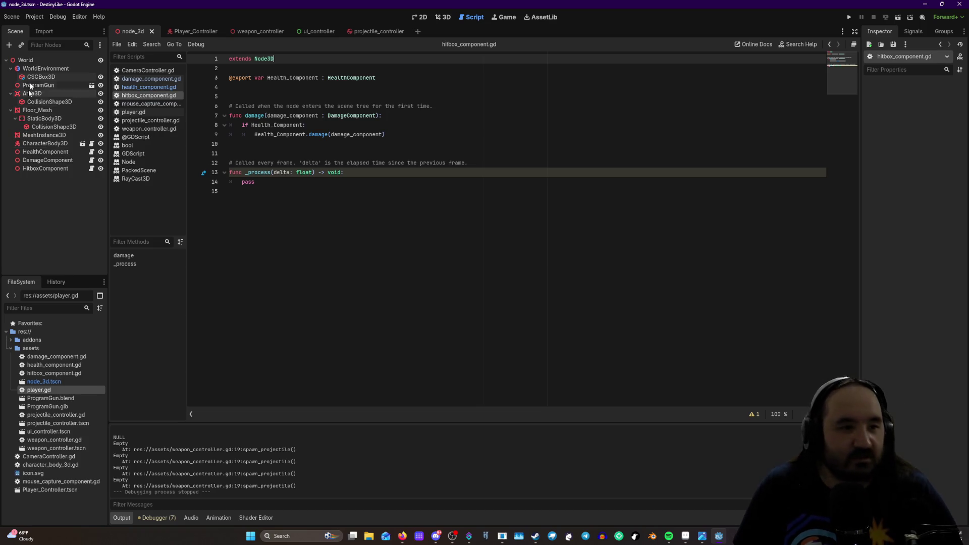
{"action": "right_click", "coordinate": [29, 170]}
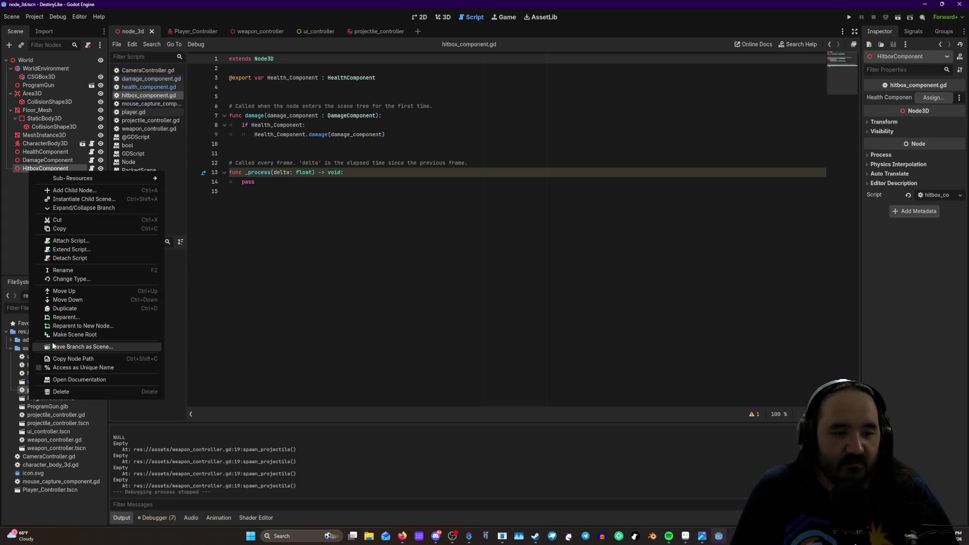
Change the HitboxComponent node's type to Area3D, searching 'ar' in Change Type.
{"action": "left_click", "coordinate": [72, 278]}
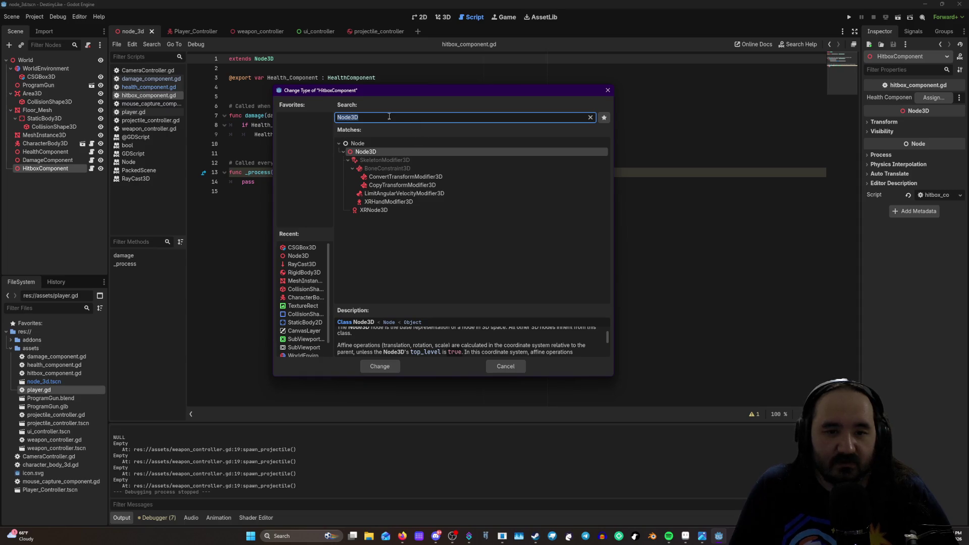
{"action": "type", "text": "ar"}
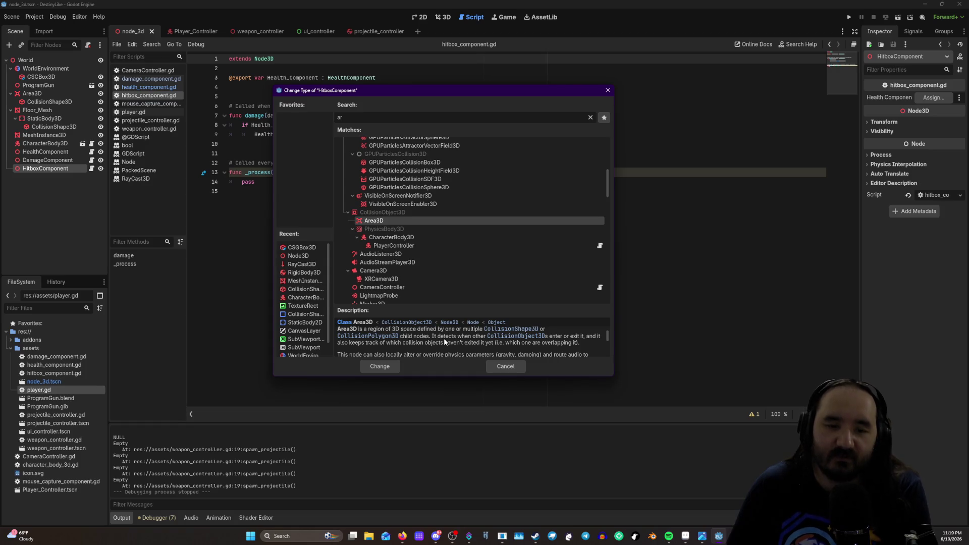
{"action": "left_click", "coordinate": [372, 364]}
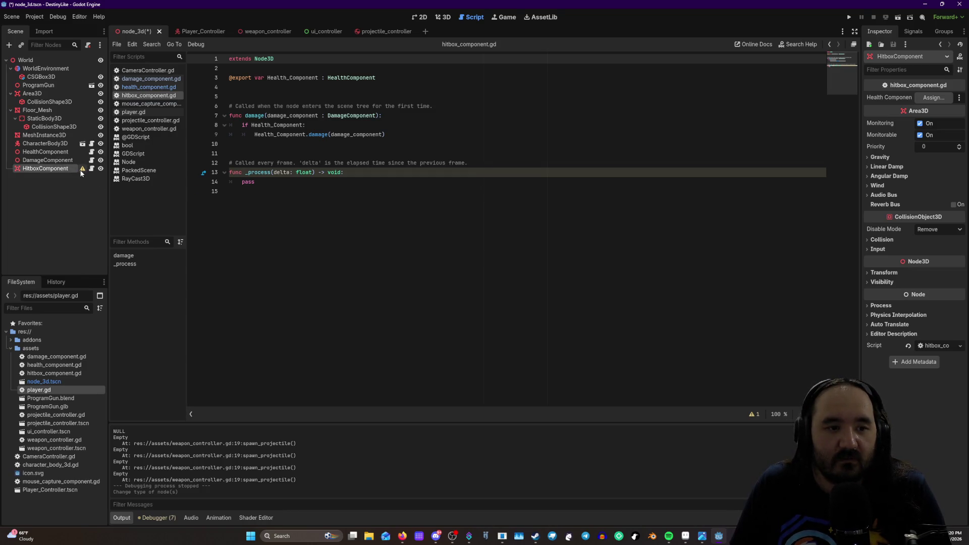
{"action": "mouse_move", "coordinate": [81, 173]}
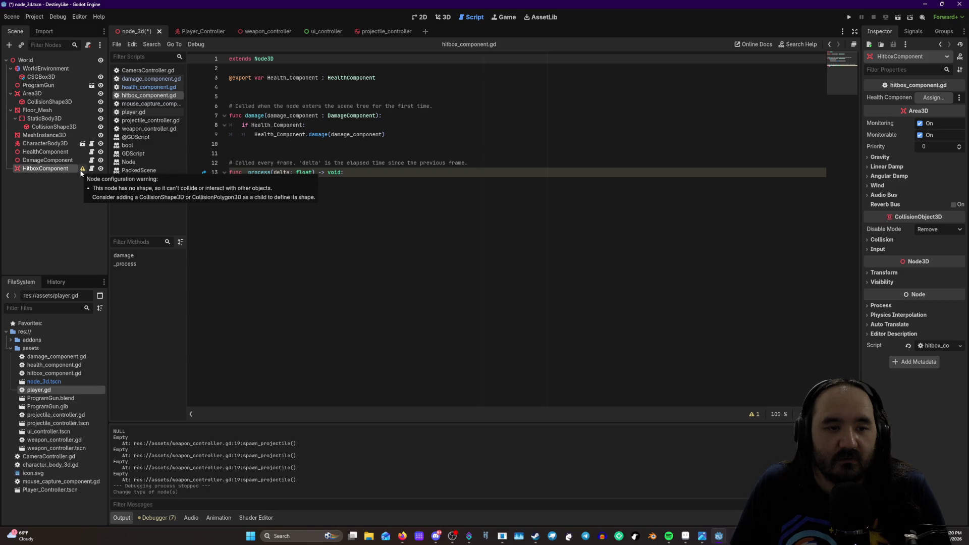
{"action": "left_click", "coordinate": [408, 243]}
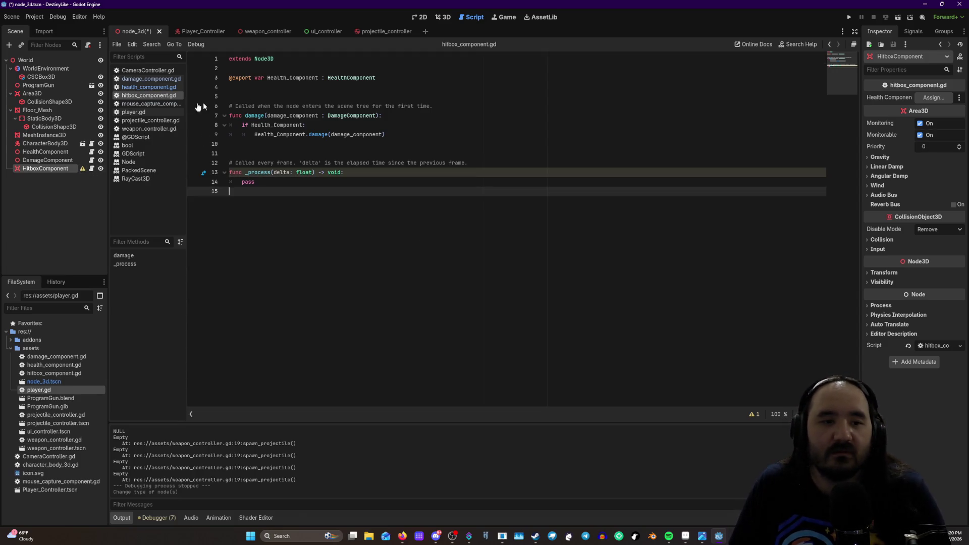
Assign the HealthComponent node to HitboxComponent's Health Component property.
{"action": "left_click", "coordinate": [928, 101]}
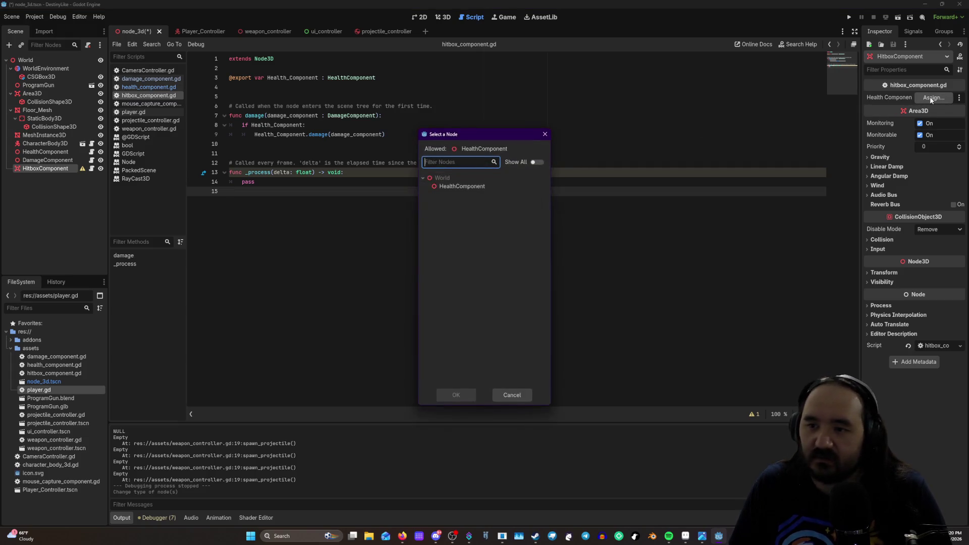
{"action": "left_click", "coordinate": [470, 187]}
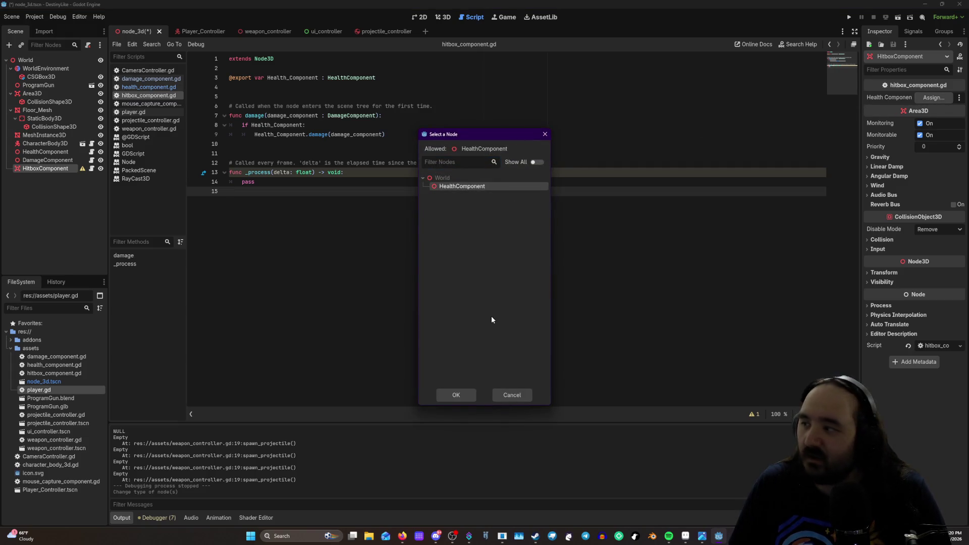
{"action": "left_click", "coordinate": [469, 398]}
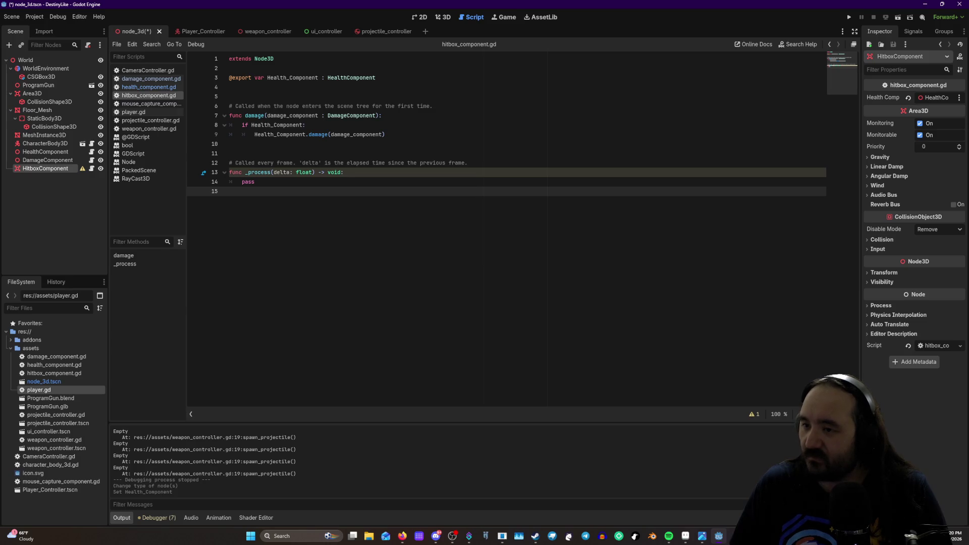
Check lines 8 to 14 of the hitbox script, then switch to damage_component.gd.
{"action": "left_click", "coordinate": [324, 184]}
{"action": "left_click", "coordinate": [267, 153]}
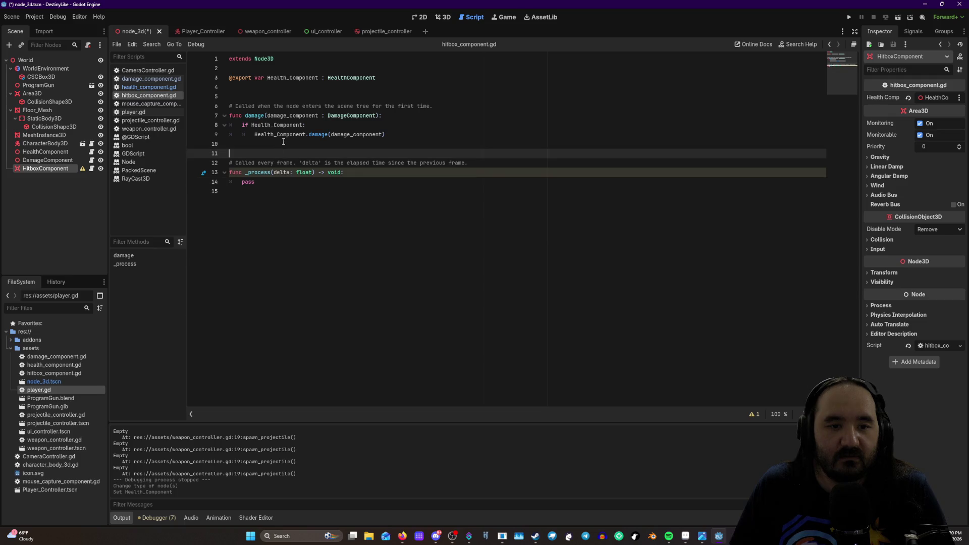
{"action": "left_click", "coordinate": [408, 123]}
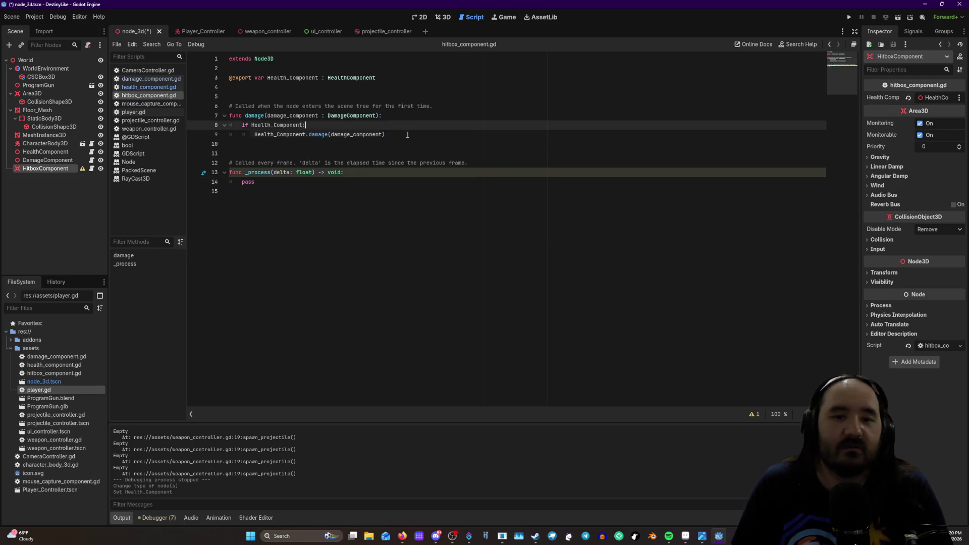
{"action": "left_click", "coordinate": [407, 134]}
{"action": "left_click", "coordinate": [148, 80]}
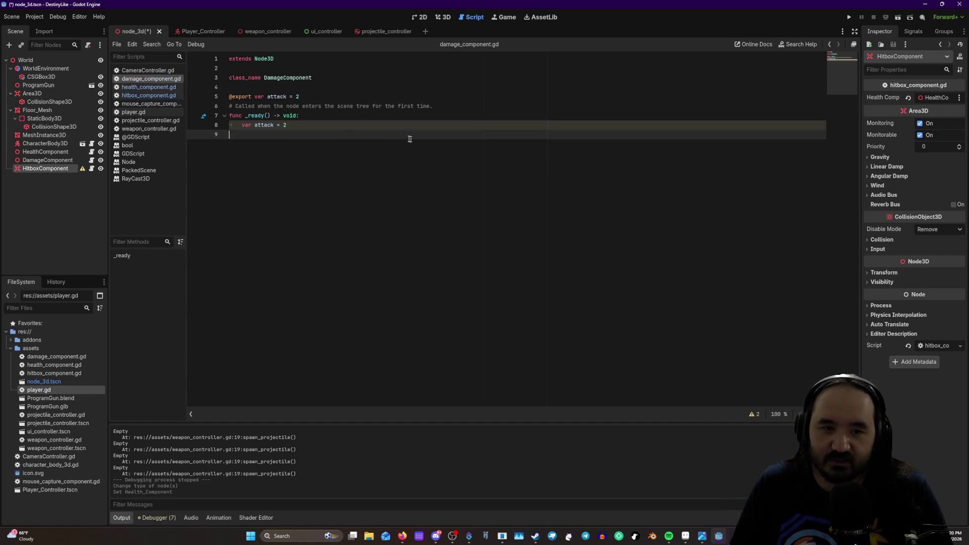
Check the Debugger panel's list of script errors and warnings.
{"action": "left_click", "coordinate": [329, 125]}
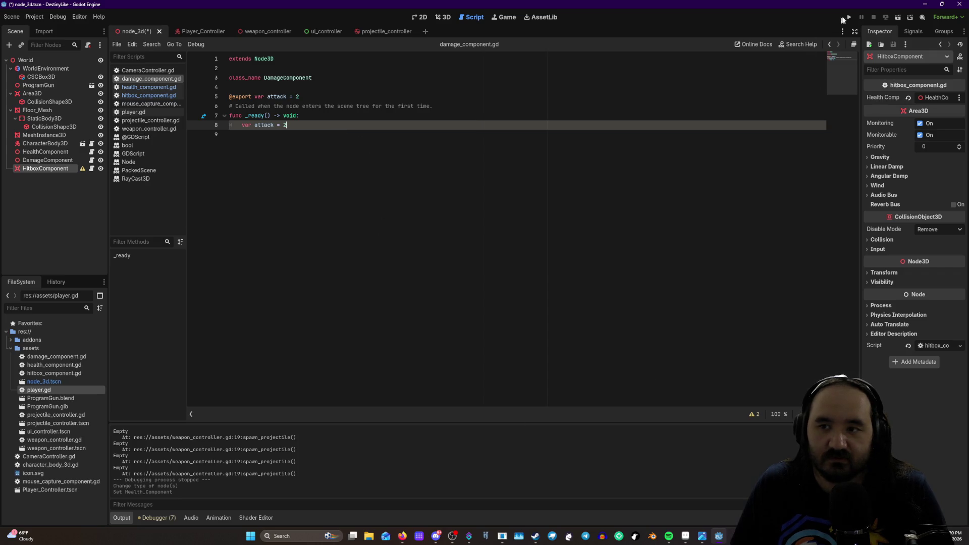
{"action": "left_click", "coordinate": [154, 518]}
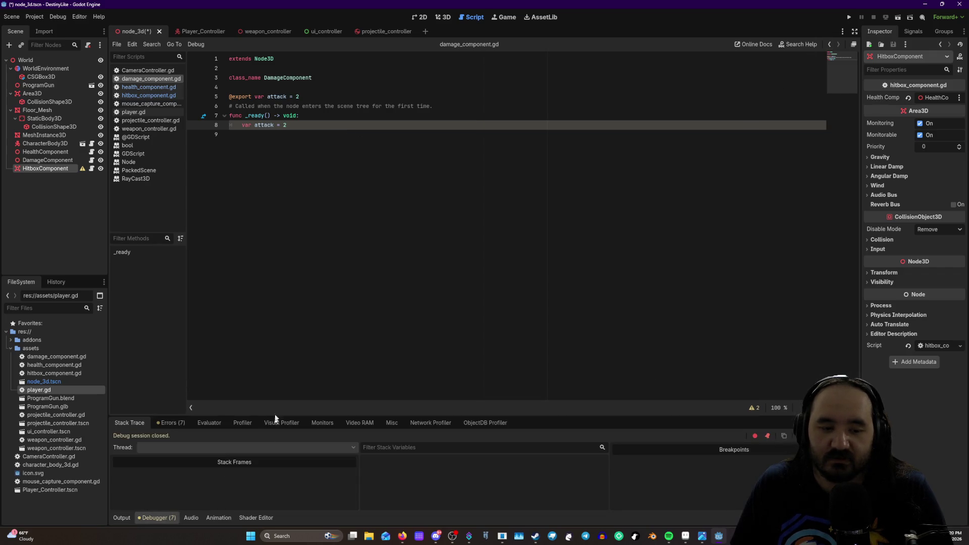
{"action": "left_click", "coordinate": [166, 424]}
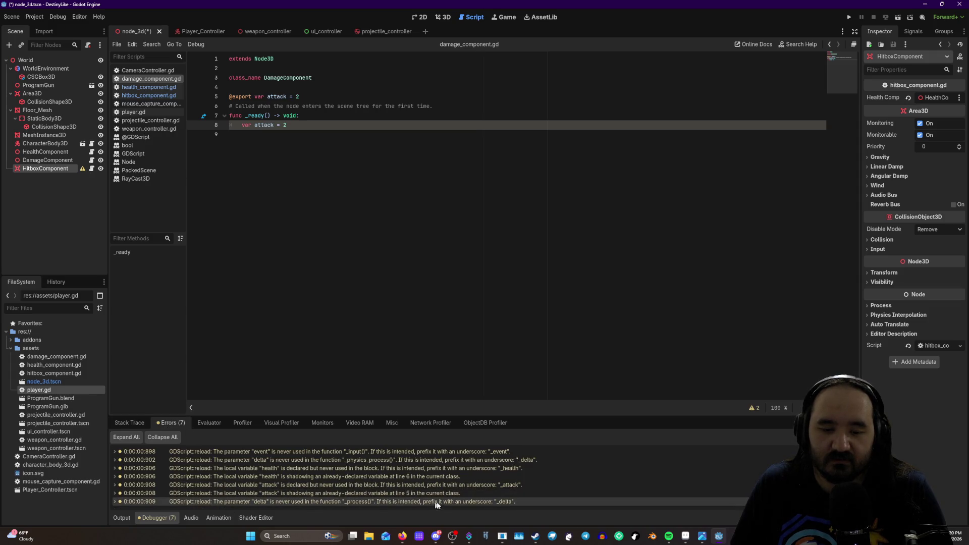
Run the project, fire six shots toward the Godot box, then stop the game with F8.
{"action": "left_click", "coordinate": [849, 17]}
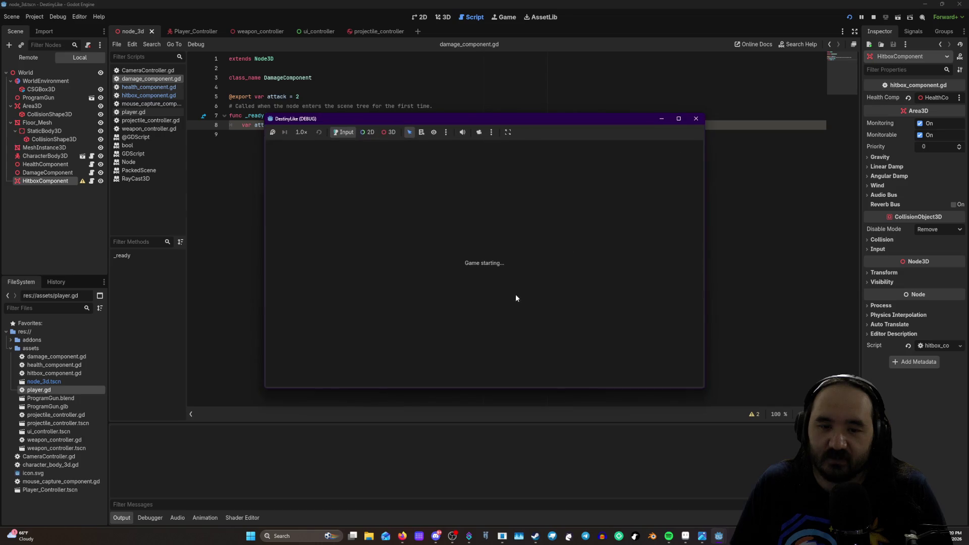
{"action": "left_click", "coordinate": [484, 263]}
{"action": "left_click", "coordinate": [484, 263]}
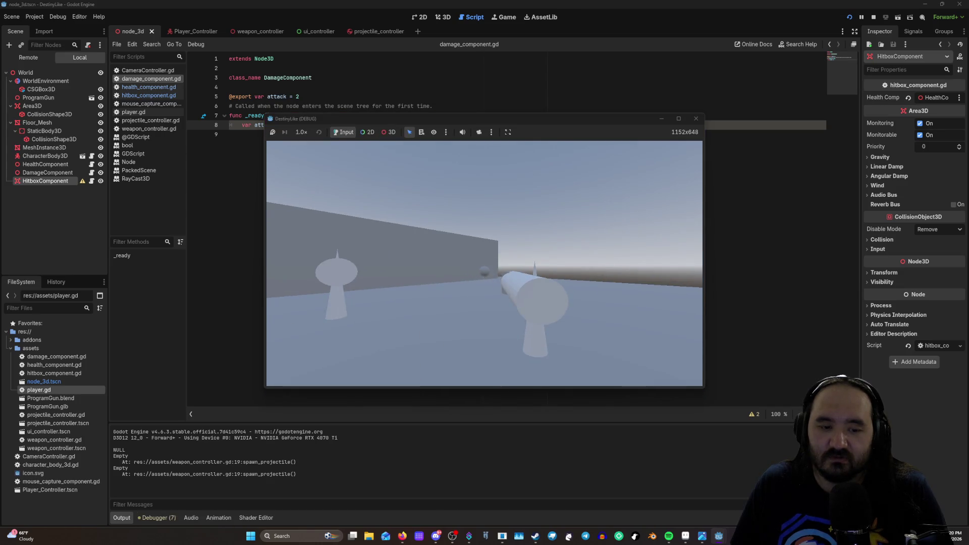
{"action": "left_click", "coordinate": [484, 264]}
{"action": "left_click", "coordinate": [485, 263]}
{"action": "left_click", "coordinate": [485, 263]}
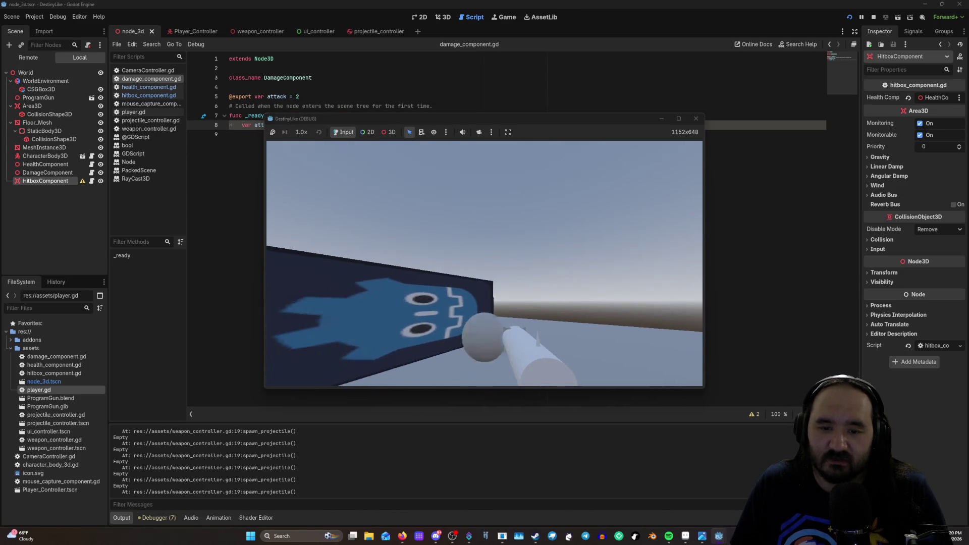
{"action": "left_click", "coordinate": [484, 263]}
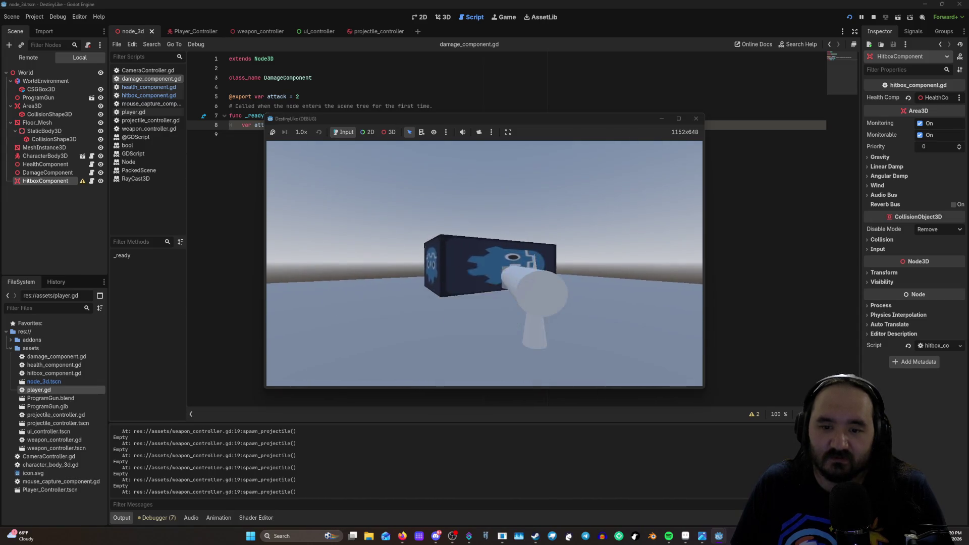
{"action": "left_click", "coordinate": [484, 264]}
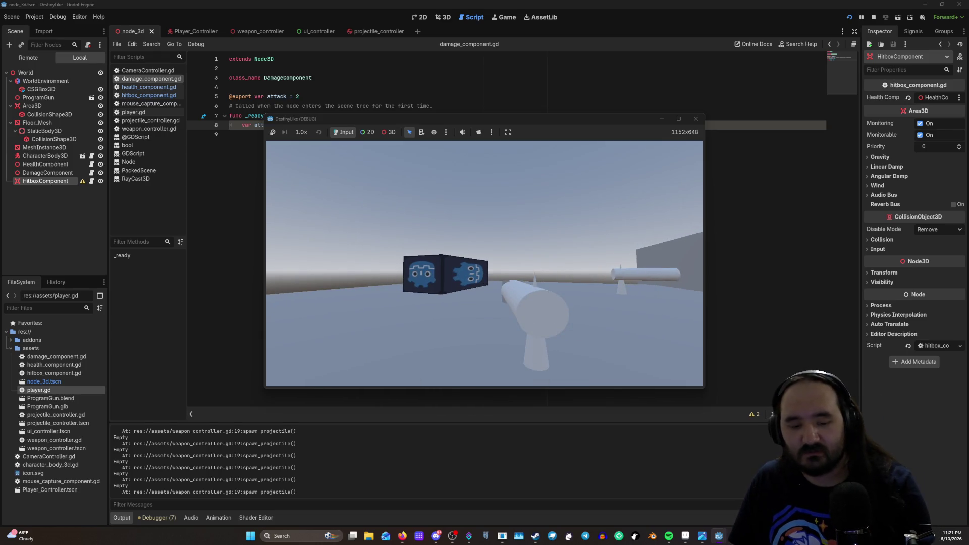
{"action": "key", "text": "F8"}
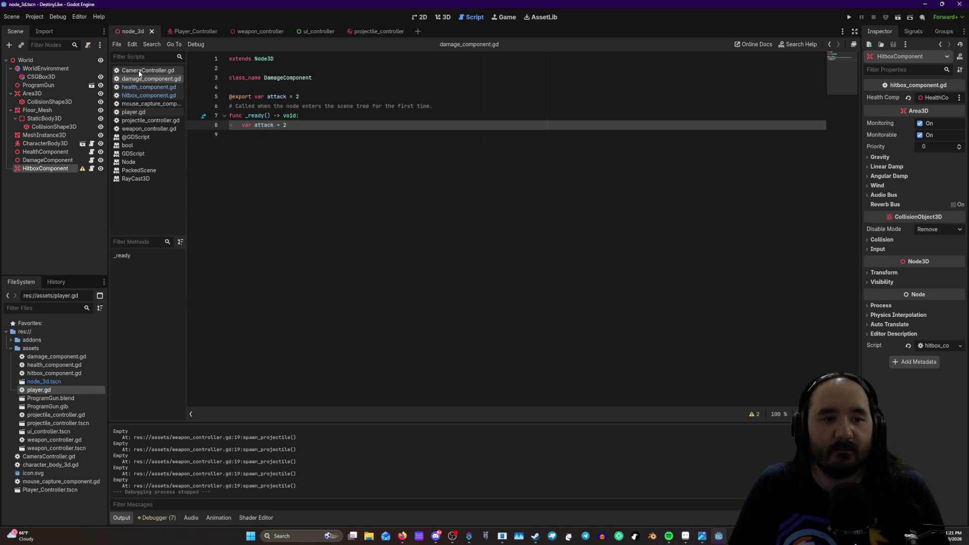
Open health_component.gd, clear the Scene dock selection, and start adding a new node.
{"action": "left_click", "coordinate": [146, 89]}
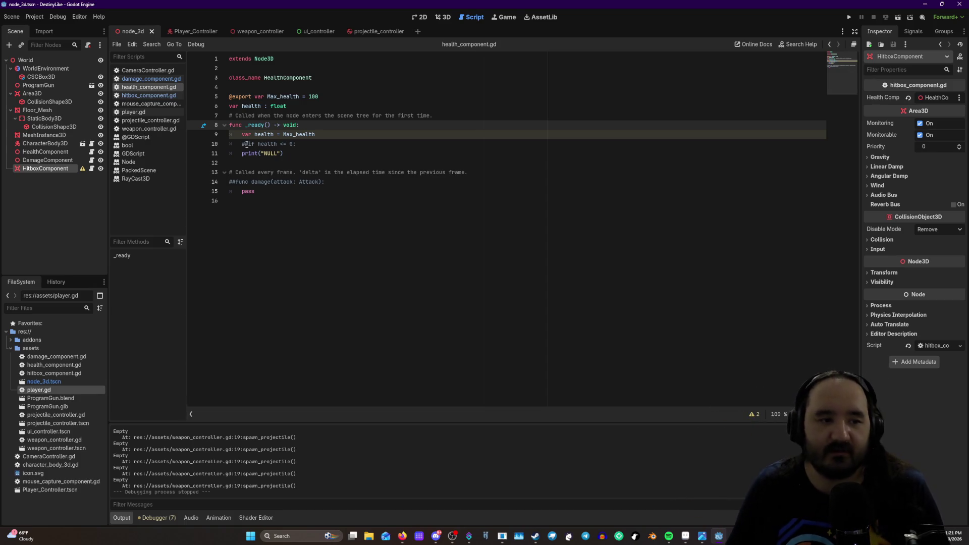
{"action": "left_click", "coordinate": [42, 188]}
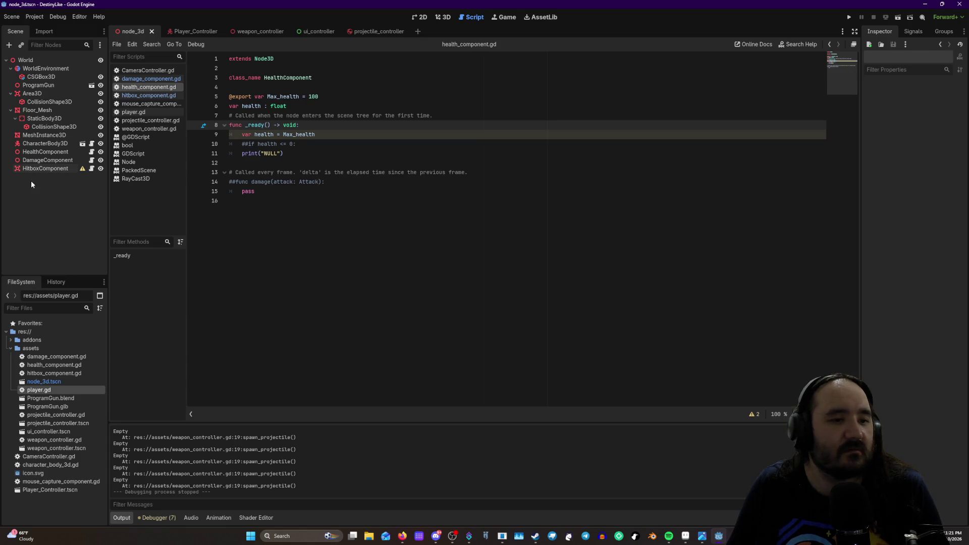
{"action": "left_click", "coordinate": [9, 45]}
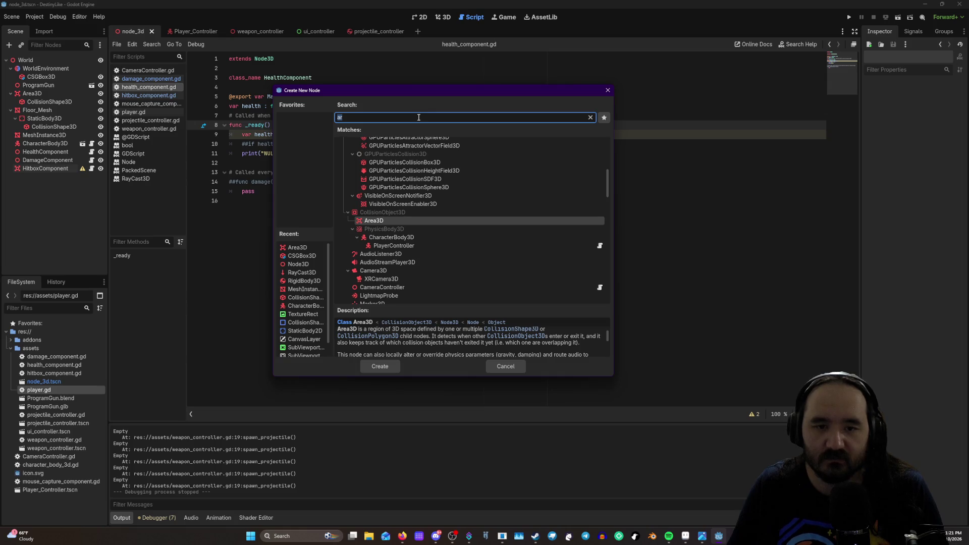
Search the node types for '3d' and read the CharacterBody3D description.
{"action": "key", "text": "BackSpace"}
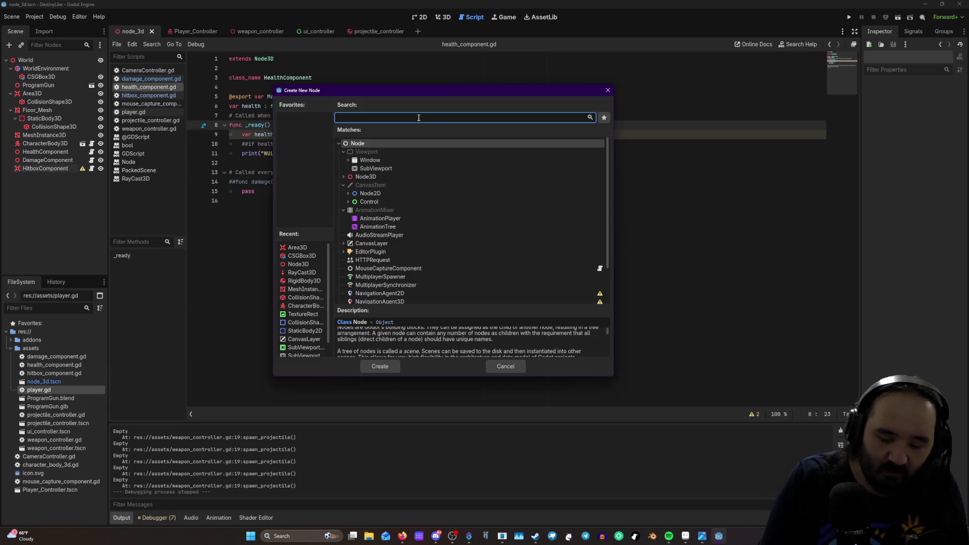
{"action": "type", "text": "3d"}
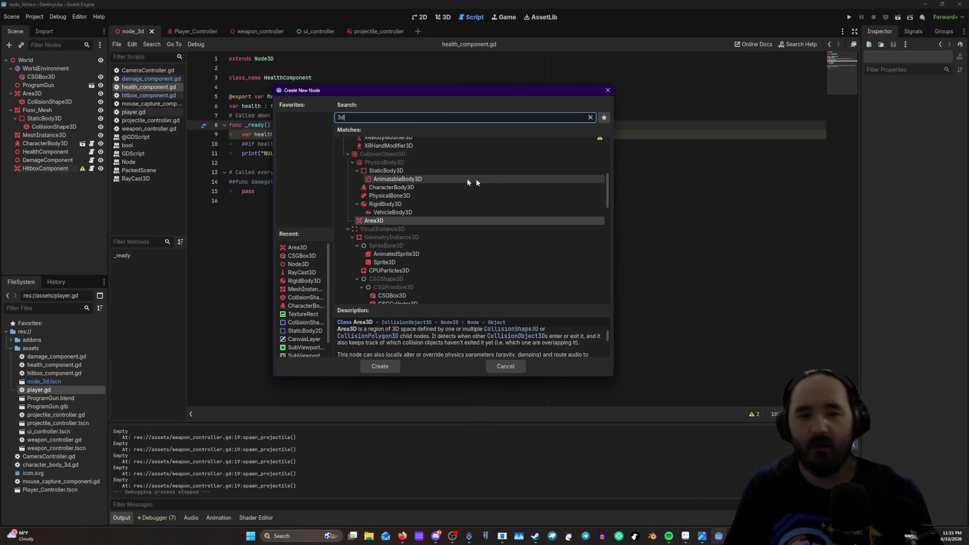
{"action": "left_click", "coordinate": [405, 190]}
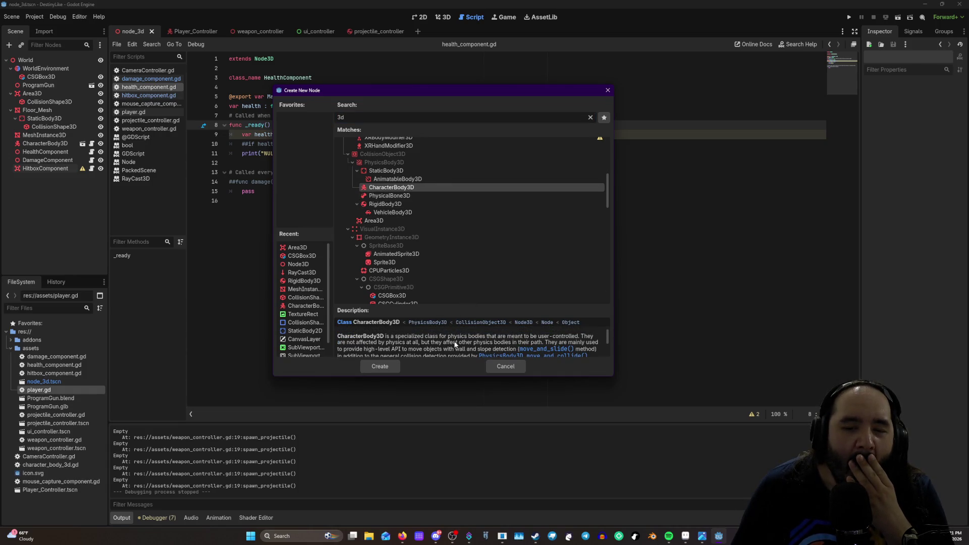
{"action": "scroll", "coordinate": [463, 222], "scroll_direction": "up", "scroll_amount": 3}
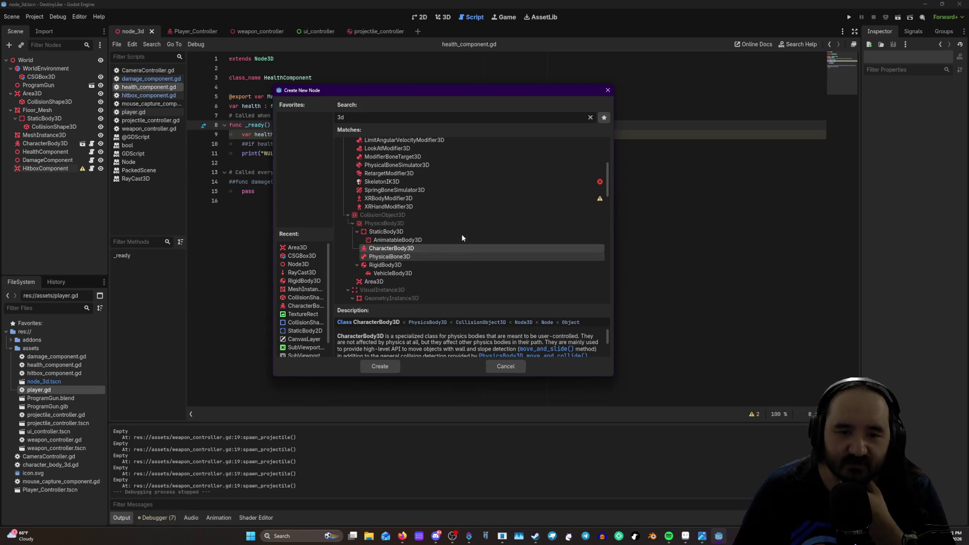
{"action": "scroll", "coordinate": [459, 246], "scroll_direction": "up", "scroll_amount": 4}
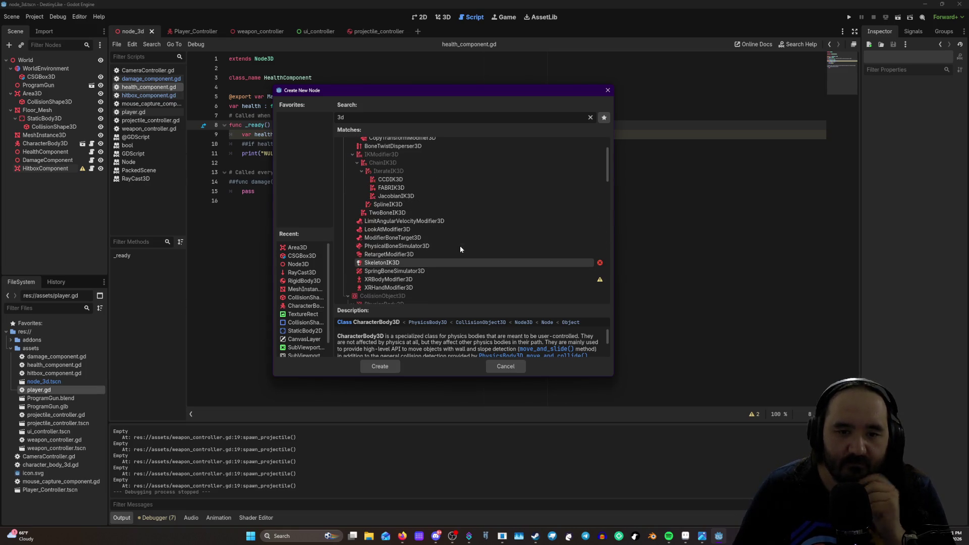
{"action": "scroll", "coordinate": [460, 248], "scroll_direction": "up", "scroll_amount": 3}
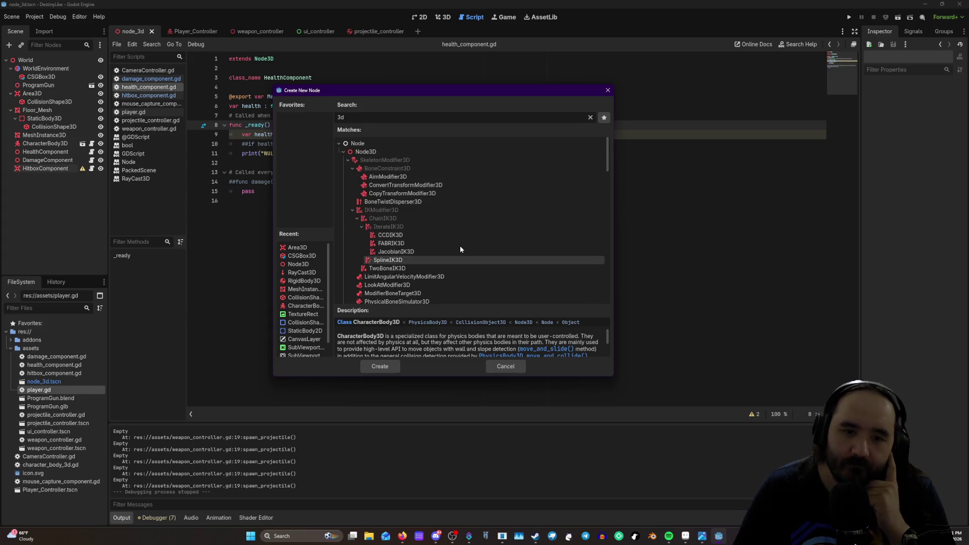
{"action": "scroll", "coordinate": [423, 222], "scroll_direction": "down", "scroll_amount": 10}
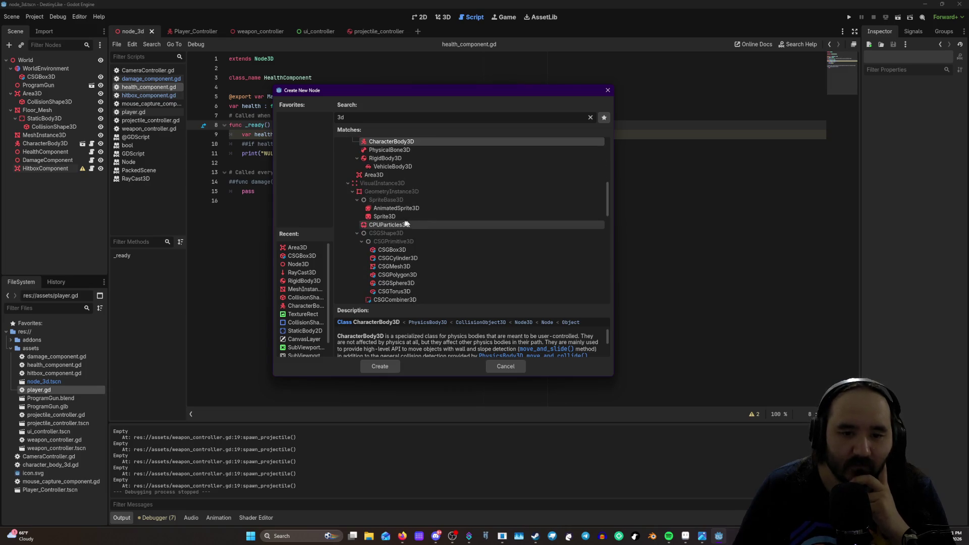
Compare the Sprite3D, AnimatedSprite3D and Skeleton3D node descriptions.
{"action": "left_click", "coordinate": [404, 219]}
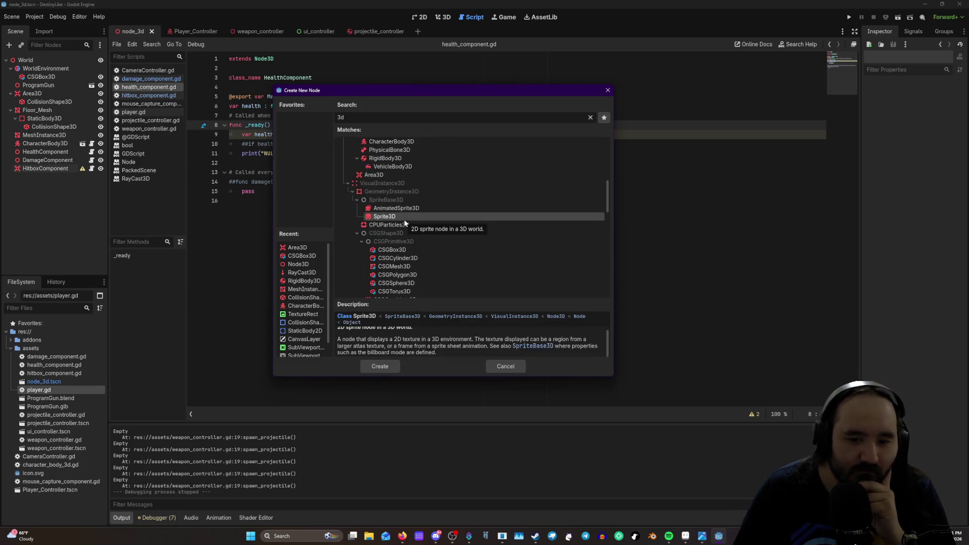
{"action": "left_click", "coordinate": [447, 209]}
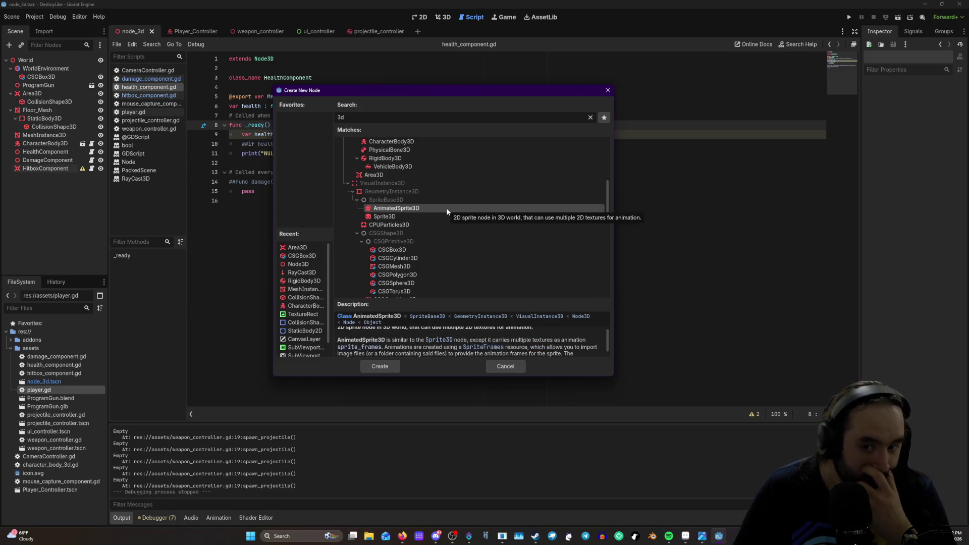
{"action": "scroll", "coordinate": [446, 212], "scroll_direction": "down", "scroll_amount": 5}
{"action": "scroll", "coordinate": [438, 244], "scroll_direction": "down", "scroll_amount": 3}
{"action": "scroll", "coordinate": [438, 245], "scroll_direction": "down", "scroll_amount": 3}
{"action": "scroll", "coordinate": [437, 245], "scroll_direction": "down", "scroll_amount": 4}
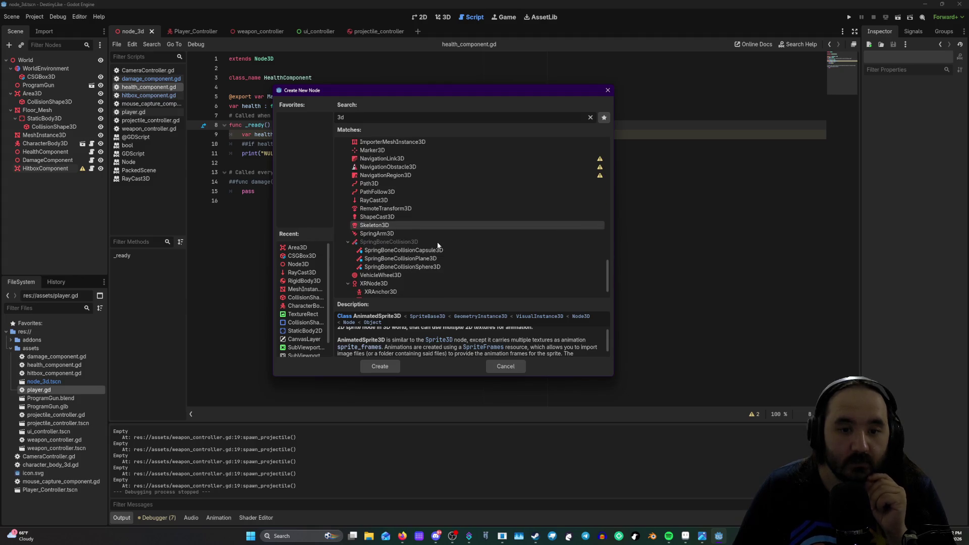
{"action": "scroll", "coordinate": [437, 241], "scroll_direction": "up", "scroll_amount": 1}
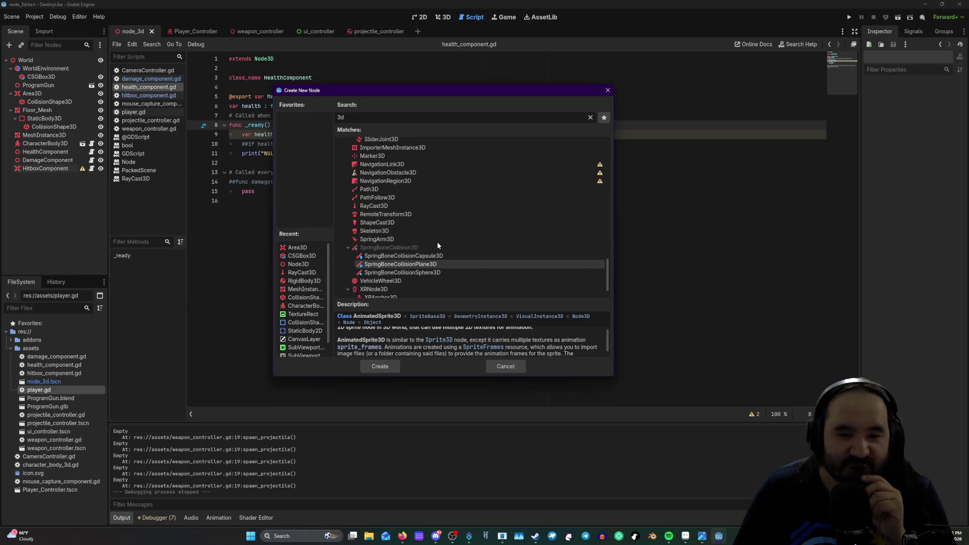
{"action": "left_click", "coordinate": [403, 231]}
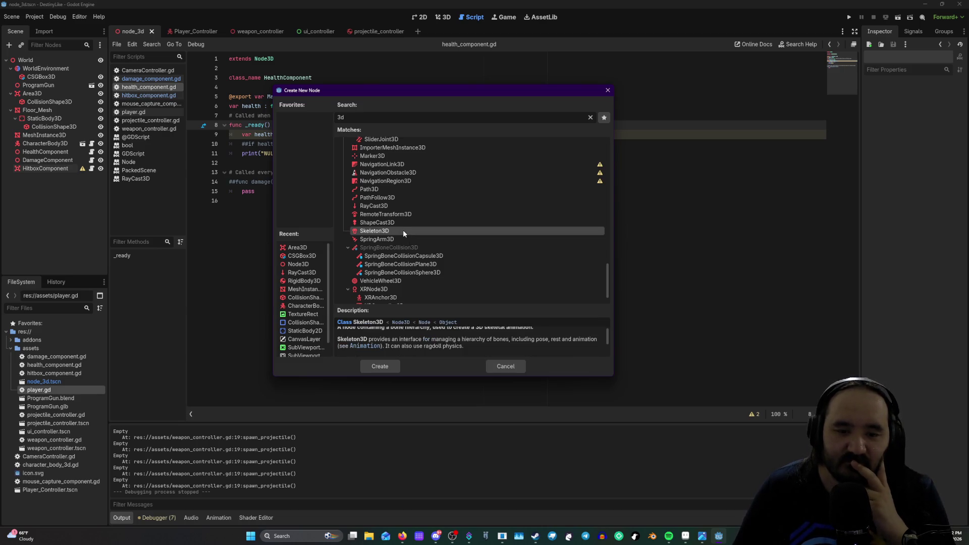
{"action": "scroll", "coordinate": [402, 229], "scroll_direction": "up", "scroll_amount": 1}
{"action": "scroll", "coordinate": [404, 232], "scroll_direction": "up", "scroll_amount": 4}
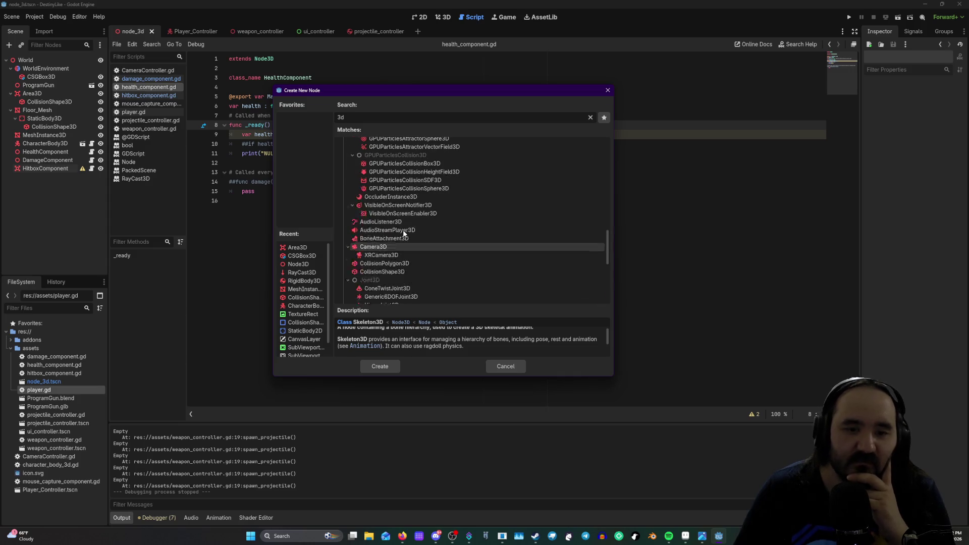
{"action": "scroll", "coordinate": [404, 233], "scroll_direction": "up", "scroll_amount": 4}
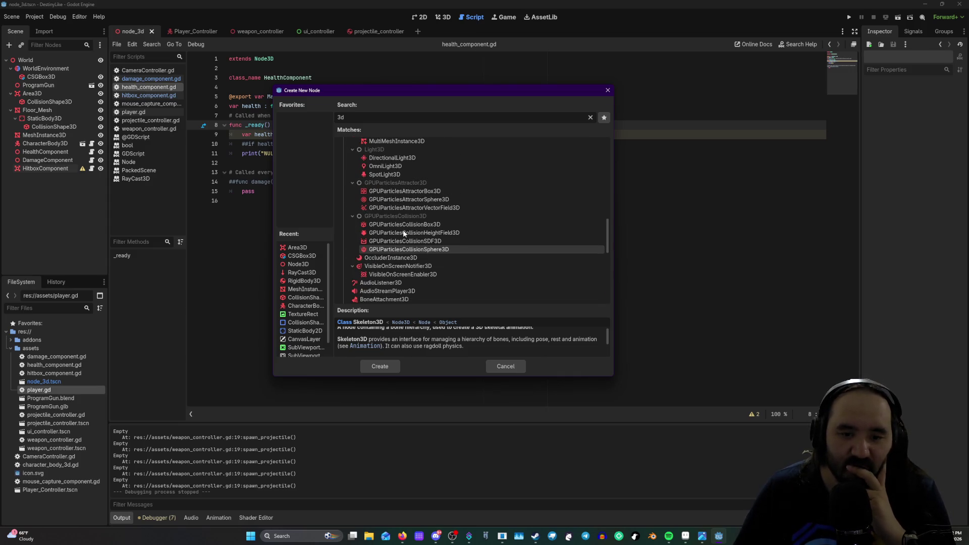
{"action": "scroll", "coordinate": [403, 231], "scroll_direction": "up", "scroll_amount": 3}
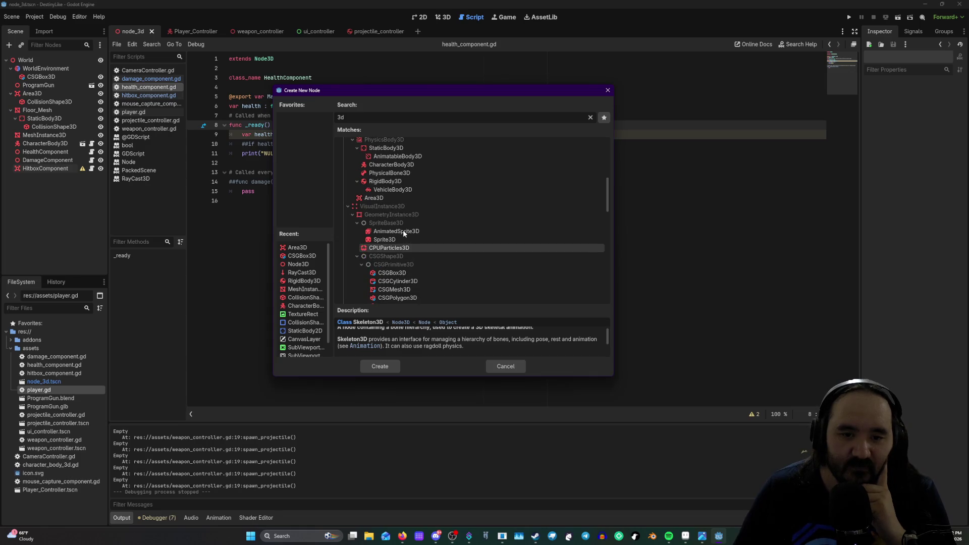
Select Sprite3D, then compare it against CharacterBody3D.
{"action": "left_click", "coordinate": [410, 239]}
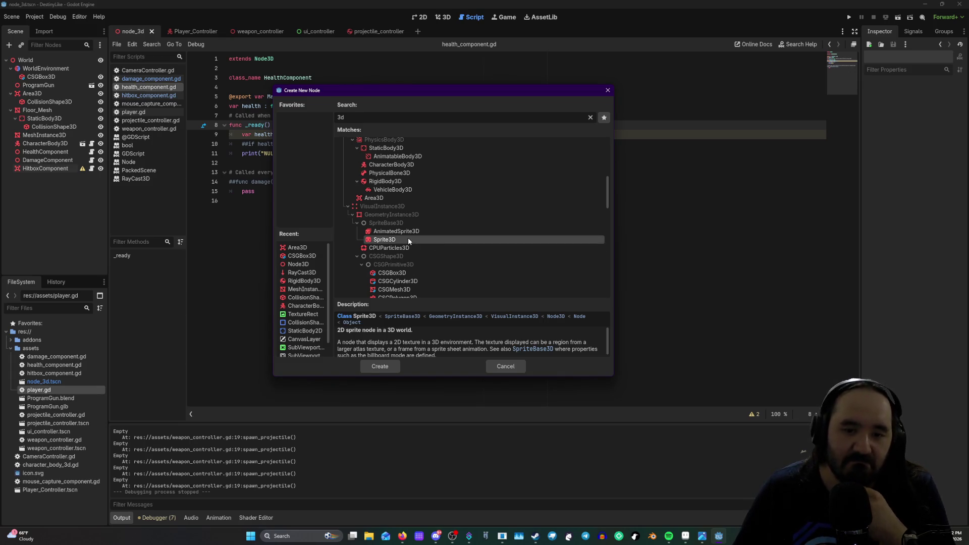
{"action": "scroll", "coordinate": [408, 237], "scroll_direction": "up", "scroll_amount": 2}
{"action": "scroll", "coordinate": [407, 237], "scroll_direction": "down", "scroll_amount": 2}
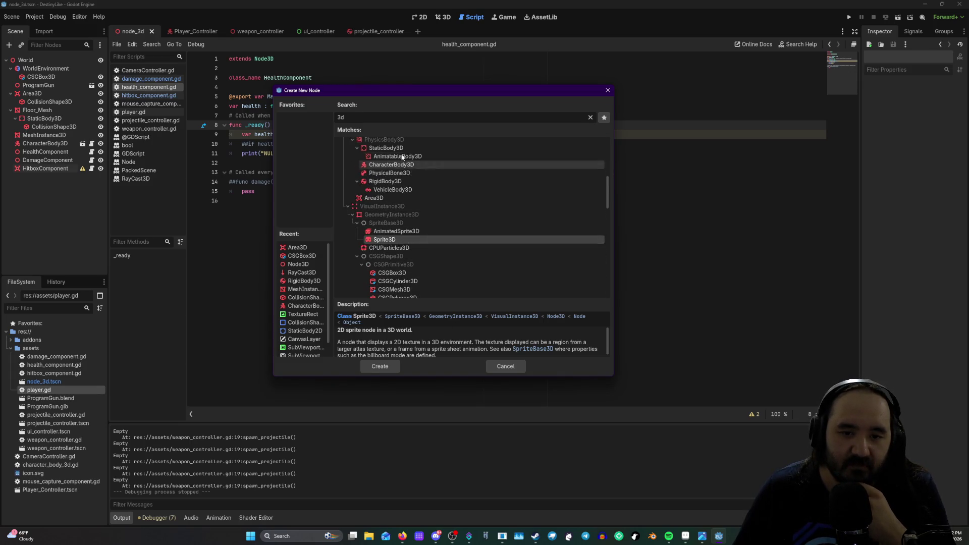
{"action": "left_click", "coordinate": [396, 164]}
{"action": "scroll", "coordinate": [426, 351], "scroll_direction": "down", "scroll_amount": 2}
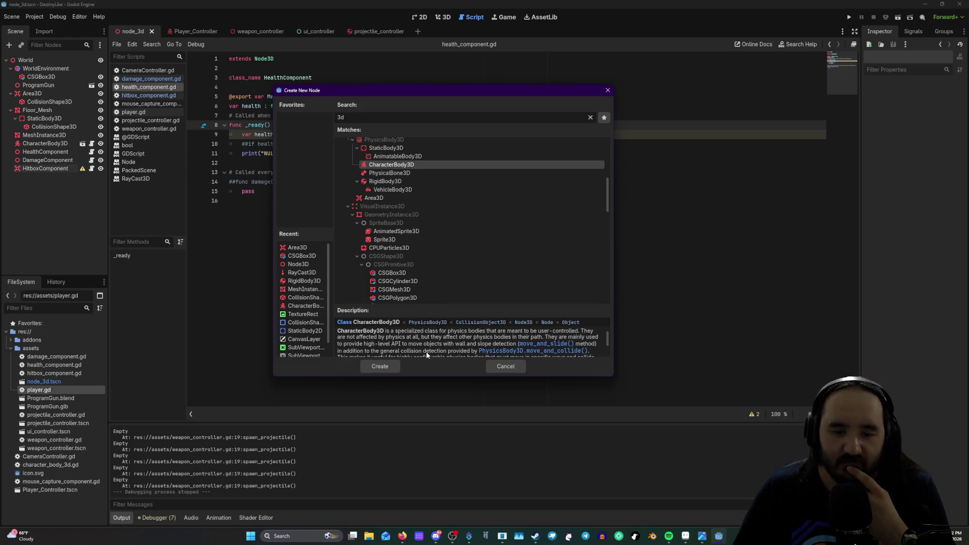
{"action": "scroll", "coordinate": [426, 351], "scroll_direction": "down", "scroll_amount": 1}
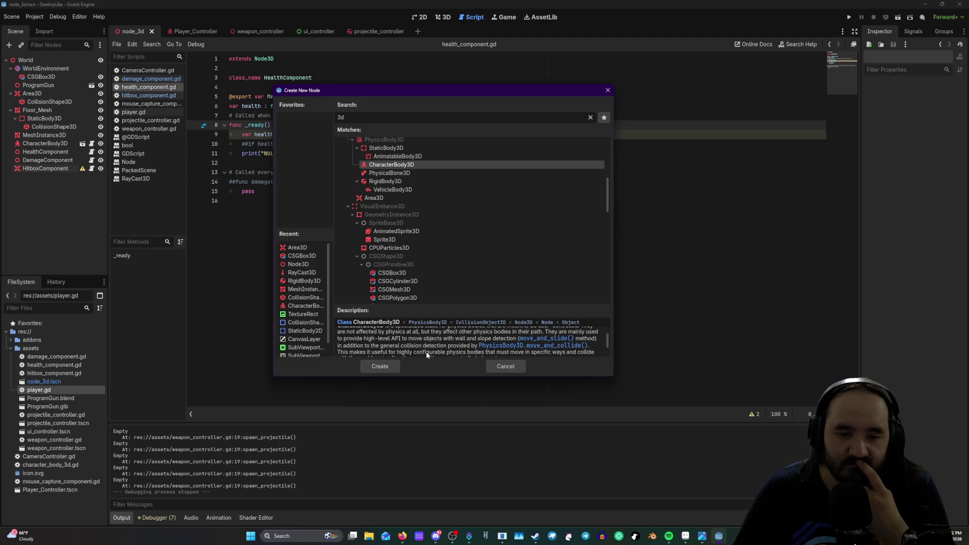
{"action": "scroll", "coordinate": [435, 256], "scroll_direction": "up", "scroll_amount": 3}
{"action": "scroll", "coordinate": [435, 258], "scroll_direction": "up", "scroll_amount": 1}
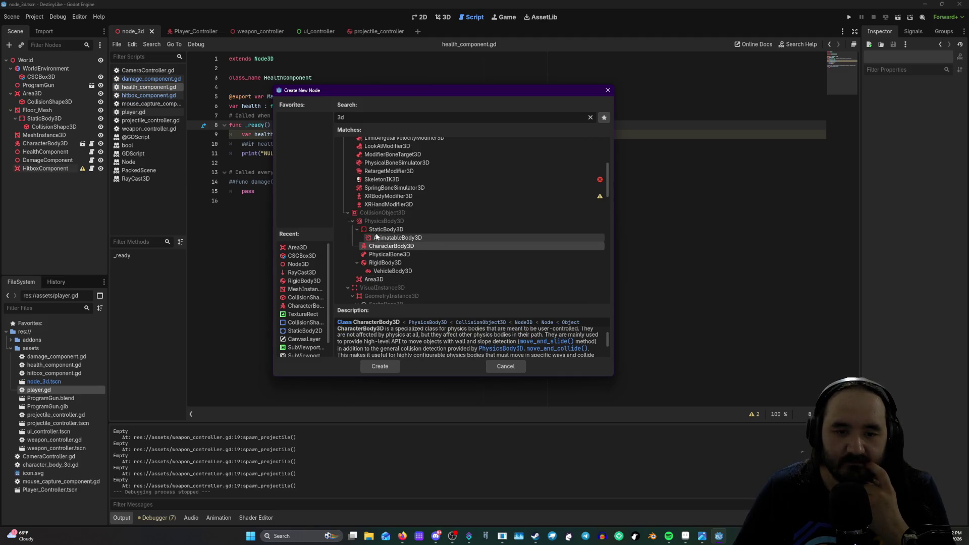
Check the PhysicsBody3D base type, then create the Sprite3D node.
{"action": "left_click", "coordinate": [386, 223]}
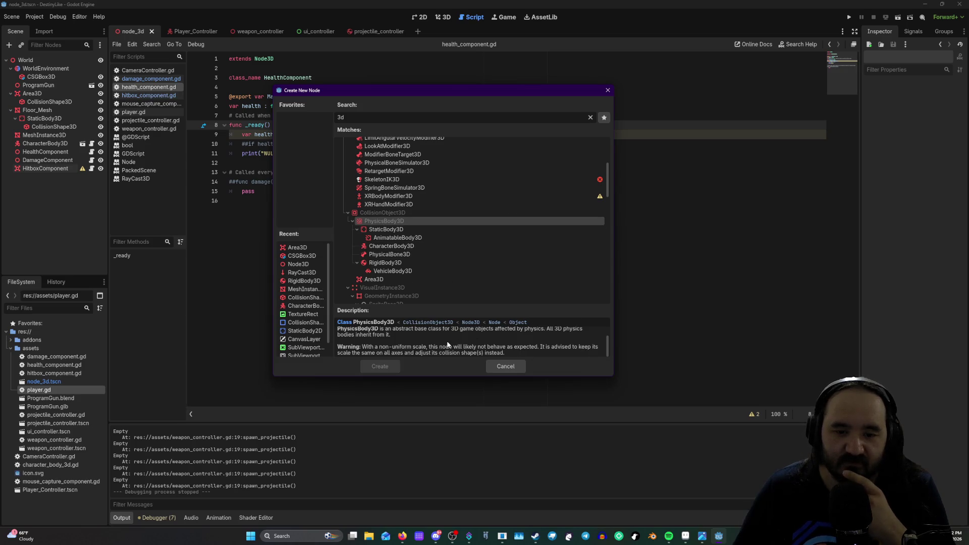
{"action": "scroll", "coordinate": [448, 344], "scroll_direction": "up", "scroll_amount": 1}
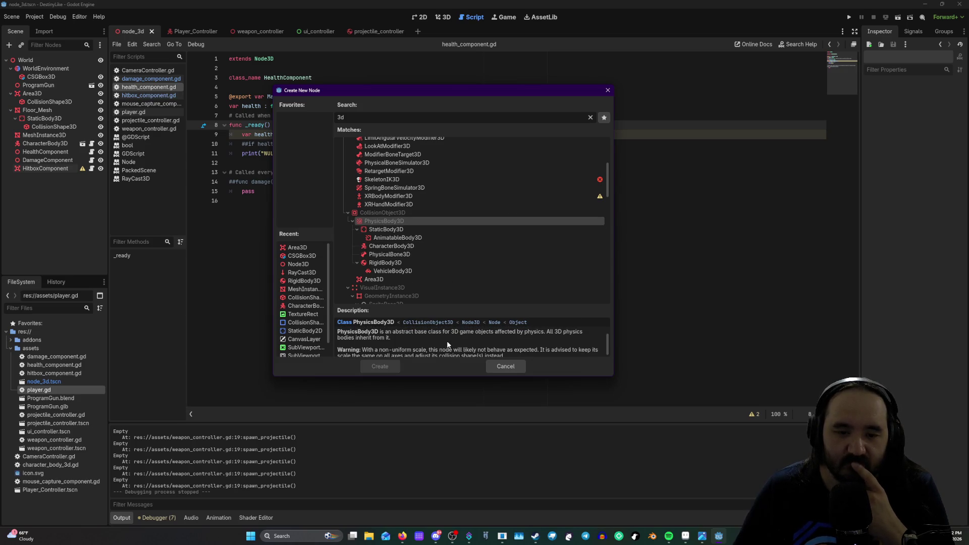
{"action": "scroll", "coordinate": [447, 345], "scroll_direction": "down", "scroll_amount": 1}
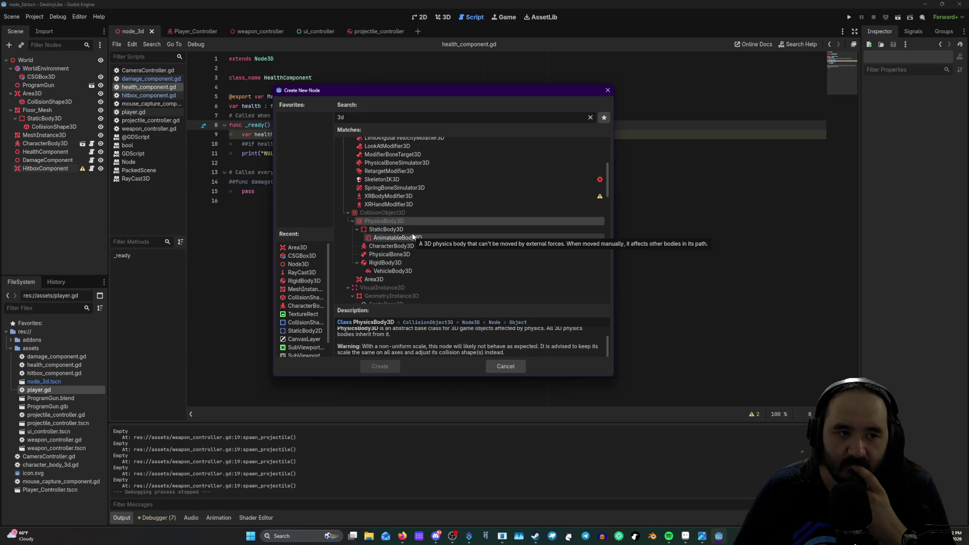
{"action": "scroll", "coordinate": [417, 277], "scroll_direction": "down", "scroll_amount": 3}
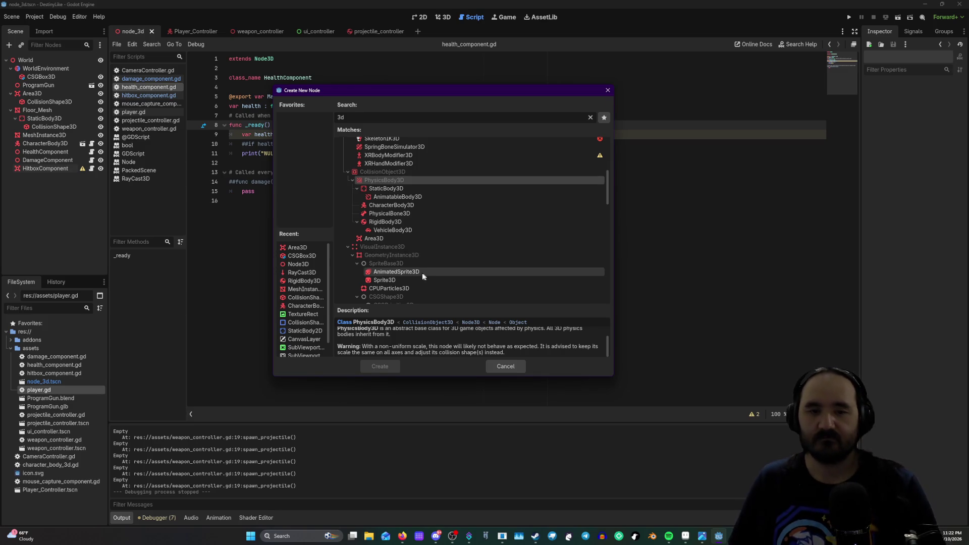
{"action": "left_click", "coordinate": [391, 282]}
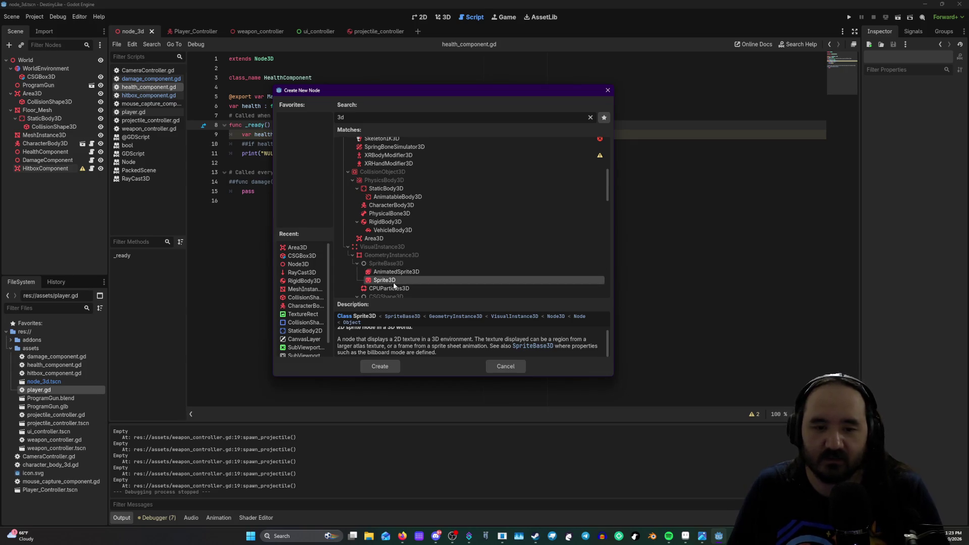
{"action": "left_click", "coordinate": [391, 368]}
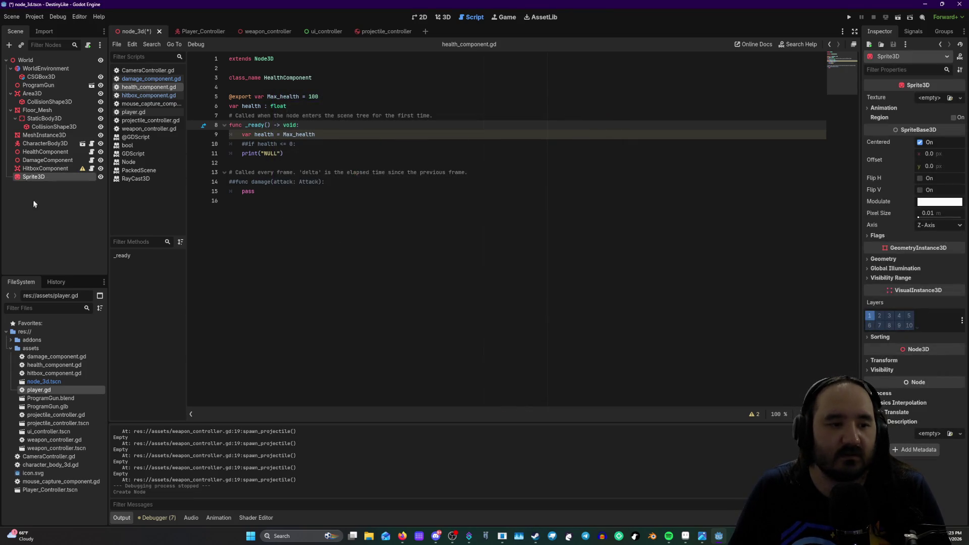
Rename the new Sprite3D node to 'Enemy'.
{"action": "double_click", "coordinate": [38, 177]}
{"action": "key", "text": "BackSpace"}
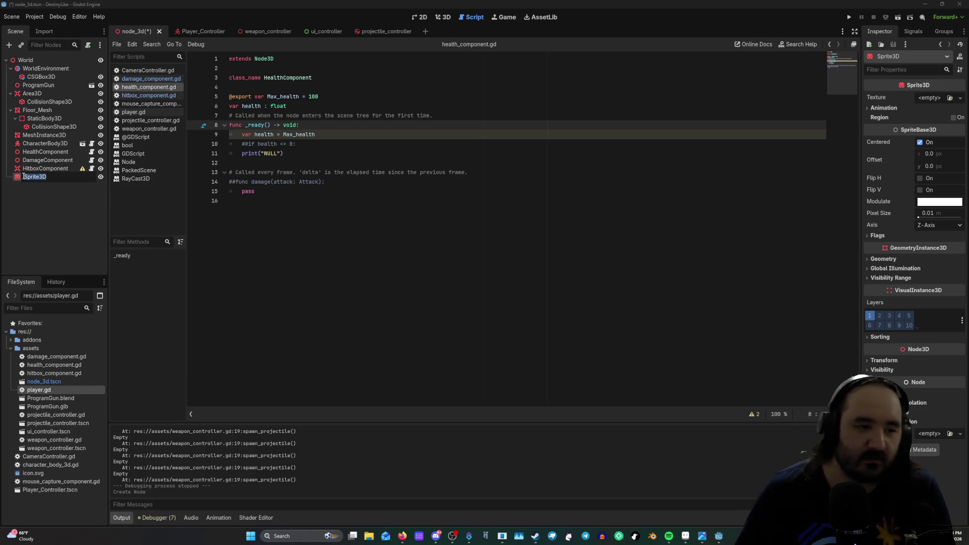
{"action": "type", "text": "Enemy"}
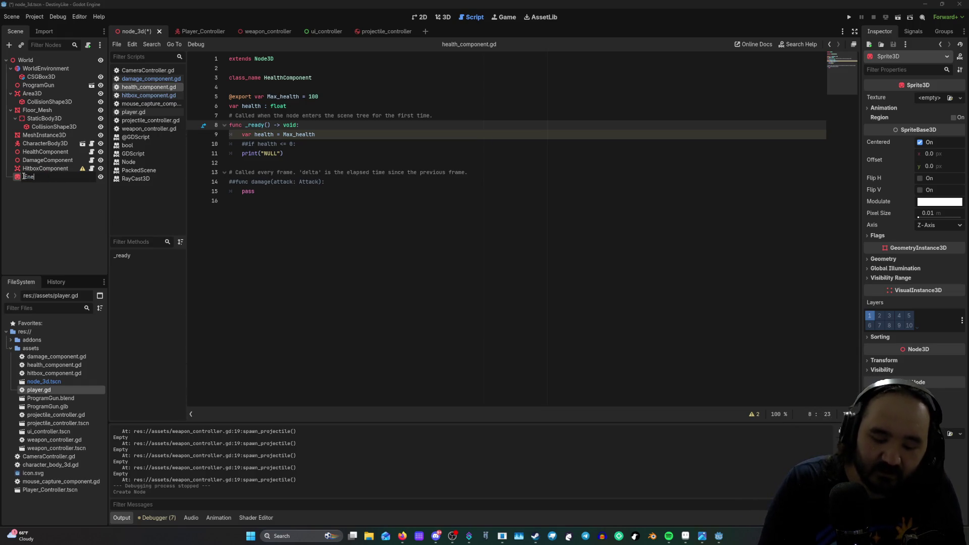
{"action": "key", "text": "Return"}
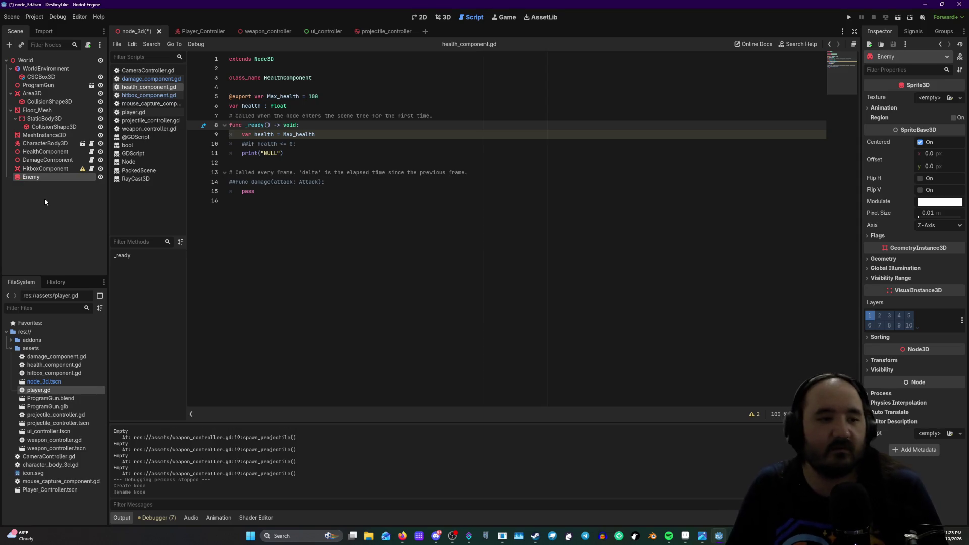
Open Attach Script for Enemy, proposing res://assets/enemy.gd inheriting Sprite3D.
{"action": "right_click", "coordinate": [19, 179]}
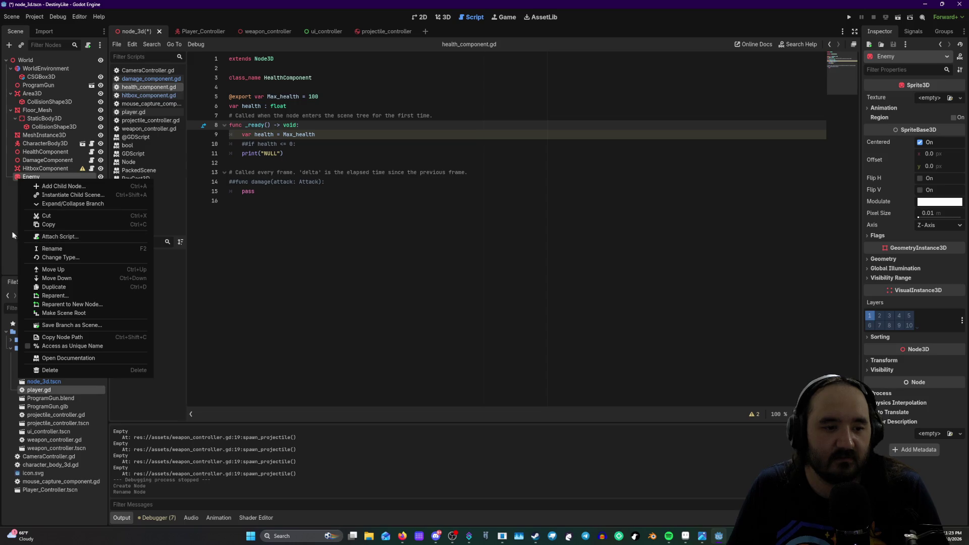
{"action": "left_click", "coordinate": [11, 231]}
{"action": "right_click", "coordinate": [51, 180]}
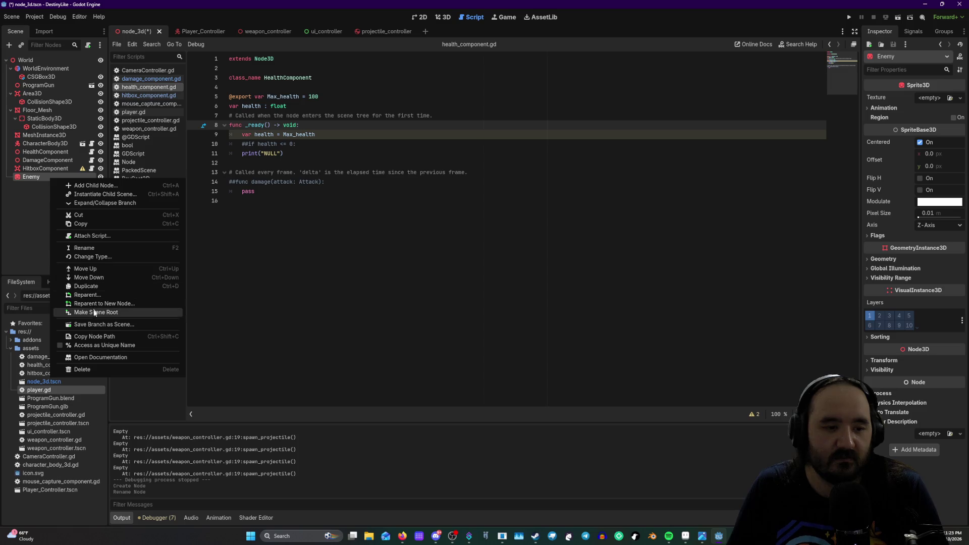
{"action": "left_click", "coordinate": [93, 236]}
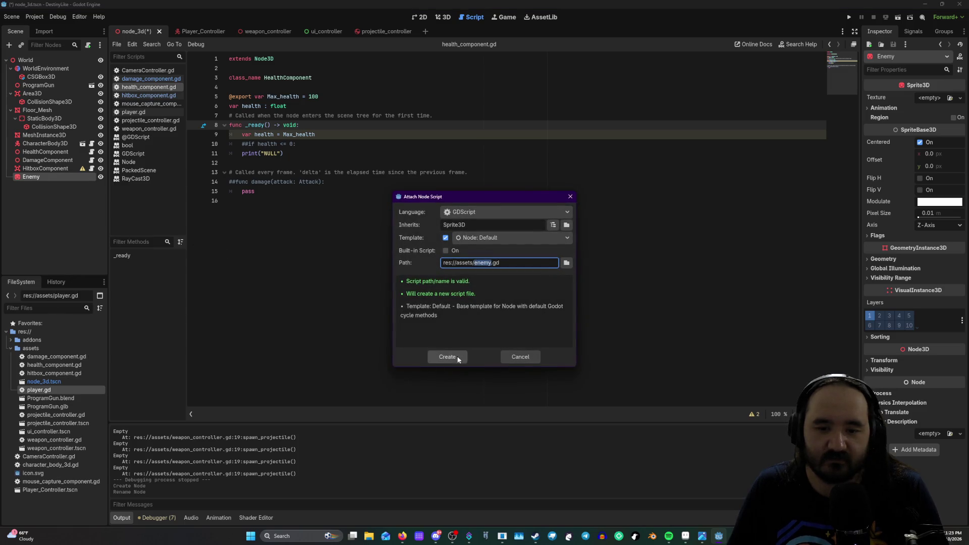
Create enemy.gd for Enemy and set its texture to icon.svg via Quick Load.
{"action": "left_click", "coordinate": [447, 357]}
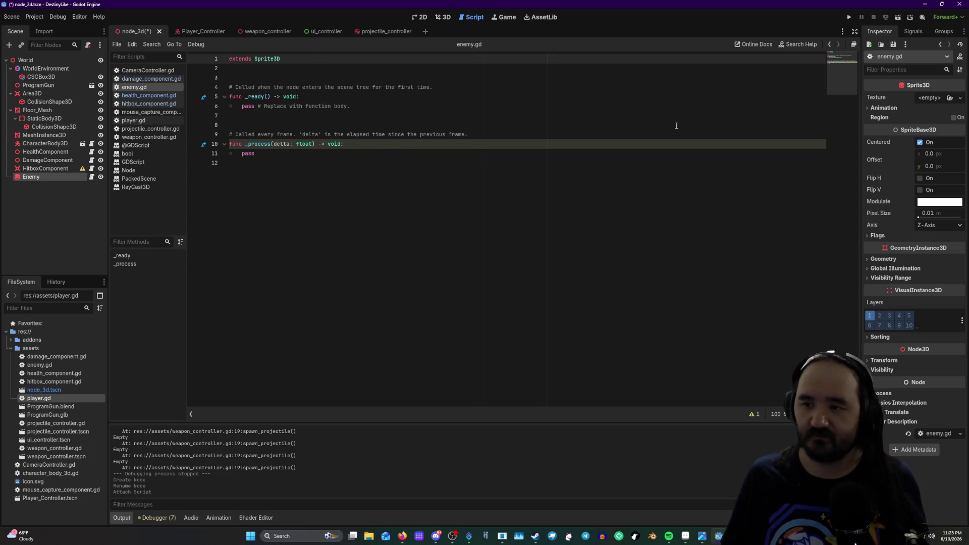
{"action": "left_click", "coordinate": [938, 95]}
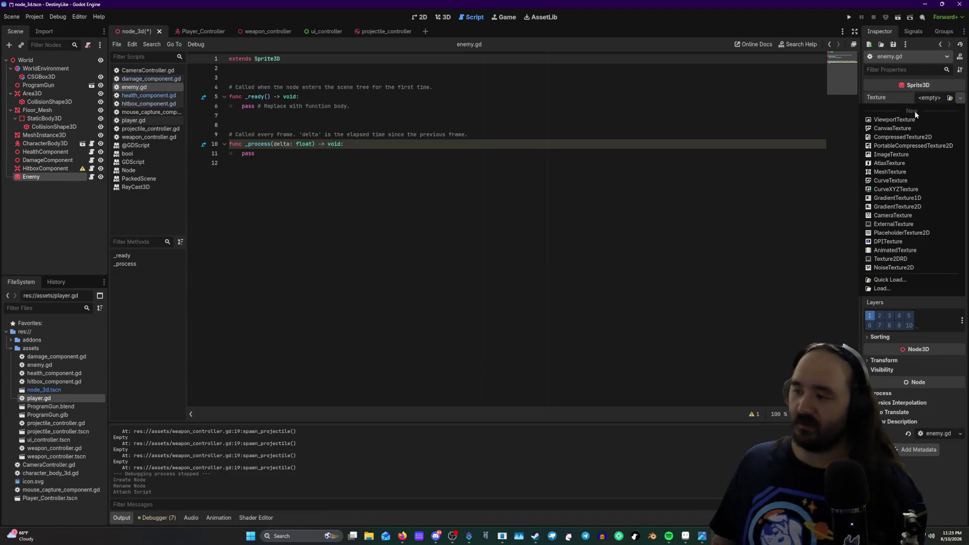
{"action": "left_click", "coordinate": [887, 280]}
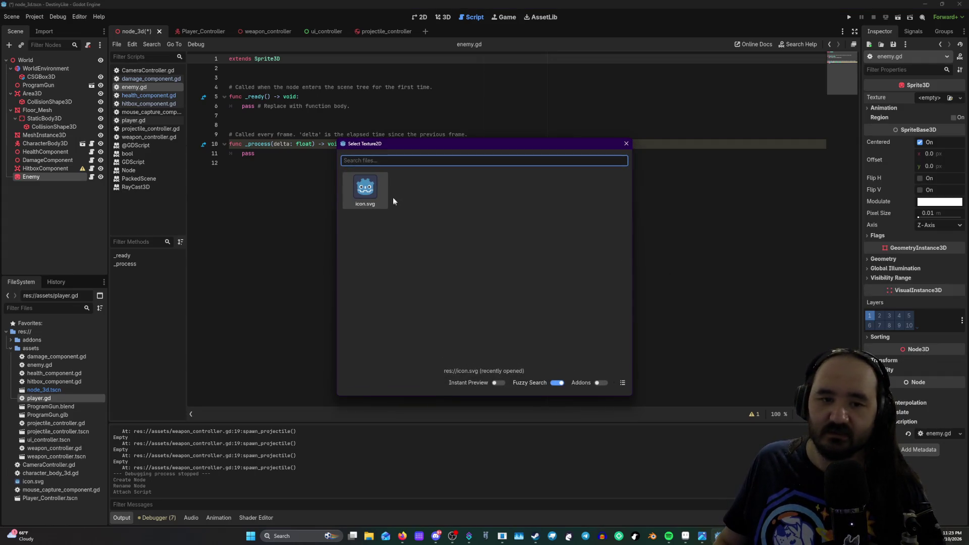
{"action": "double_click", "coordinate": [365, 190]}
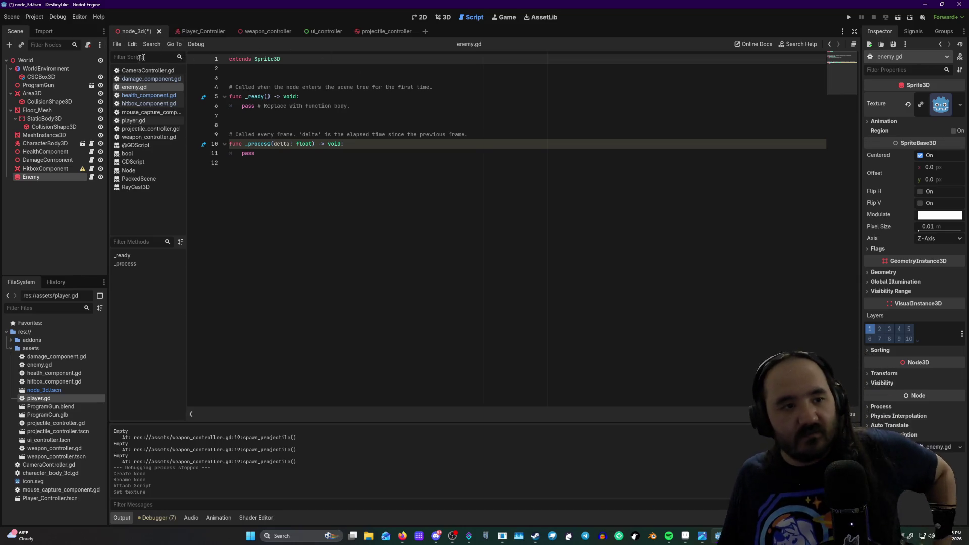
{"action": "left_click", "coordinate": [42, 59]}
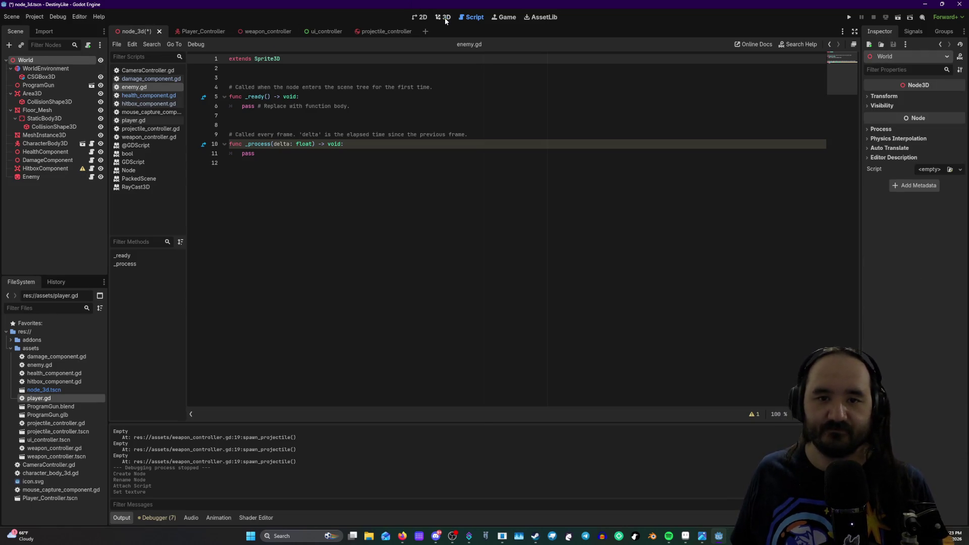
In the 3D view, raise the Enemy sprite and slide it toward the wall.
{"action": "left_click", "coordinate": [444, 18]}
{"action": "scroll", "coordinate": [501, 195], "scroll_direction": "up", "scroll_amount": 3}
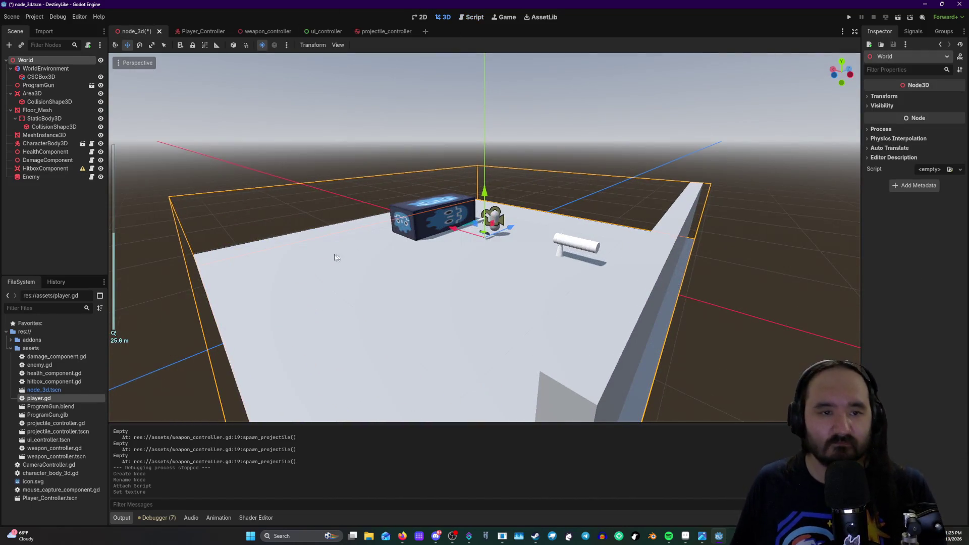
{"action": "scroll", "coordinate": [334, 255], "scroll_direction": "up", "scroll_amount": 3}
{"action": "left_click_drag", "start_coordinate": [331, 251], "coordinate": [287, 209]}
{"action": "scroll", "coordinate": [321, 251], "scroll_direction": "down", "scroll_amount": 3}
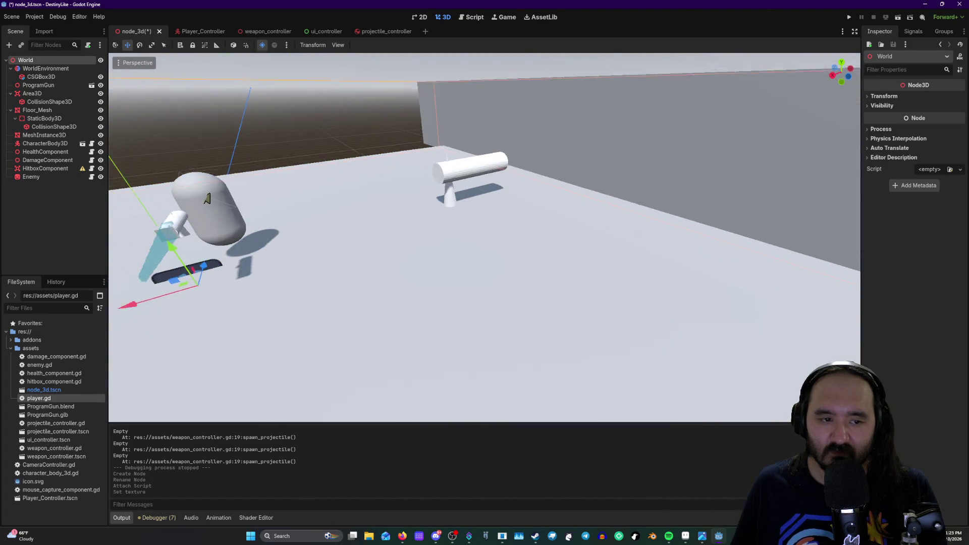
{"action": "left_click", "coordinate": [43, 177]}
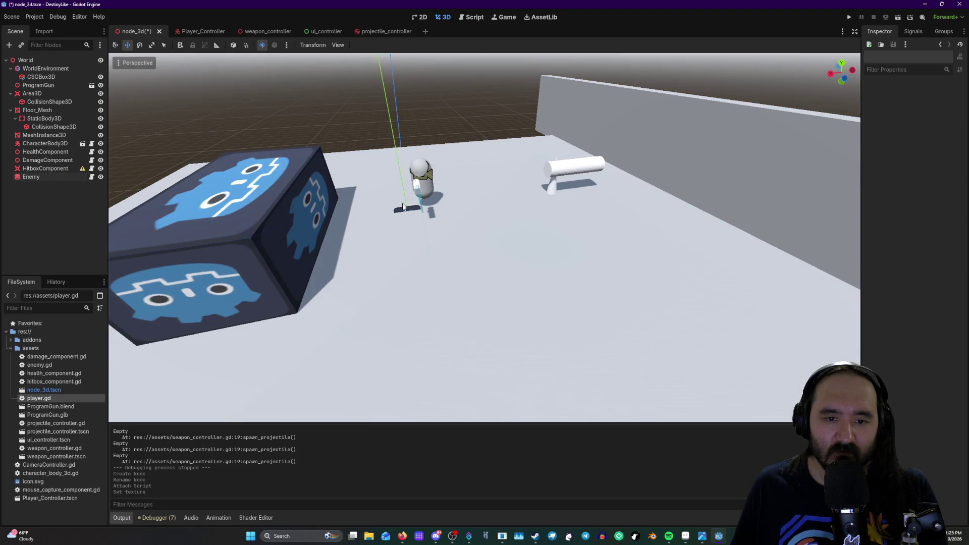
{"action": "left_click_drag", "start_coordinate": [404, 179], "coordinate": [396, 126]}
{"action": "mouse_move", "coordinate": [391, 160]}
{"action": "left_mouse_down"}
{"action": "mouse_move", "coordinate": [481, 210]}
{"action": "mouse_move", "coordinate": [625, 222]}
{"action": "mouse_move", "coordinate": [608, 185]}
{"action": "mouse_move", "coordinate": [664, 202]}
{"action": "left_mouse_up"}
Bring the camera close to the sprite edge-on and nudge it slightly higher.
{"action": "scroll", "coordinate": [665, 202], "scroll_direction": "down", "scroll_amount": 5}
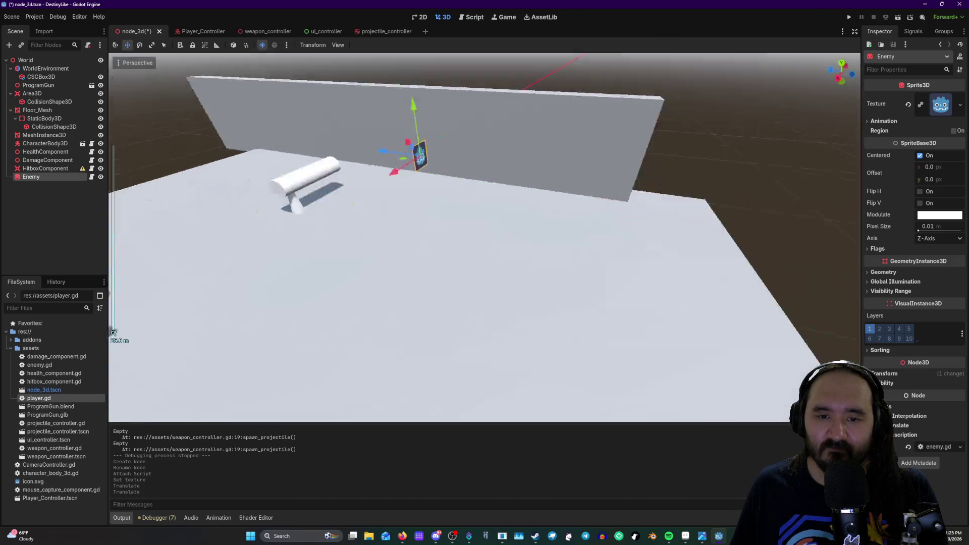
{"action": "scroll", "coordinate": [466, 226], "scroll_direction": "up", "scroll_amount": 5}
{"action": "right_click", "coordinate": [478, 228]}
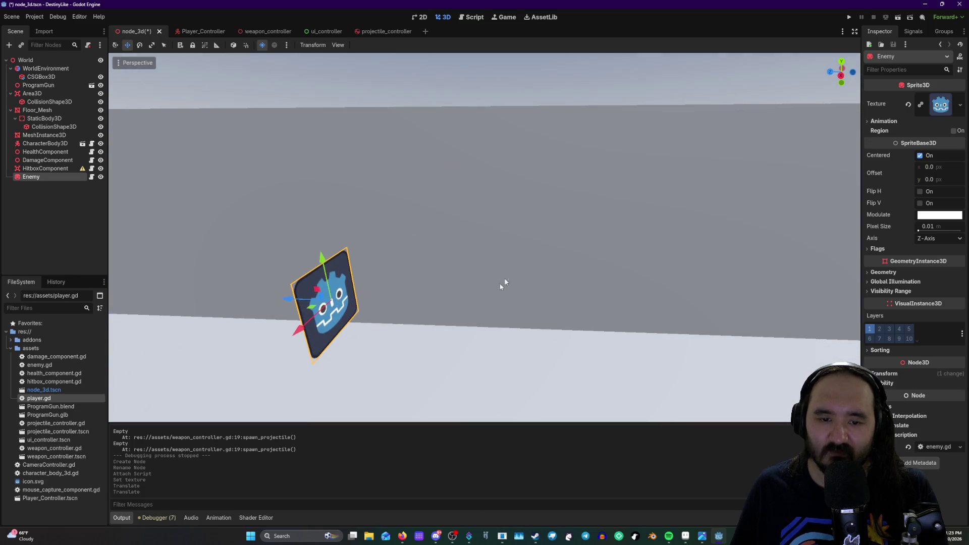
{"action": "right_click", "coordinate": [505, 278]}
{"action": "right_click", "coordinate": [491, 295]}
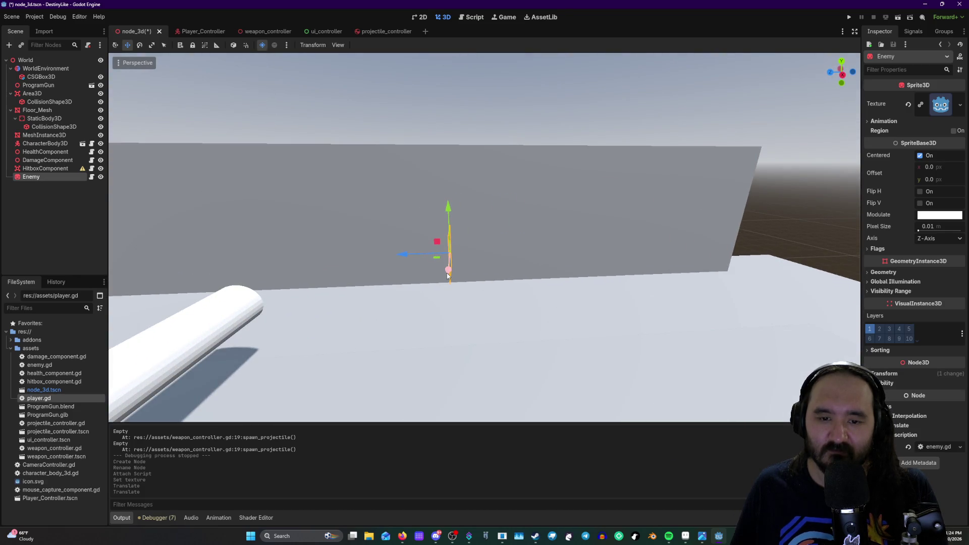
{"action": "left_click", "coordinate": [429, 274]}
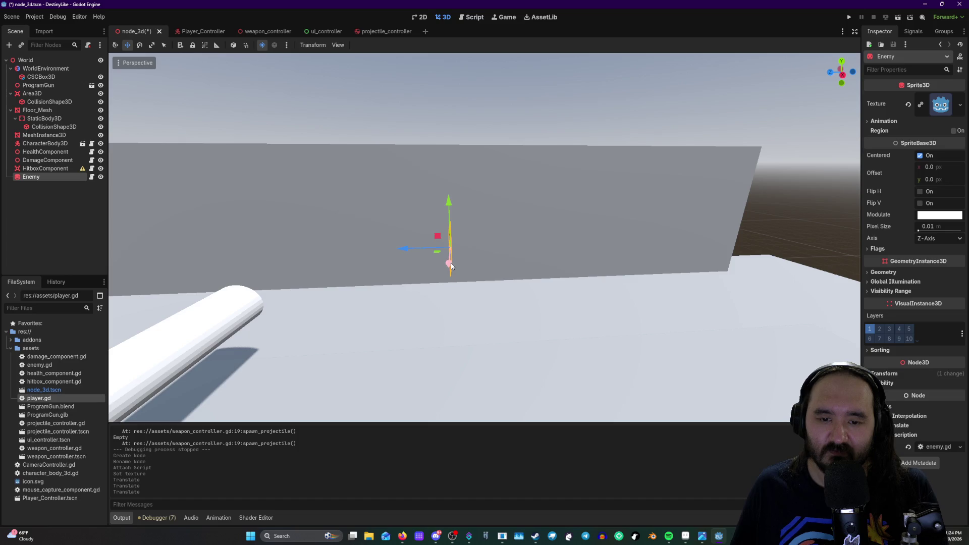
{"action": "mouse_move", "coordinate": [450, 263]}
{"action": "left_mouse_down"}
{"action": "mouse_move", "coordinate": [449, 247]}
{"action": "mouse_move", "coordinate": [497, 247]}
{"action": "mouse_move", "coordinate": [520, 227]}
{"action": "mouse_move", "coordinate": [464, 233]}
{"action": "mouse_move", "coordinate": [496, 233]}
{"action": "left_mouse_up"}
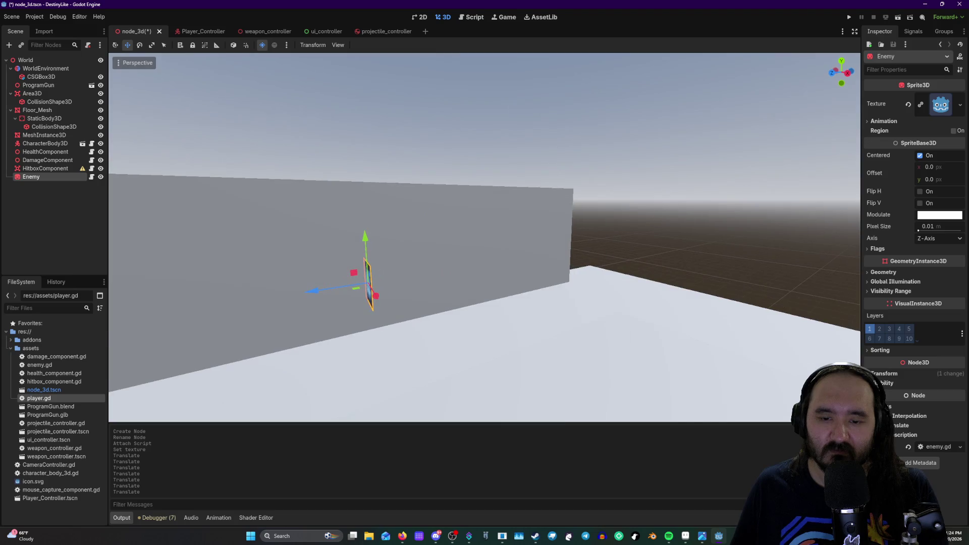
Fly the camera along the wall to check the Enemy sprite's placement.
{"action": "scroll", "coordinate": [525, 261], "scroll_direction": "up", "scroll_amount": 3}
{"action": "key", "text": "w"}
{"action": "key", "text": "s"}
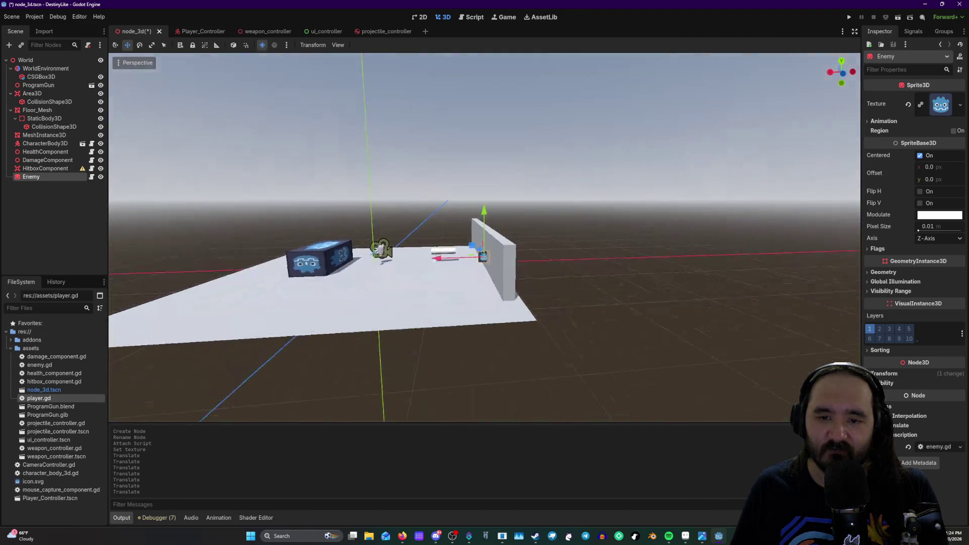
{"action": "key", "text": "w"}
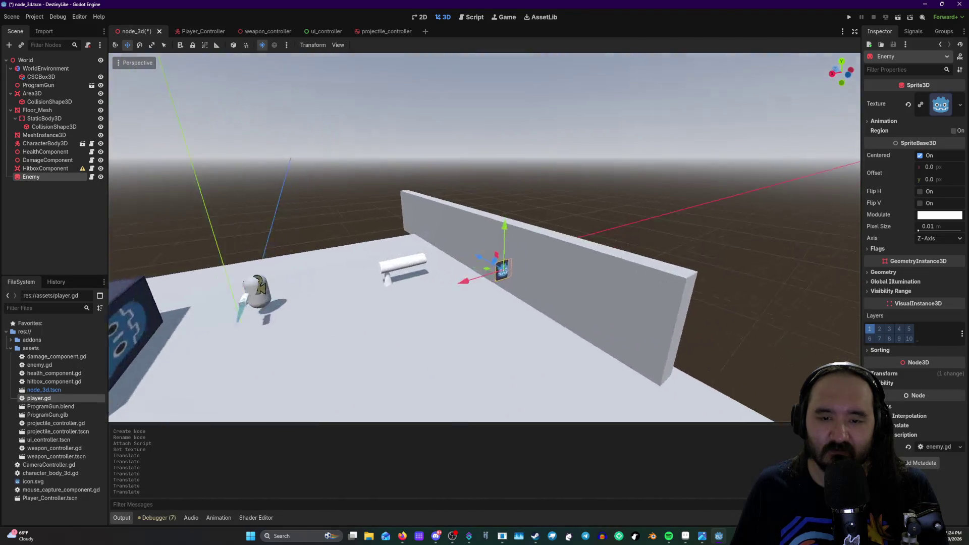
{"action": "key", "text": "w"}
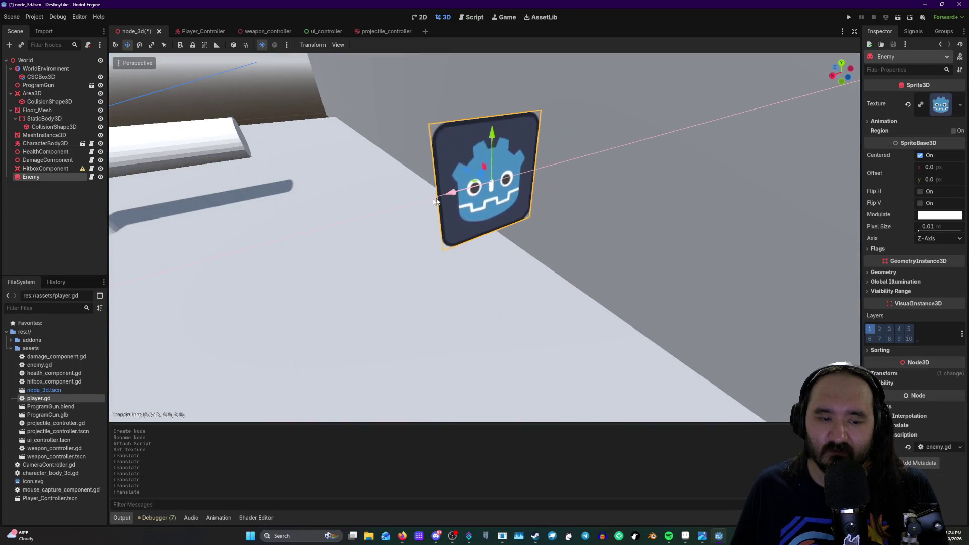
{"action": "key", "text": "s"}
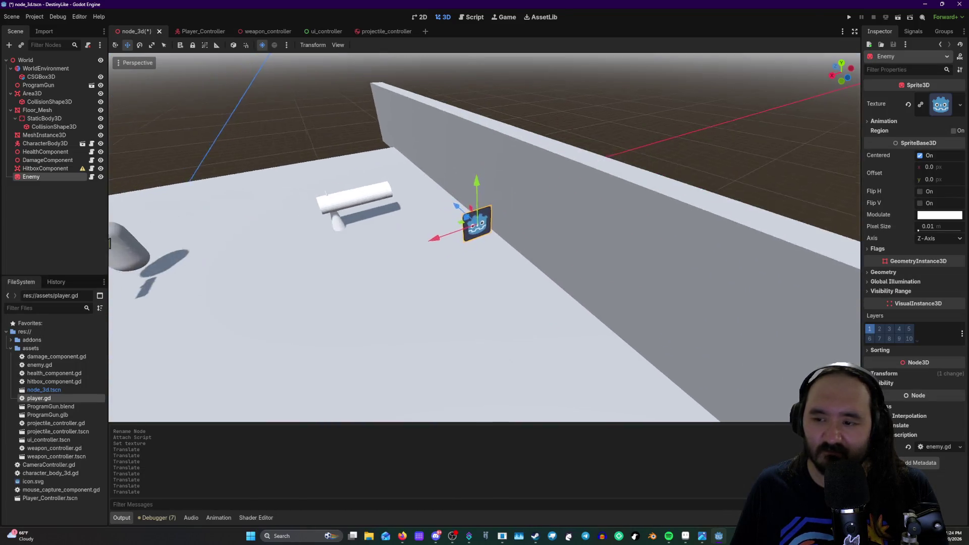
{"action": "key", "text": "w"}
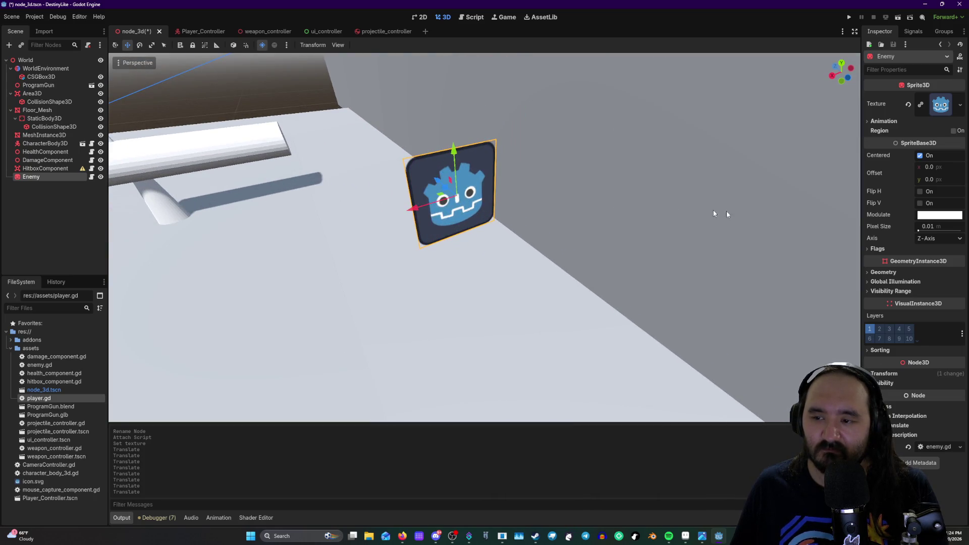
Set the Enemy sprite's Axis to X-Axis and run the project.
{"action": "left_click", "coordinate": [934, 238]}
{"action": "left_click", "coordinate": [927, 262]}
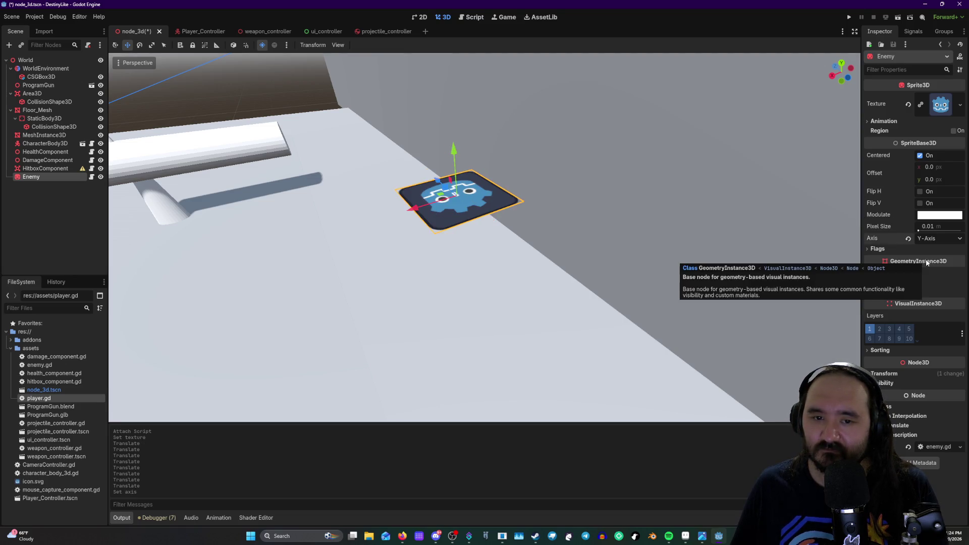
{"action": "left_click", "coordinate": [923, 238]}
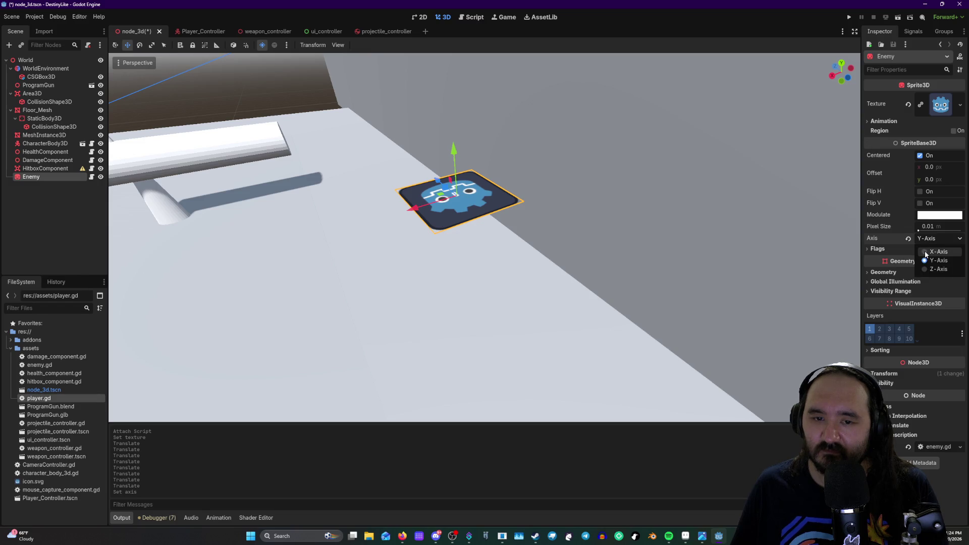
{"action": "left_click", "coordinate": [924, 251]}
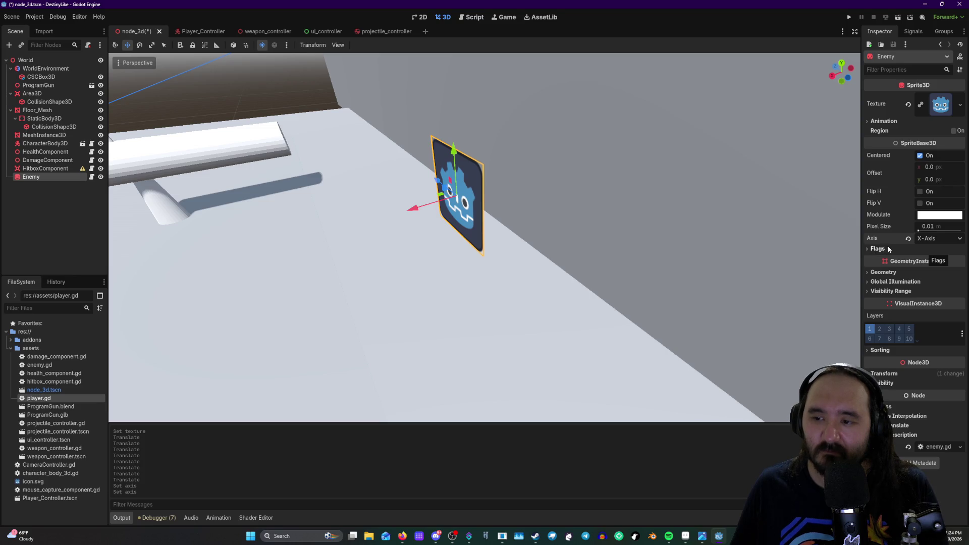
{"action": "left_click", "coordinate": [849, 17]}
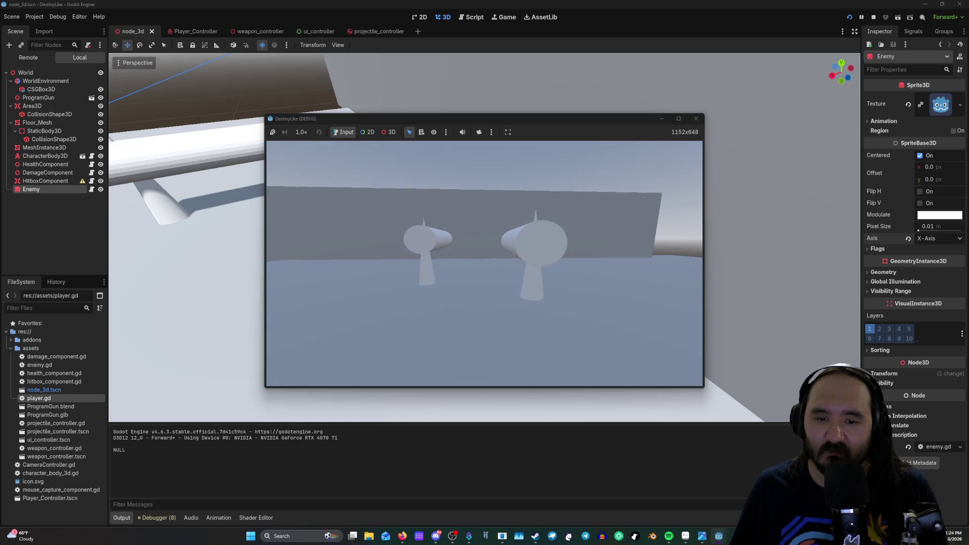
Fire three shots at the wall, walk around the Enemy sprite, then stop with F8.
{"action": "left_click", "coordinate": [485, 264]}
{"action": "left_click", "coordinate": [484, 264]}
{"action": "left_click", "coordinate": [485, 263]}
{"action": "left_click", "coordinate": [485, 264]}
{"action": "left_click", "coordinate": [484, 264]}
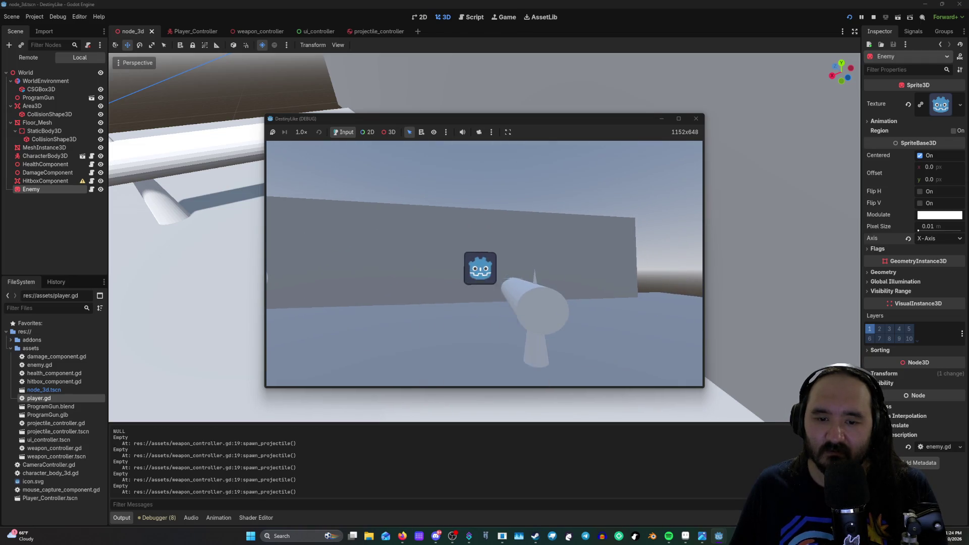
{"action": "key", "text": "d"}
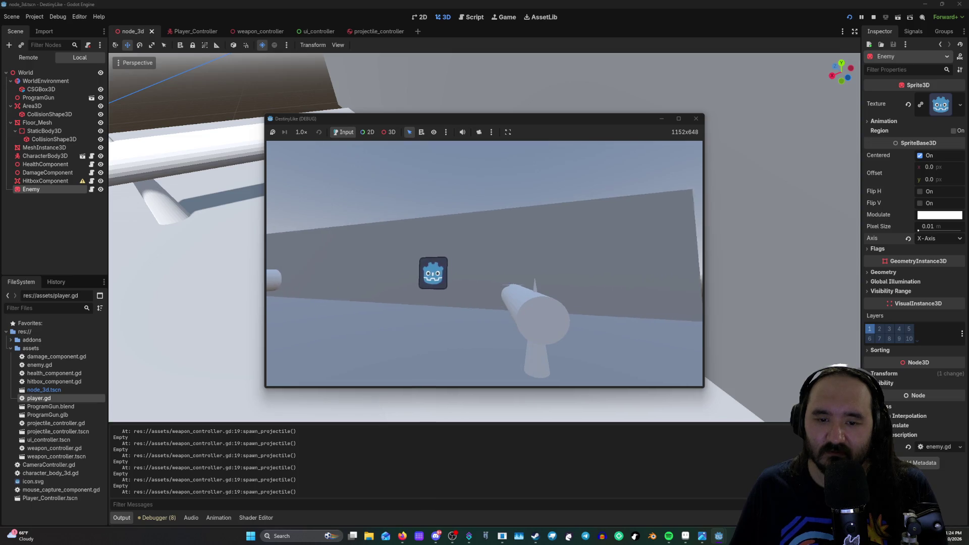
{"action": "key", "text": "w"}
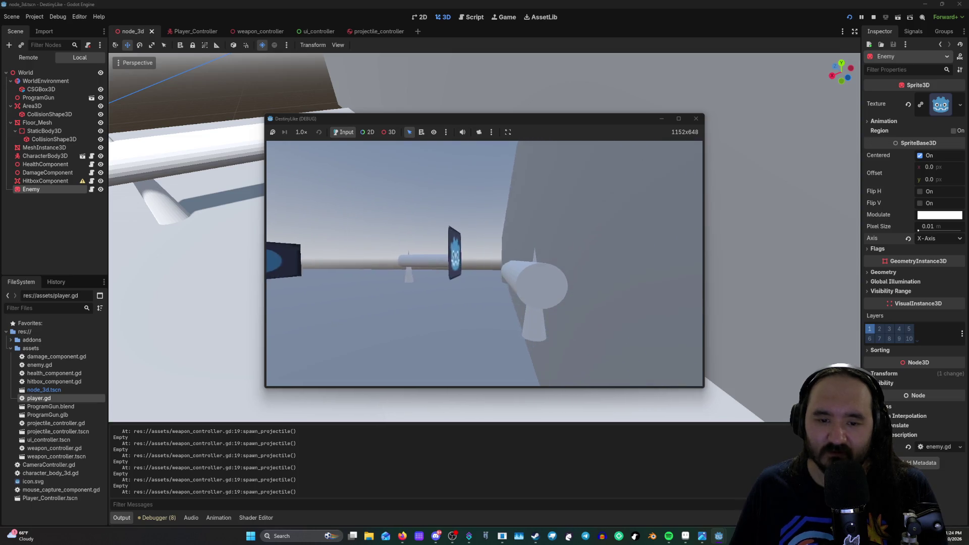
{"action": "key", "text": "s"}
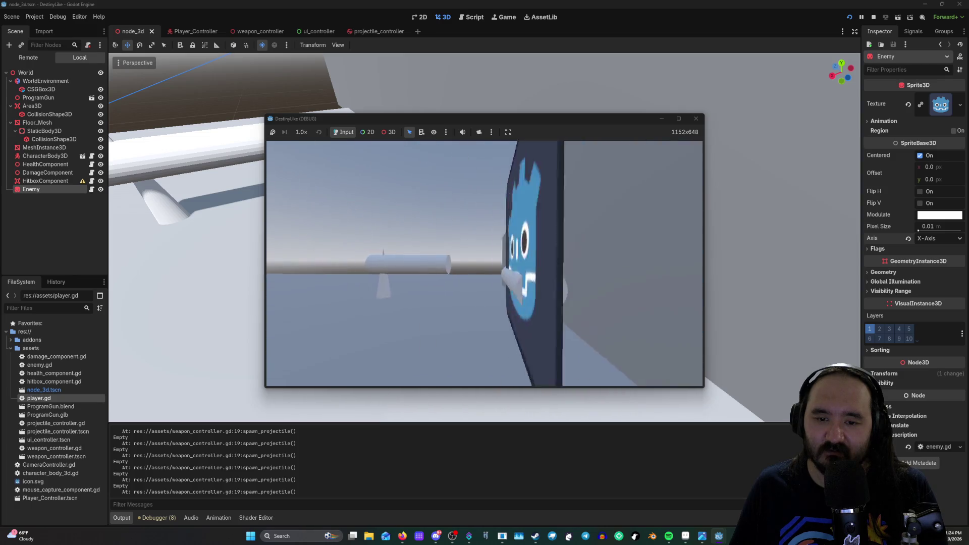
{"action": "key", "text": "s"}
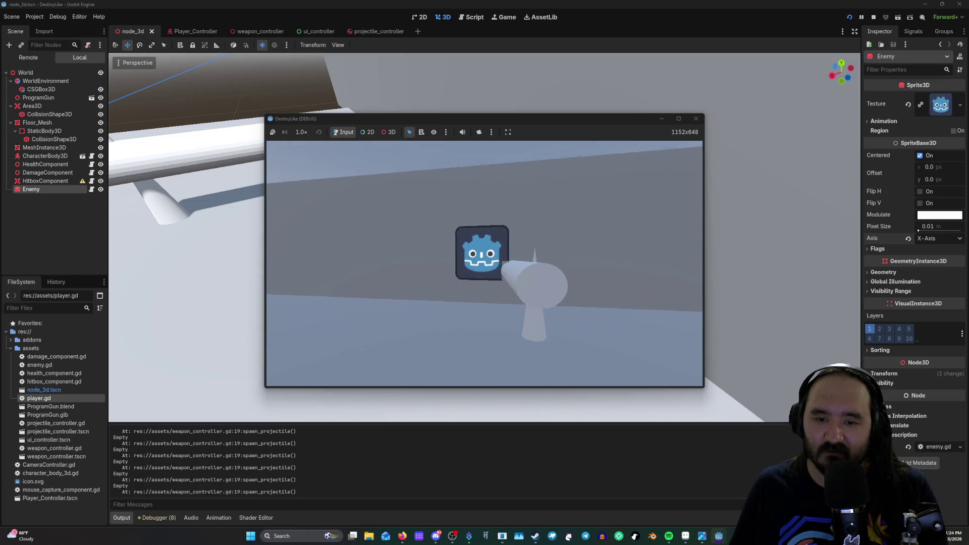
{"action": "key", "text": "F8"}
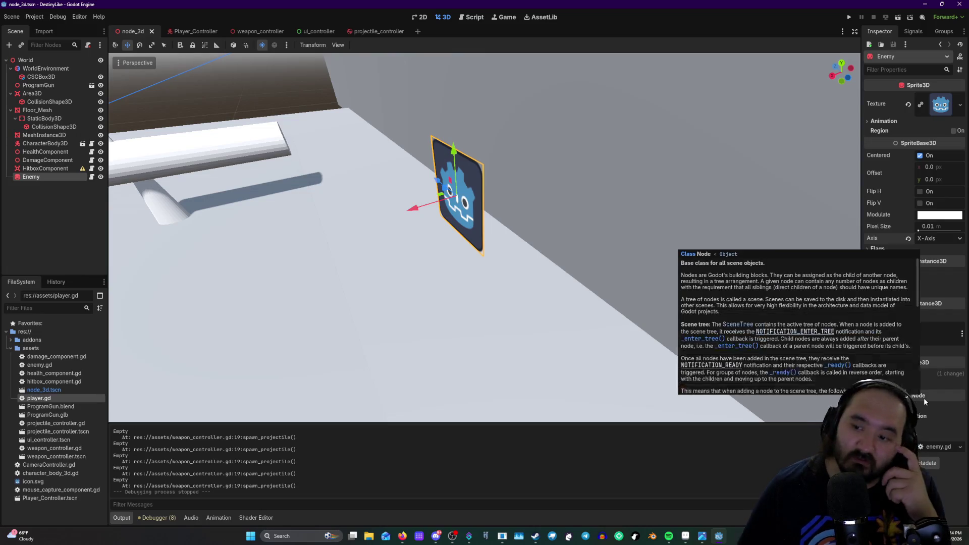
Add a child to Enemy by searching 'coll' and choosing CollisionShape3D.
{"action": "right_click", "coordinate": [43, 177]}
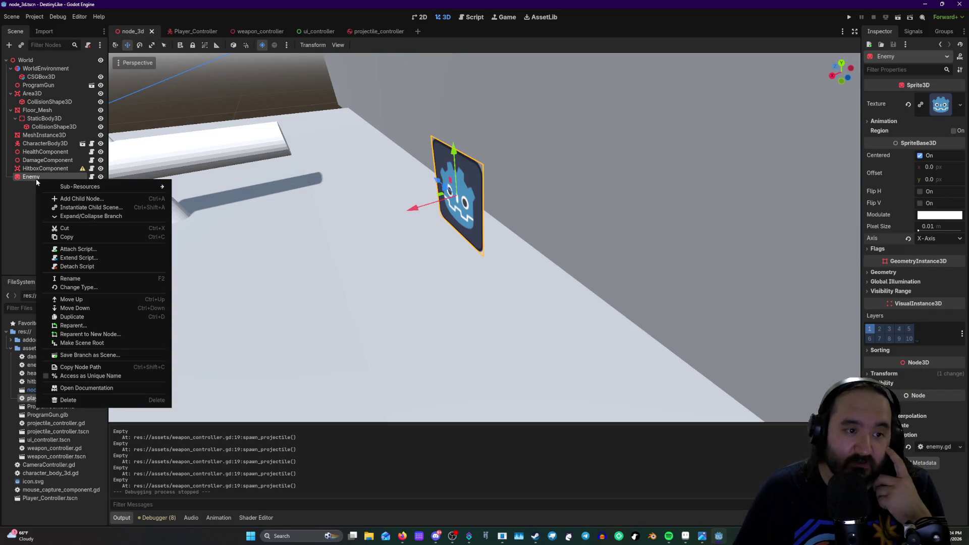
{"action": "left_click", "coordinate": [64, 197]}
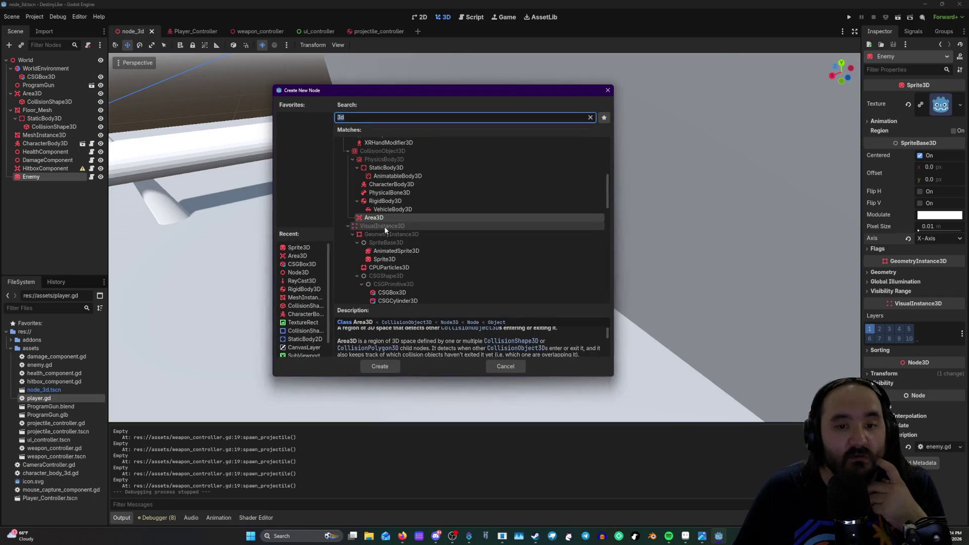
{"action": "scroll", "coordinate": [395, 183], "scroll_direction": "up", "scroll_amount": 2}
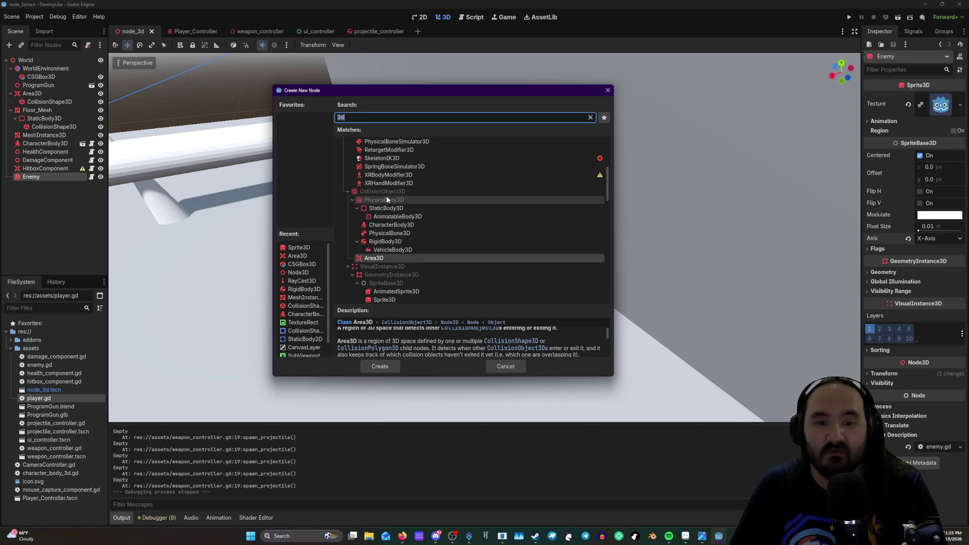
{"action": "mouse_move", "coordinate": [387, 205]}
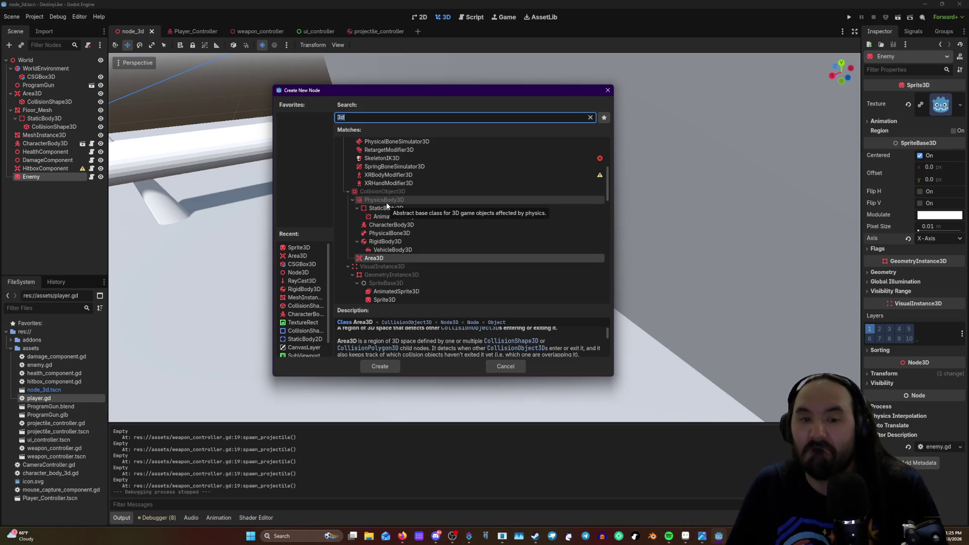
{"action": "scroll", "coordinate": [387, 204], "scroll_direction": "up", "scroll_amount": 3}
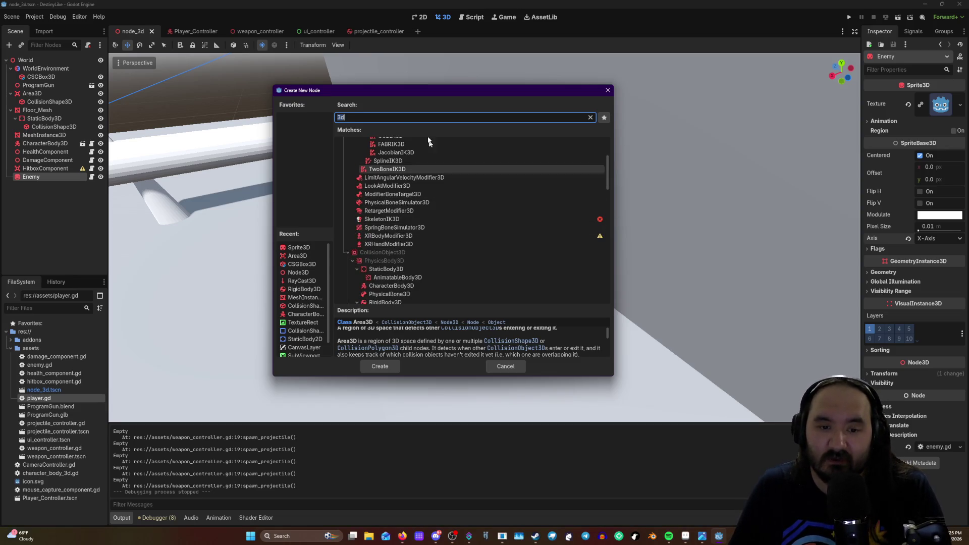
{"action": "type", "text": "coll"}
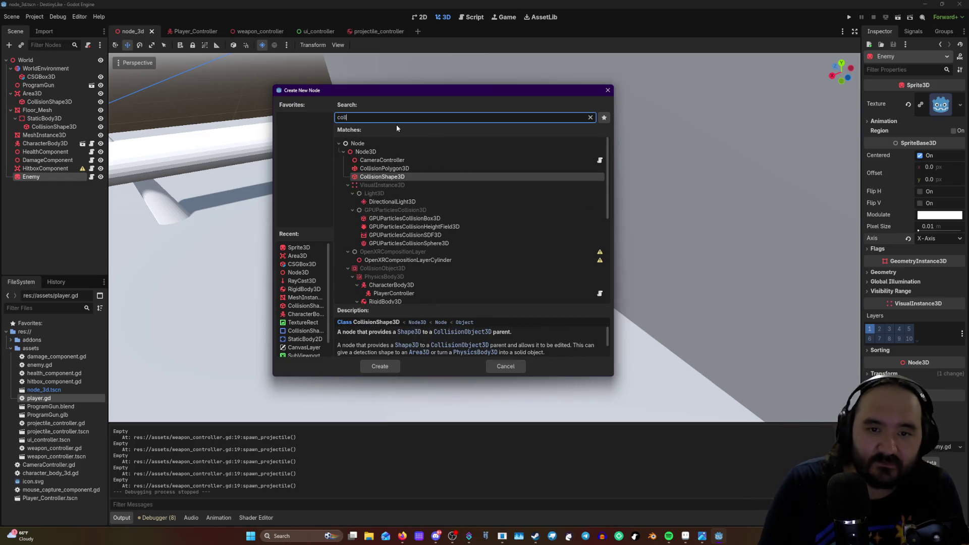
{"action": "mouse_move", "coordinate": [363, 174]}
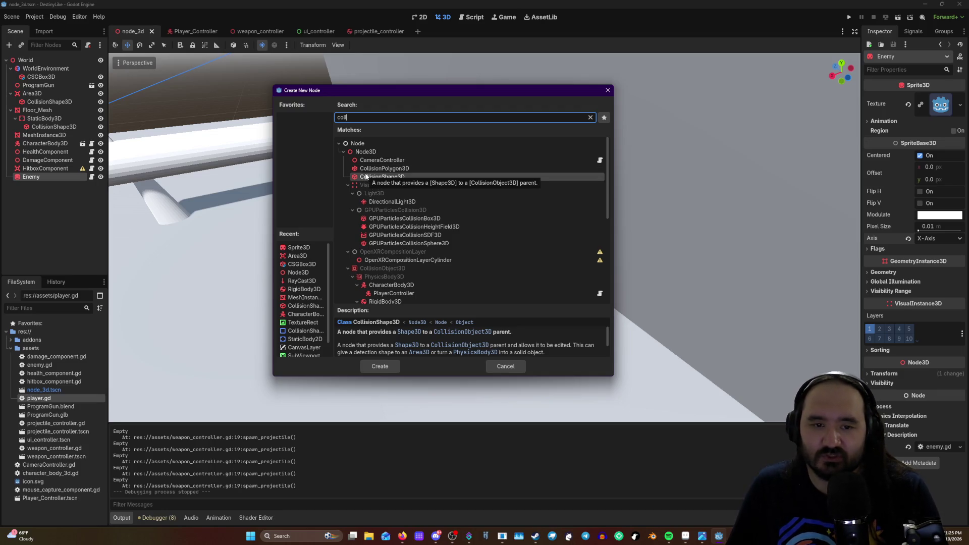
{"action": "double_click", "coordinate": [401, 177]}
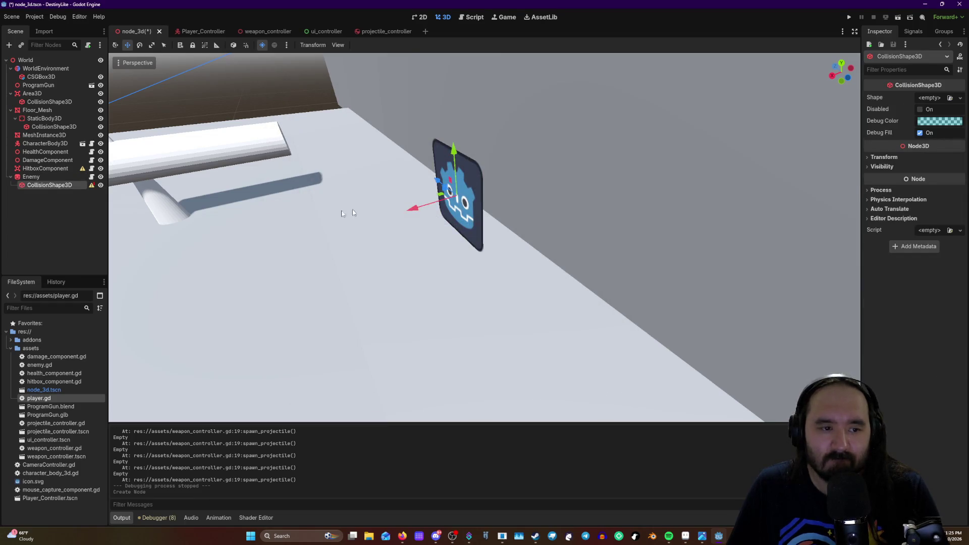
Read the new collision shape's warning and move the view level with the Enemy sprite.
{"action": "left_click", "coordinate": [91, 185]}
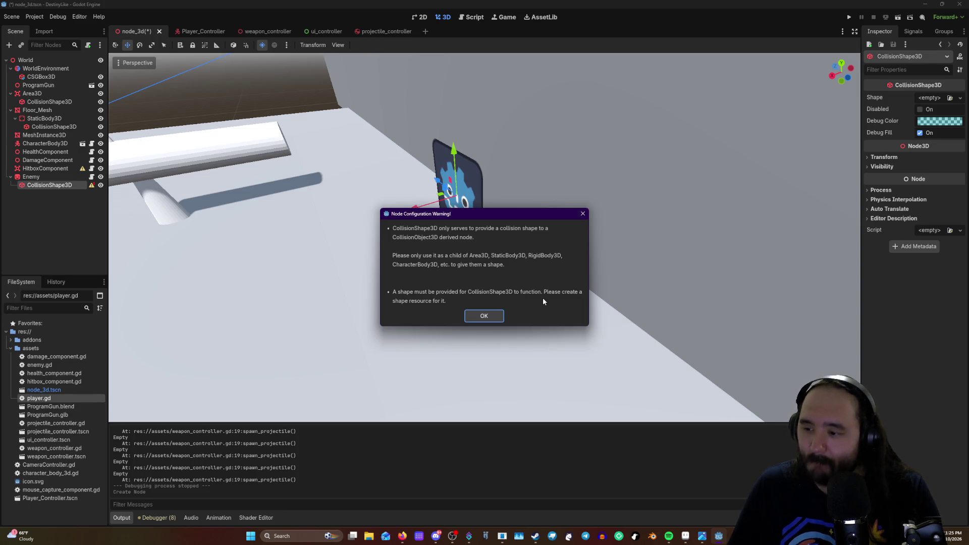
{"action": "right_click", "coordinate": [321, 200]}
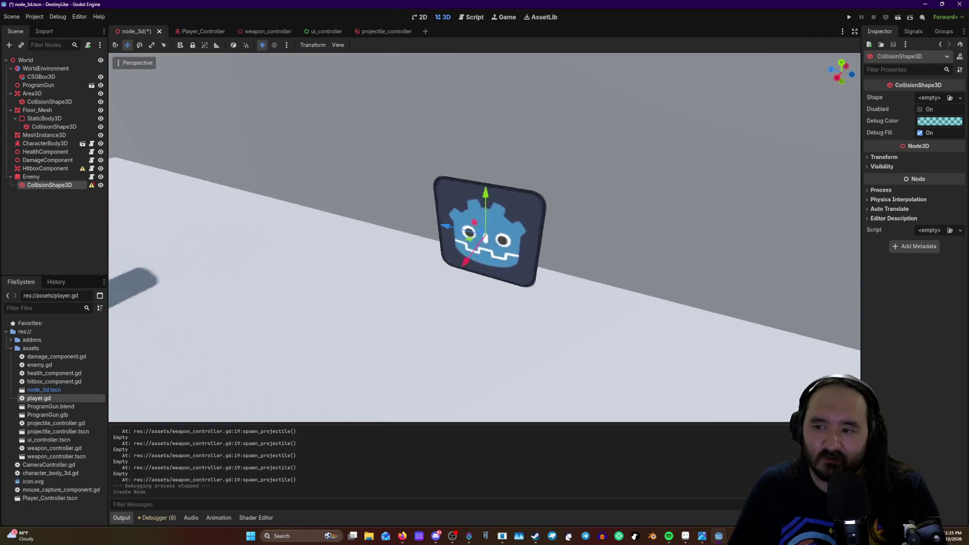
{"action": "scroll", "coordinate": [484, 237], "scroll_direction": "down", "scroll_amount": 5}
{"action": "scroll", "coordinate": [485, 238], "scroll_direction": "up", "scroll_amount": 5}
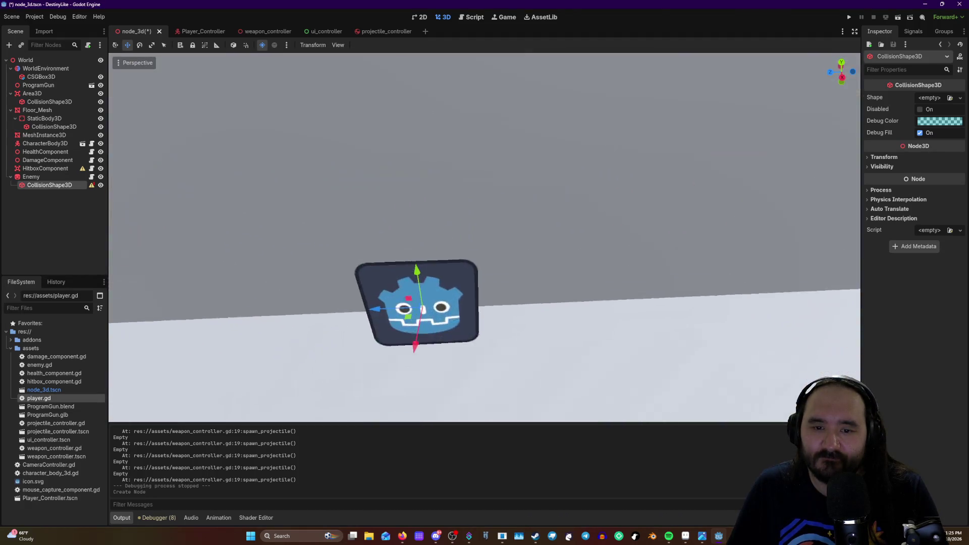
{"action": "right_click", "coordinate": [418, 202]}
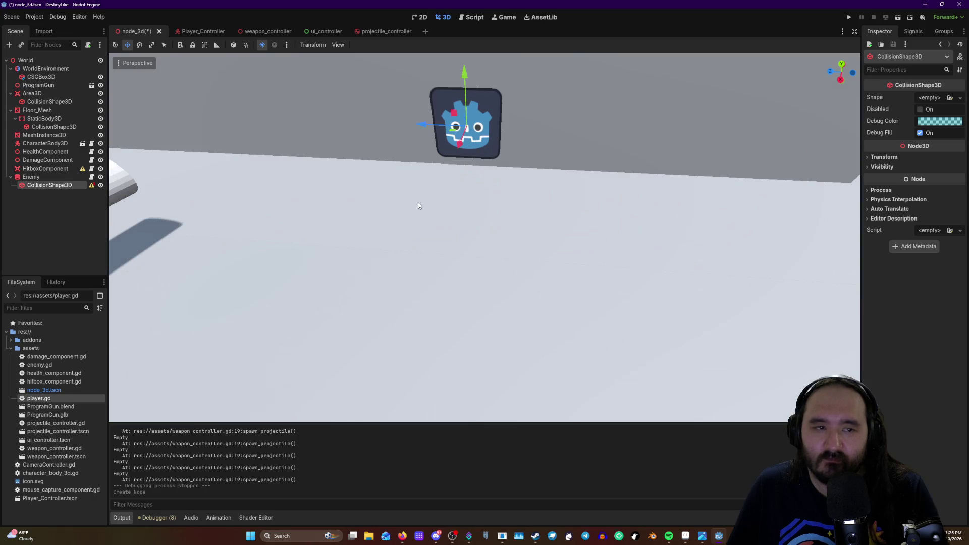
Delete the CollisionShape3D under Enemy and confirm.
{"action": "right_click", "coordinate": [53, 185]}
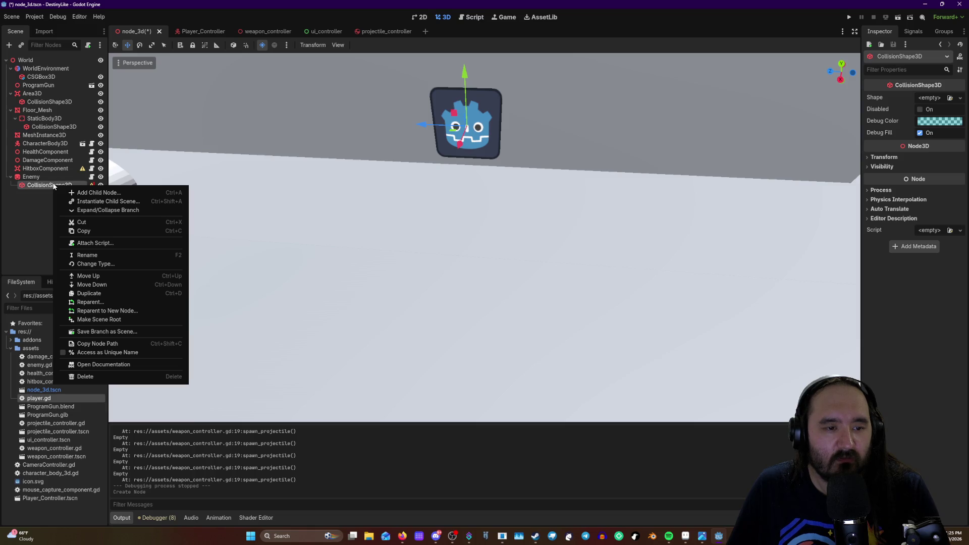
{"action": "left_click", "coordinate": [103, 376]}
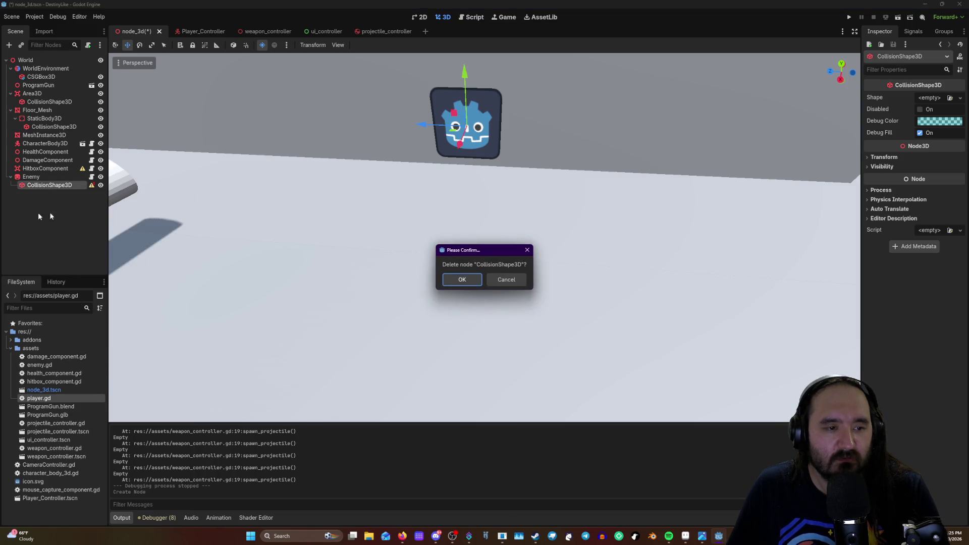
{"action": "left_click", "coordinate": [461, 280]}
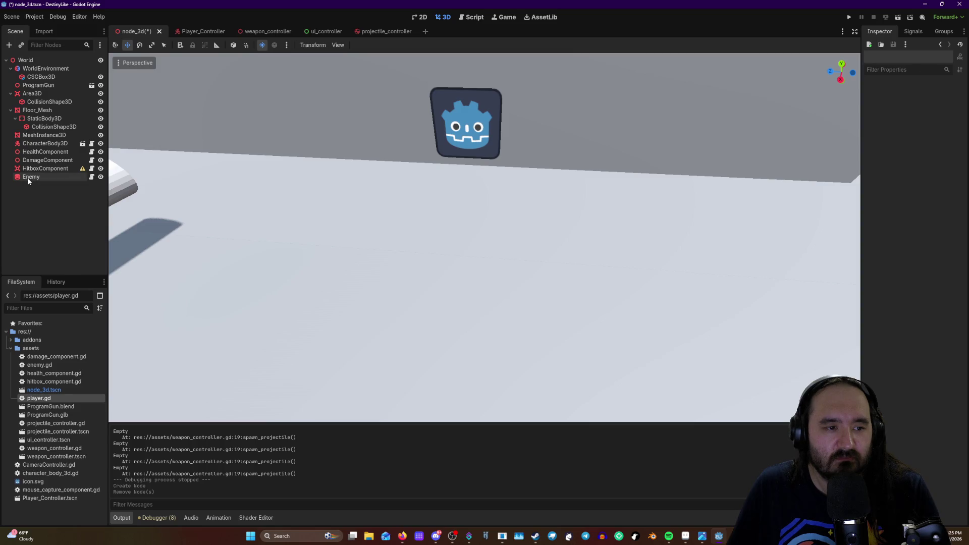
Add a CollisionShape3D directly under World, then choose Change Type on it.
{"action": "left_click", "coordinate": [25, 60]}
{"action": "right_click", "coordinate": [25, 57]}
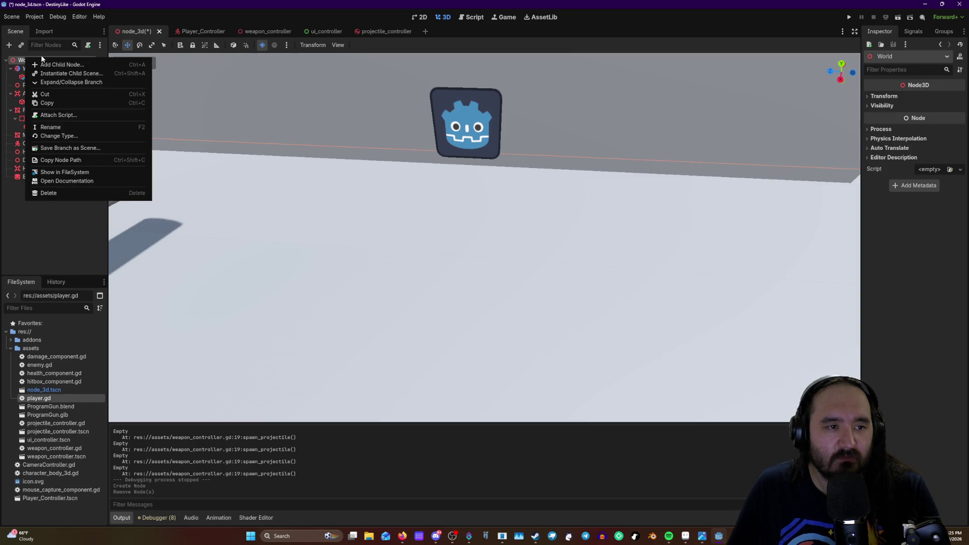
{"action": "left_click", "coordinate": [48, 62]}
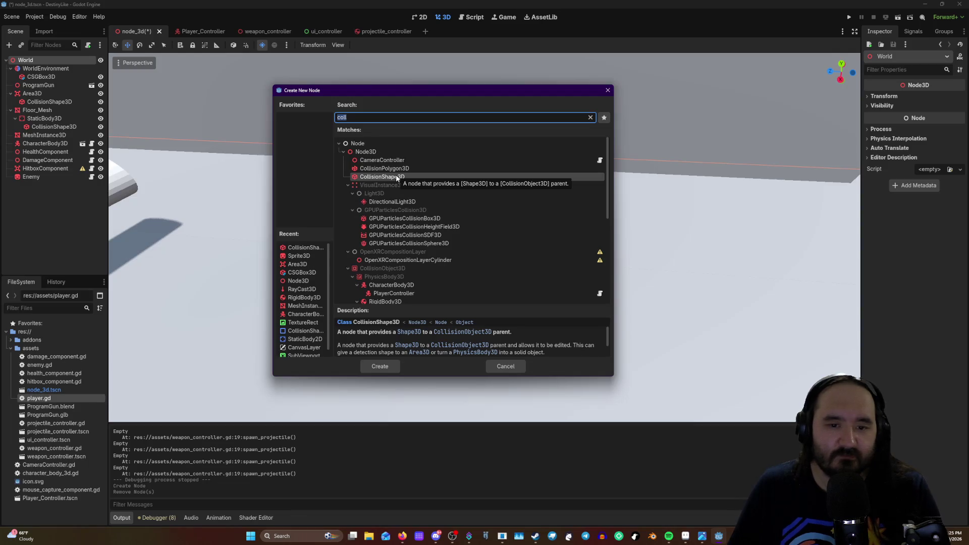
{"action": "key", "text": "Return"}
{"action": "left_click", "coordinate": [92, 185]}
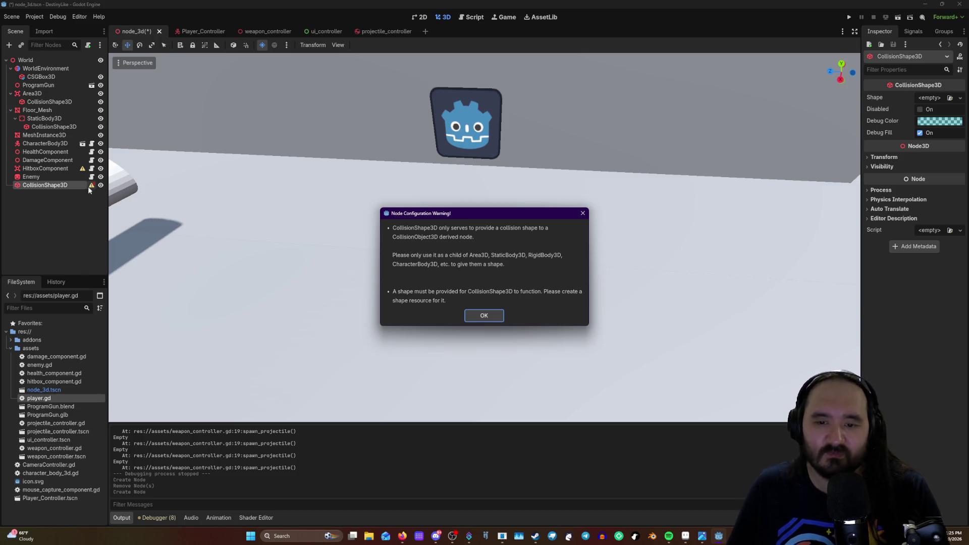
{"action": "key", "text": "Escape"}
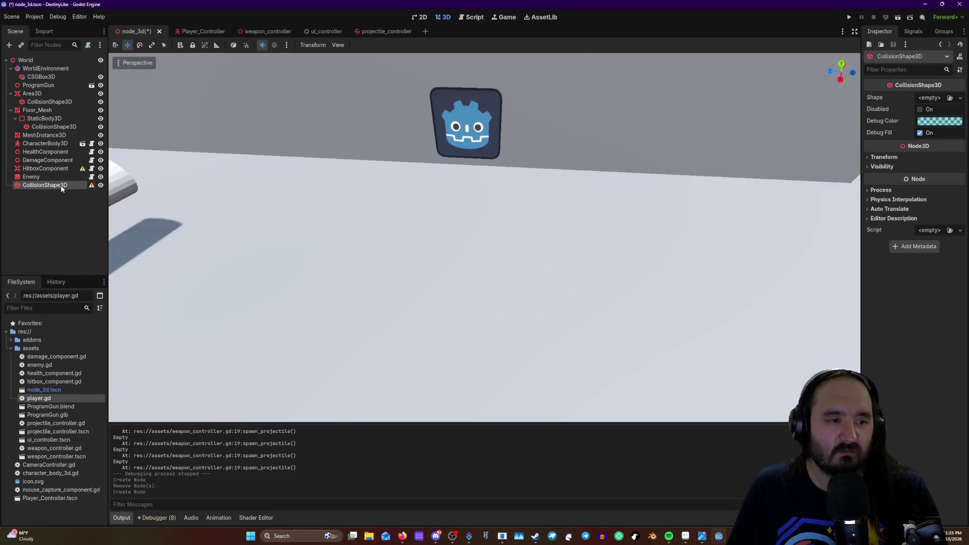
{"action": "right_click", "coordinate": [62, 185]}
{"action": "left_click", "coordinate": [103, 264]}
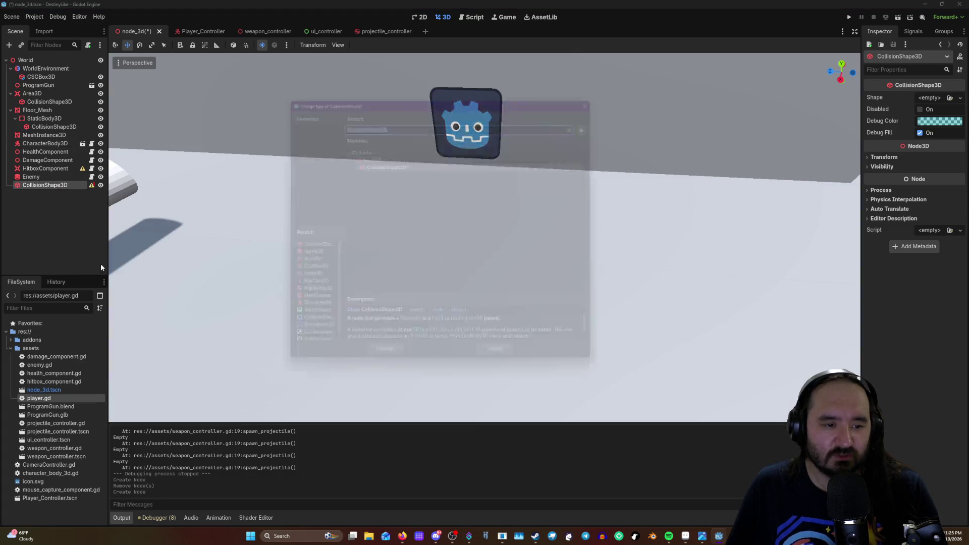
Compare StaticBody3D with PhysicsBody3D, then search 'rigi' and convert the node to RigidBody3D.
{"action": "type", "text": "stat"}
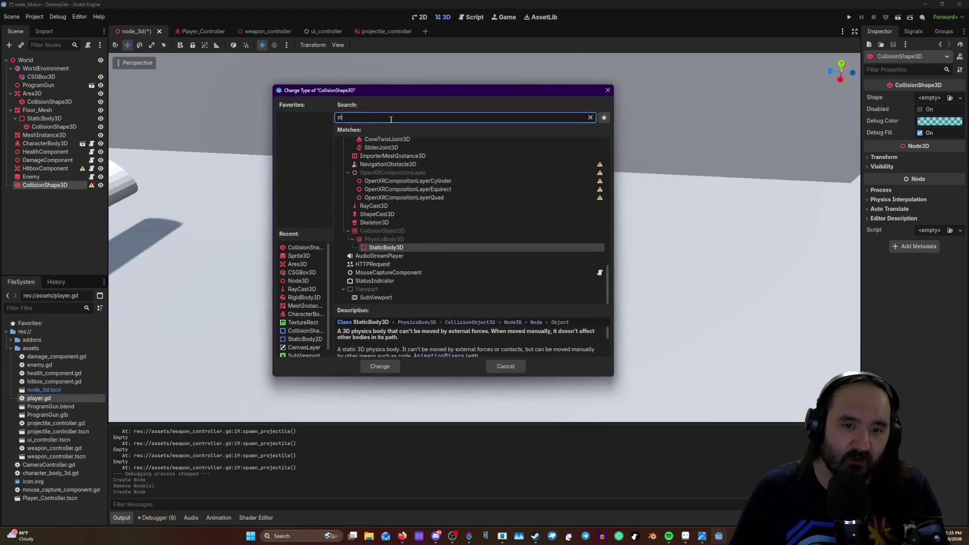
{"action": "left_click", "coordinate": [389, 290]}
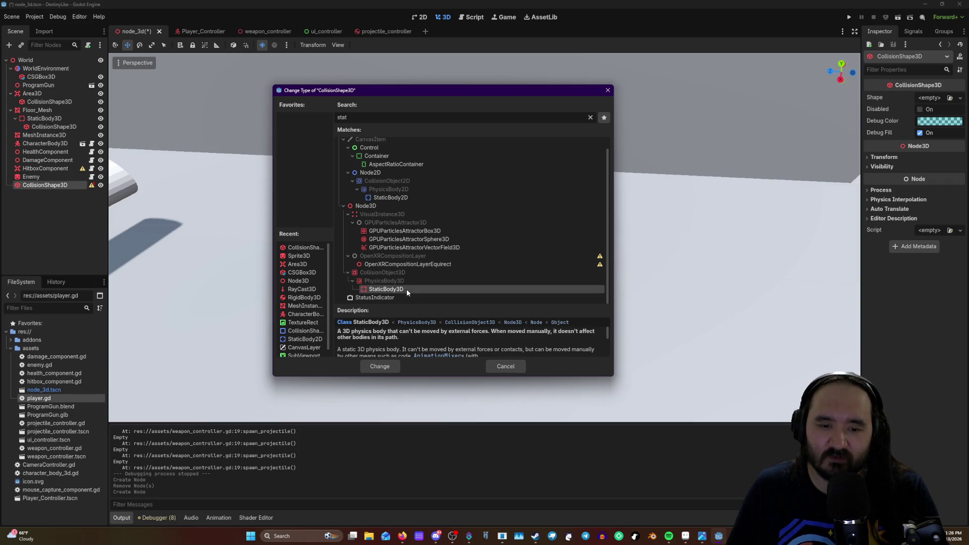
{"action": "left_click", "coordinate": [386, 280]}
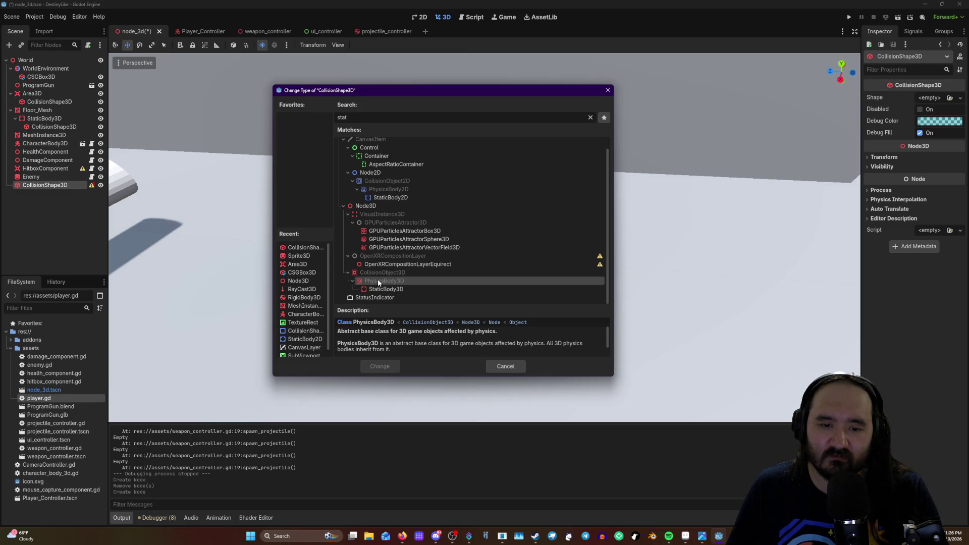
{"action": "left_click", "coordinate": [389, 288]}
{"action": "left_click", "coordinate": [391, 280]}
{"action": "scroll", "coordinate": [383, 274], "scroll_direction": "up", "scroll_amount": 1}
{"action": "scroll", "coordinate": [384, 277], "scroll_direction": "down", "scroll_amount": 1}
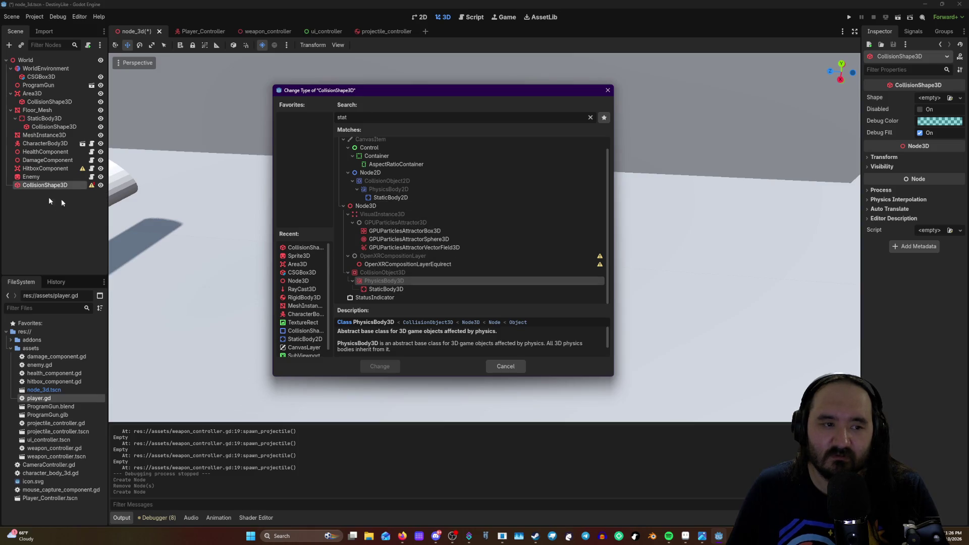
{"action": "left_click", "coordinate": [412, 287]}
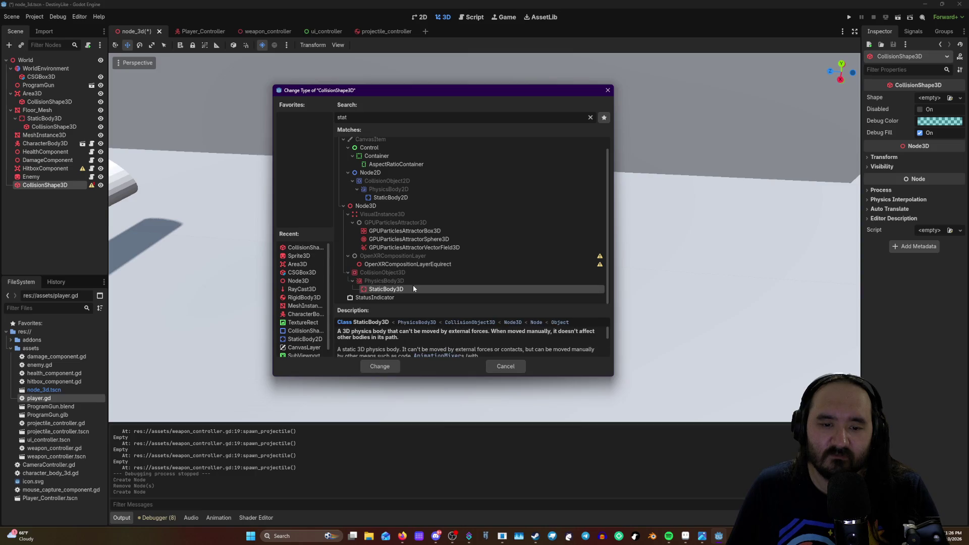
{"action": "key", "text": "BackSpace"}
{"action": "key", "text": "BackSpace"}
{"action": "key", "text": "BackSpace"}
{"action": "type", "text": "rigi"}
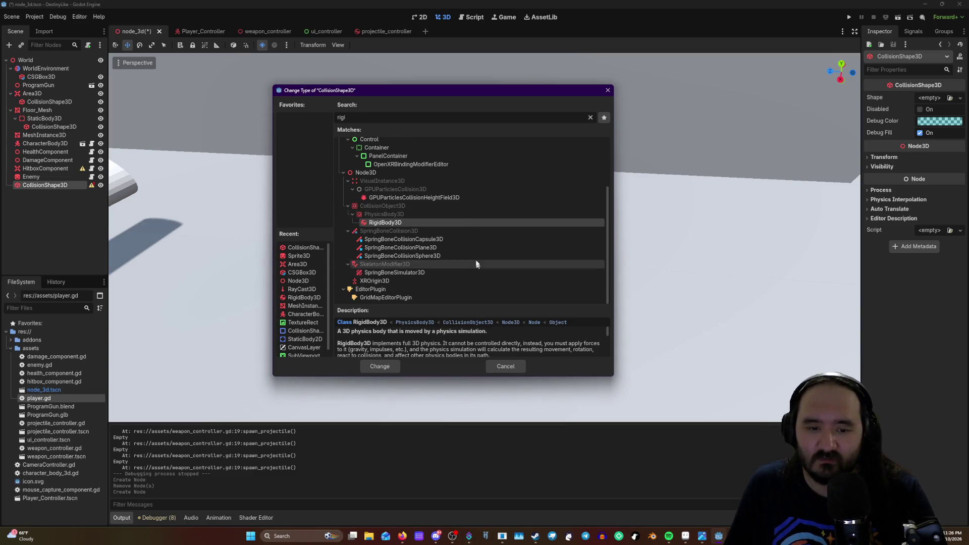
{"action": "double_click", "coordinate": [380, 222]}
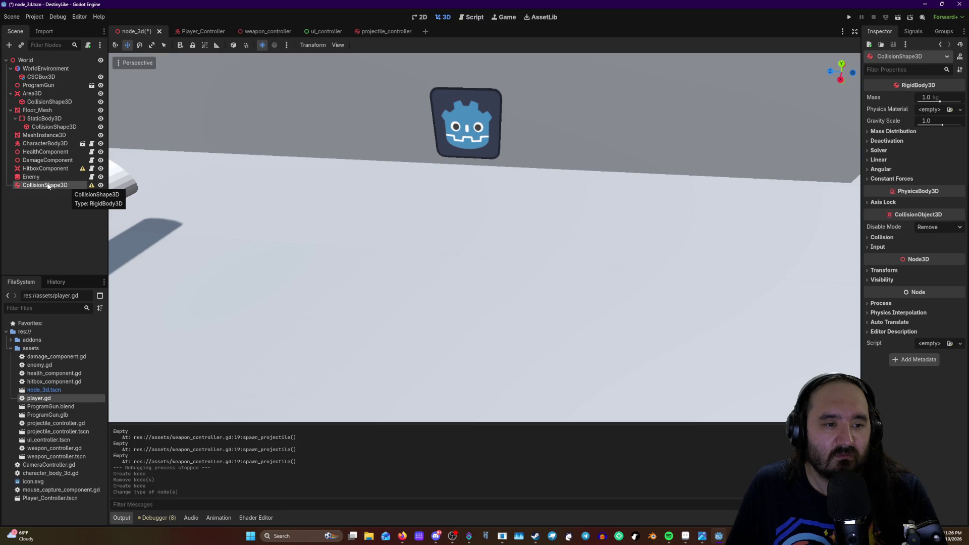
Delete the converted node, add a fresh RigidBody3D under World, and dismiss its warning.
{"action": "right_click", "coordinate": [48, 186]}
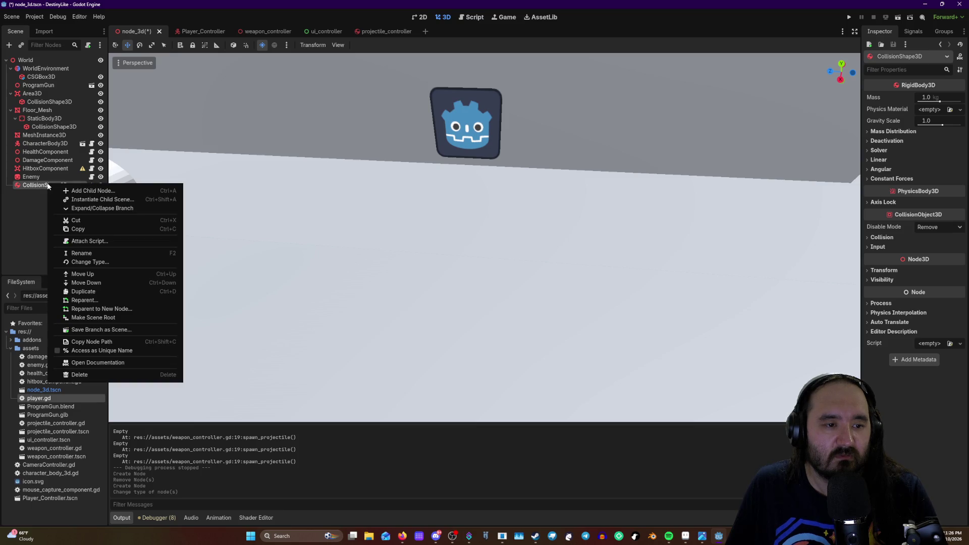
{"action": "left_click", "coordinate": [83, 376]}
{"action": "left_click", "coordinate": [463, 280]}
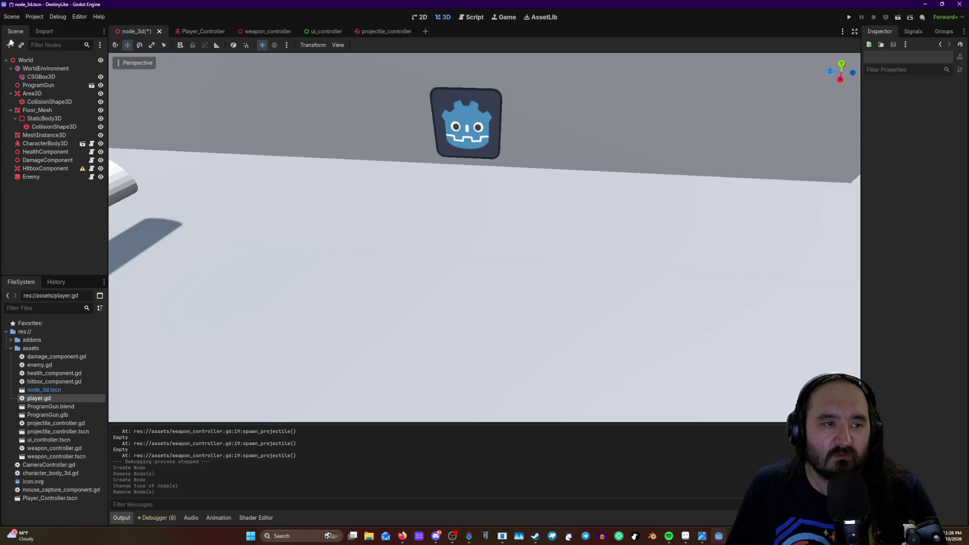
{"action": "right_click", "coordinate": [28, 63]}
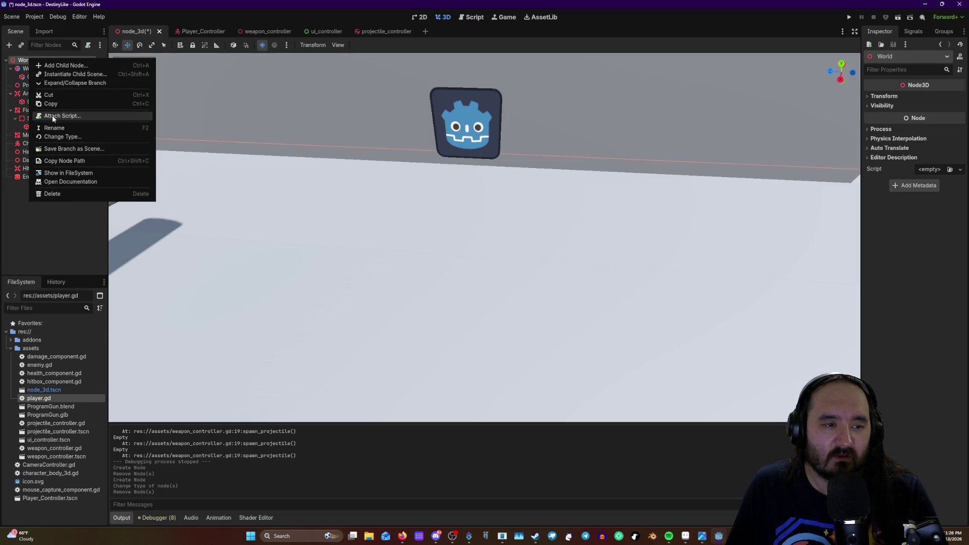
{"action": "left_click", "coordinate": [49, 65]}
{"action": "double_click", "coordinate": [398, 222]}
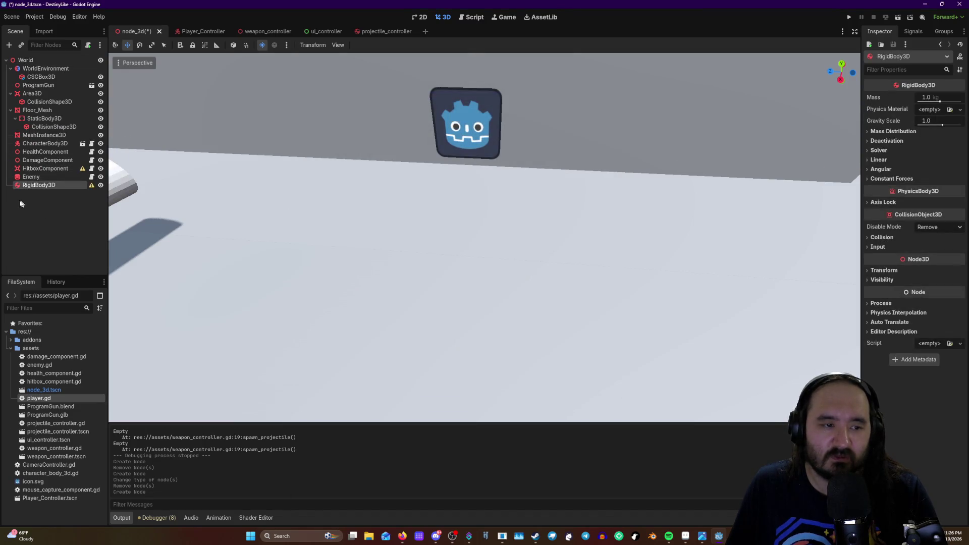
{"action": "left_click", "coordinate": [91, 186]}
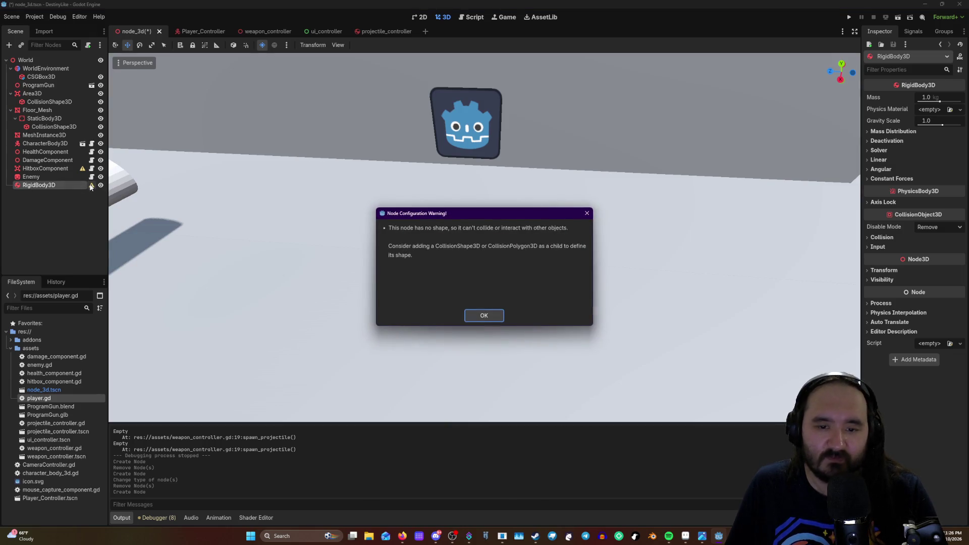
{"action": "left_click", "coordinate": [479, 316]}
Add a CollisionShape3D child to the RigidBody3D and dismiss its missing-shape warning.
{"action": "right_click", "coordinate": [50, 186]}
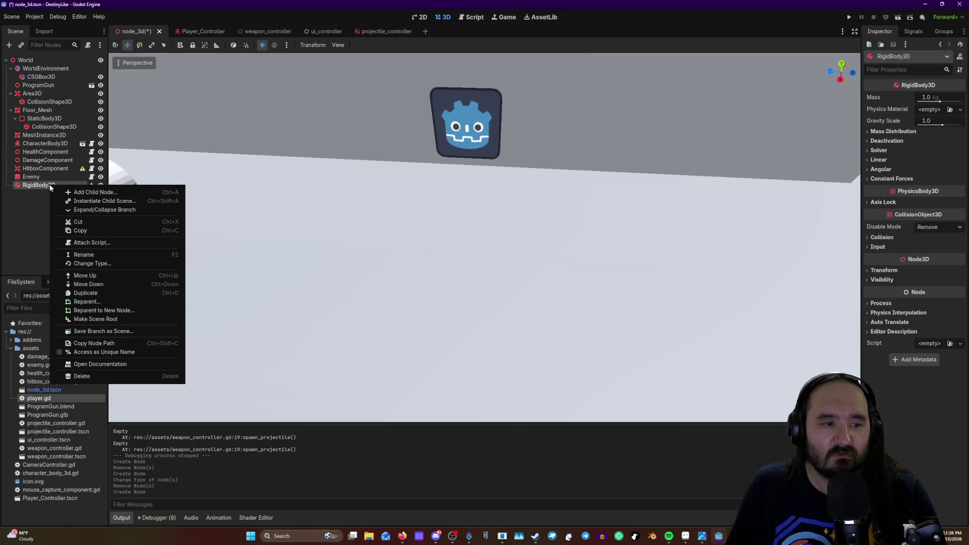
{"action": "left_click", "coordinate": [66, 202]}
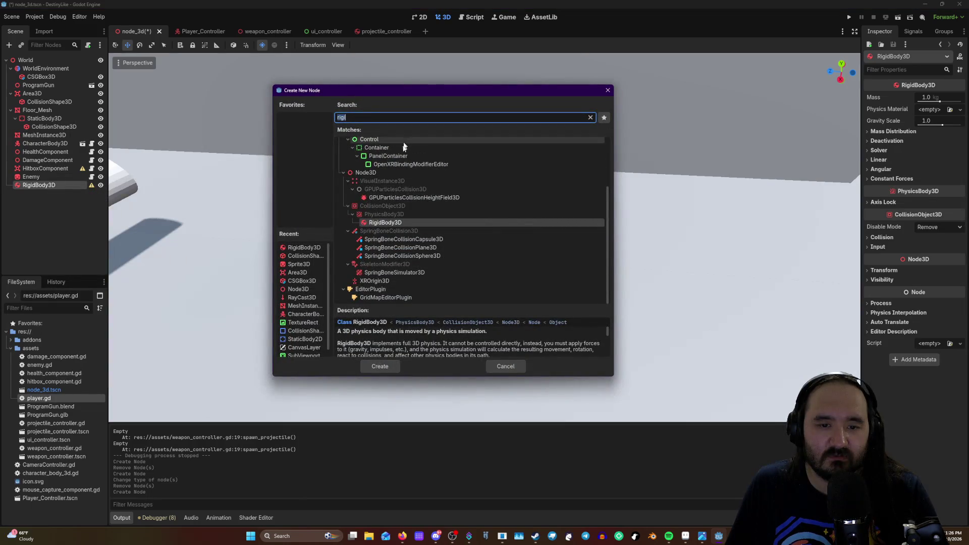
{"action": "left_click_drag", "start_coordinate": [343, 117], "coordinate": [320, 114]}
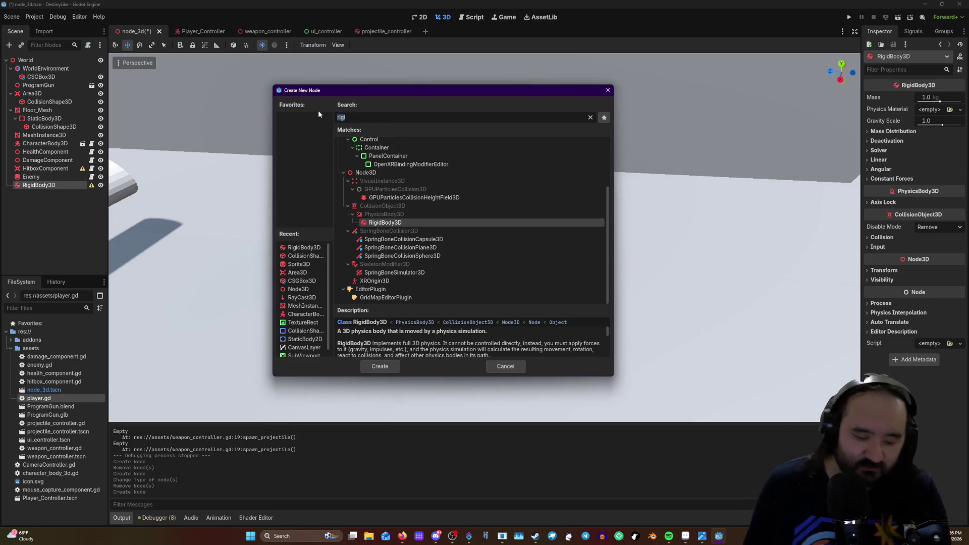
{"action": "type", "text": "coll"}
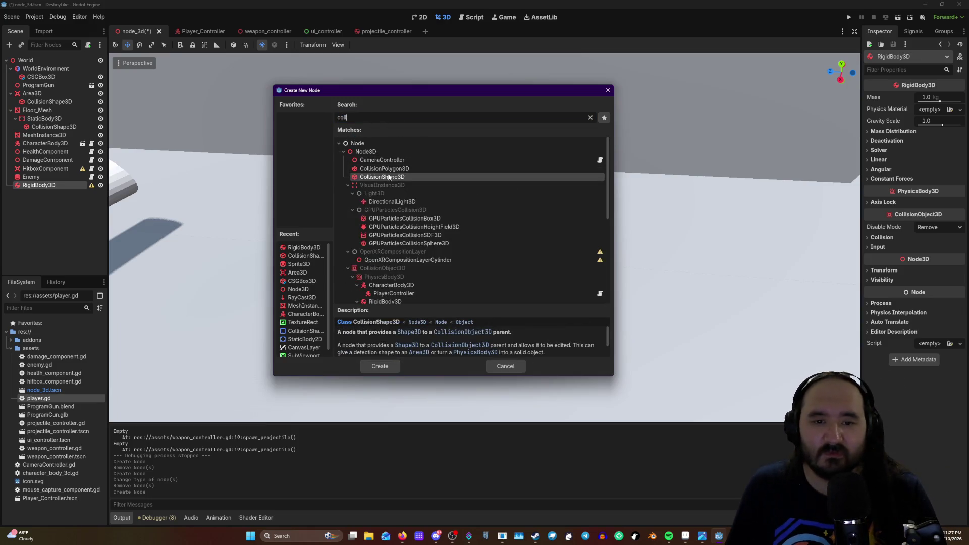
{"action": "left_click", "coordinate": [383, 367]}
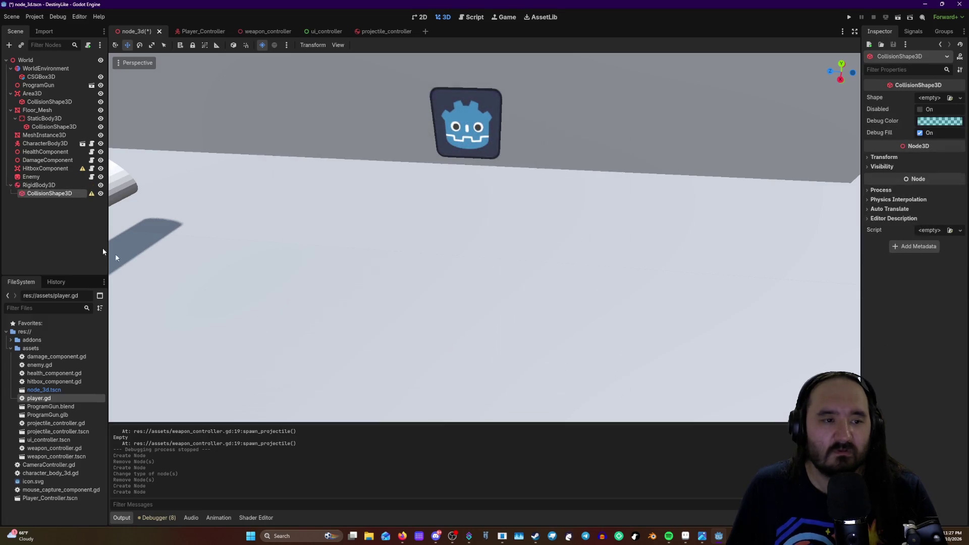
{"action": "left_click", "coordinate": [91, 194]}
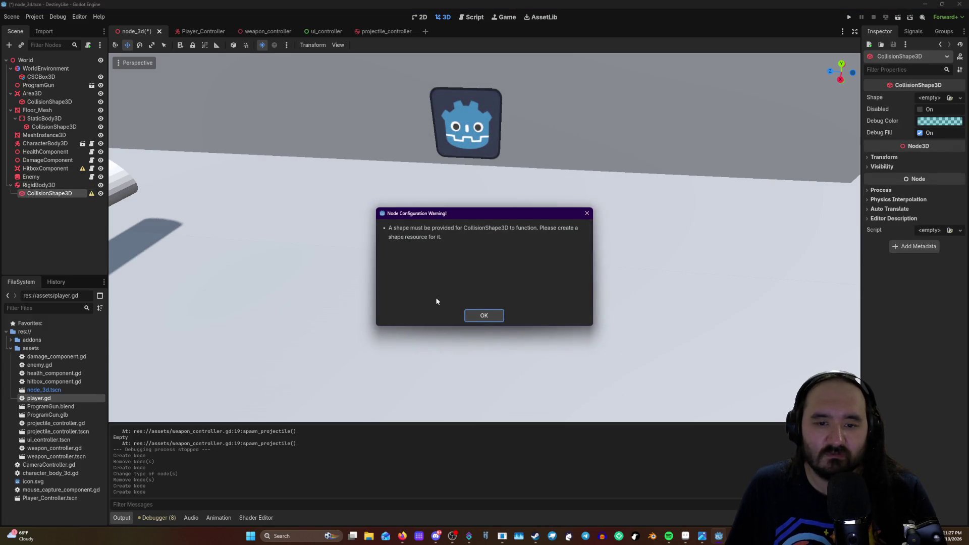
{"action": "left_click", "coordinate": [494, 317]}
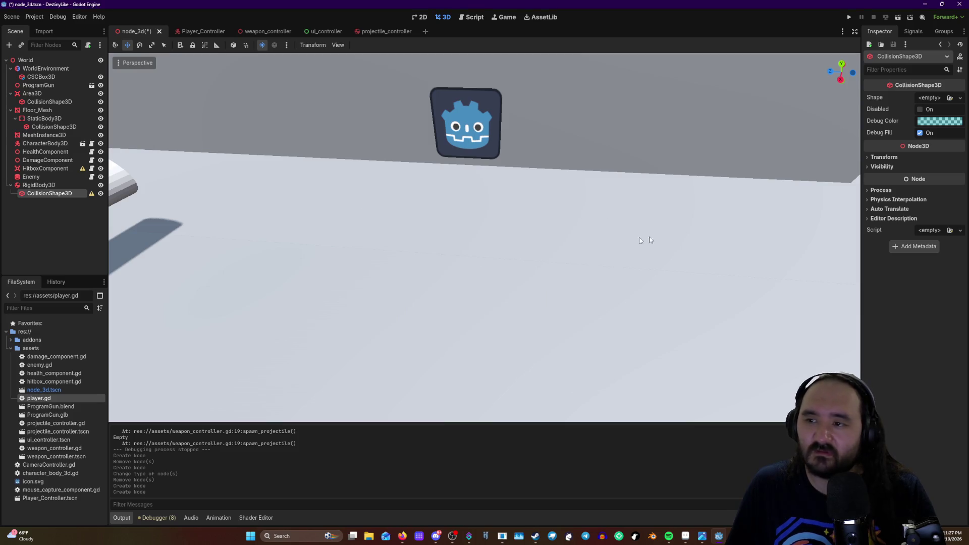
Give the CollisionShape3D a new BoxShape3D and reposition the box in the viewport.
{"action": "left_click", "coordinate": [960, 97]}
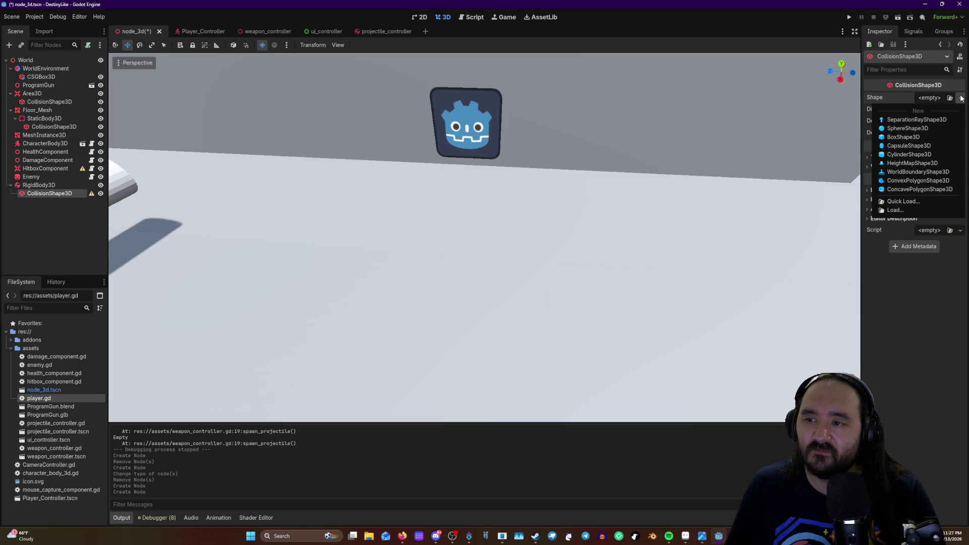
{"action": "left_click", "coordinate": [897, 139]}
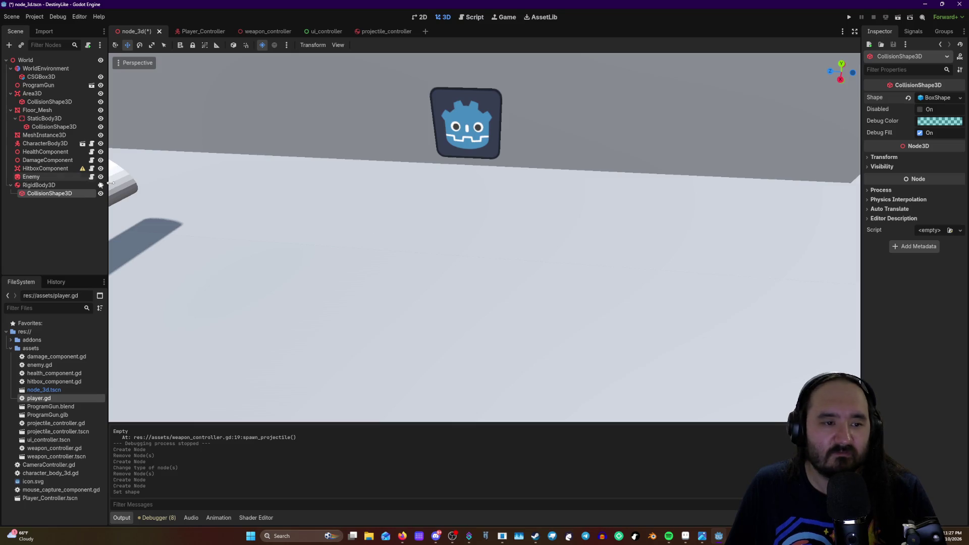
{"action": "scroll", "coordinate": [276, 206], "scroll_direction": "up", "scroll_amount": 5}
{"action": "scroll", "coordinate": [246, 178], "scroll_direction": "up", "scroll_amount": 5}
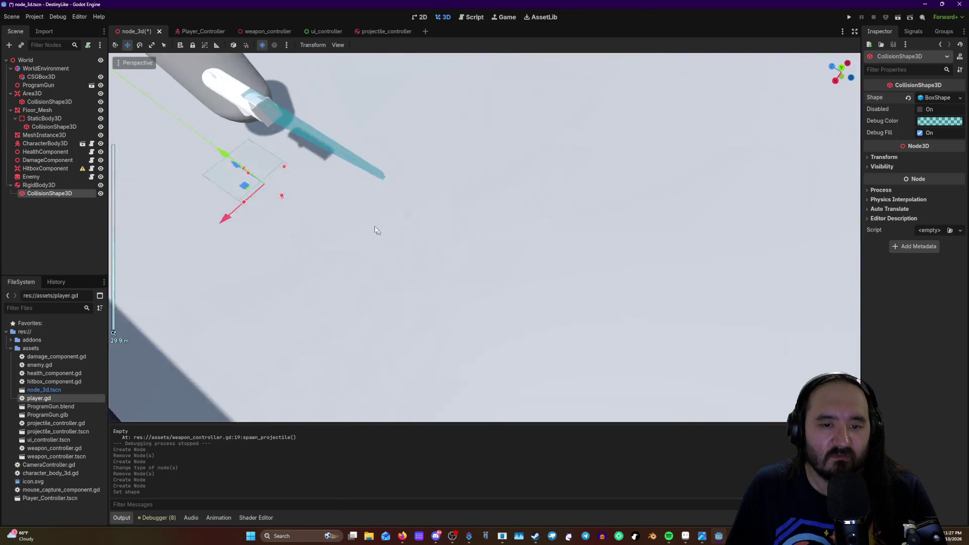
{"action": "mouse_move", "coordinate": [203, 158]}
{"action": "left_mouse_down"}
{"action": "mouse_move", "coordinate": [410, 153]}
{"action": "mouse_move", "coordinate": [504, 112]}
{"action": "mouse_move", "coordinate": [439, 86]}
{"action": "left_mouse_up"}
{"action": "scroll", "coordinate": [387, 129], "scroll_direction": "down", "scroll_amount": 5}
{"action": "scroll", "coordinate": [386, 129], "scroll_direction": "up", "scroll_amount": 5}
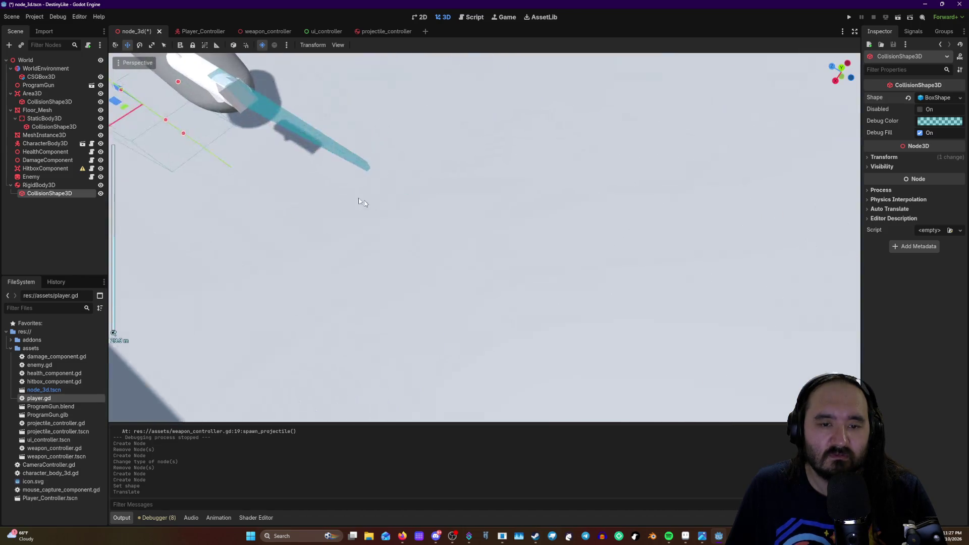
Nest the Enemy sprite under the CollisionShape3D and frame both in the view.
{"action": "left_click", "coordinate": [29, 178]}
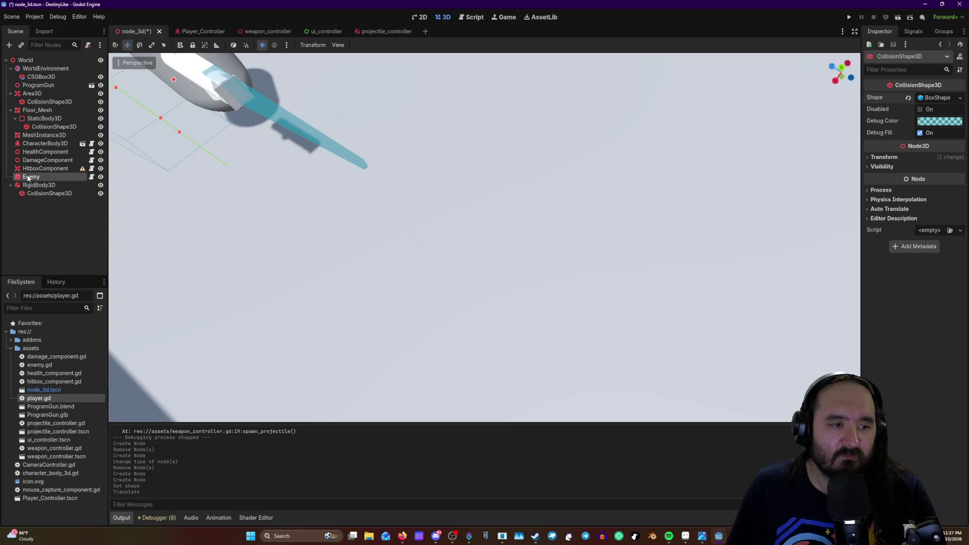
{"action": "left_click_drag", "start_coordinate": [28, 189], "coordinate": [32, 197]}
{"action": "scroll", "coordinate": [412, 180], "scroll_direction": "down", "scroll_amount": 5}
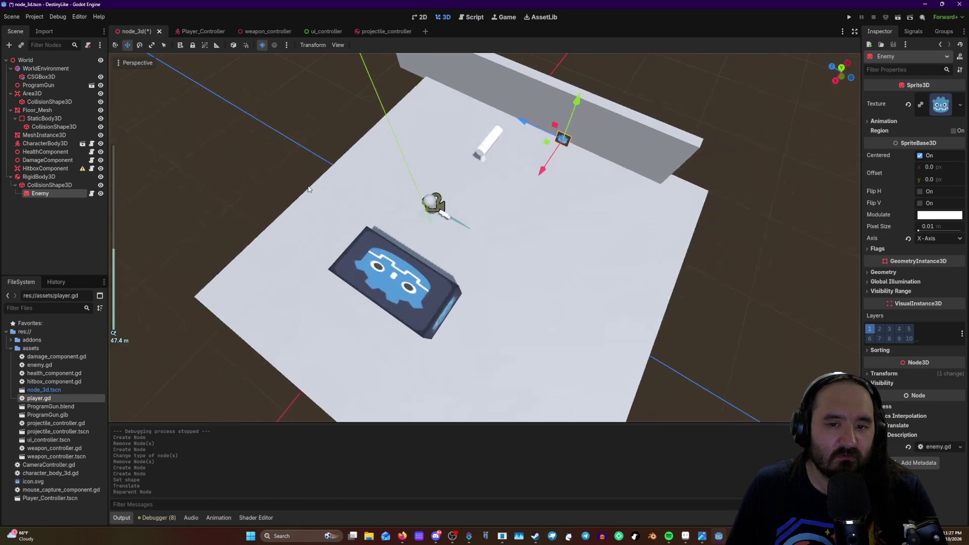
{"action": "scroll", "coordinate": [412, 180], "scroll_direction": "up", "scroll_amount": 5}
{"action": "key", "text": "f"}
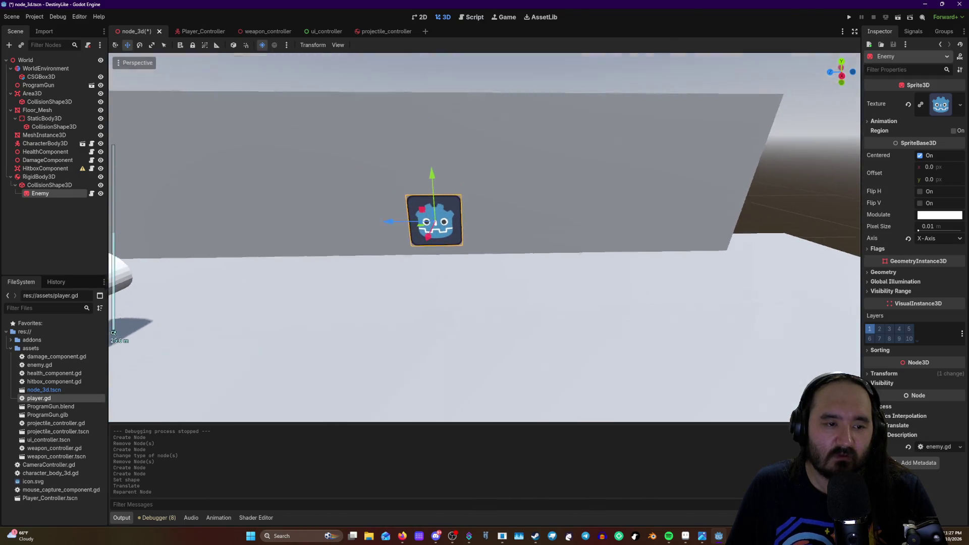
{"action": "left_click", "coordinate": [28, 186]}
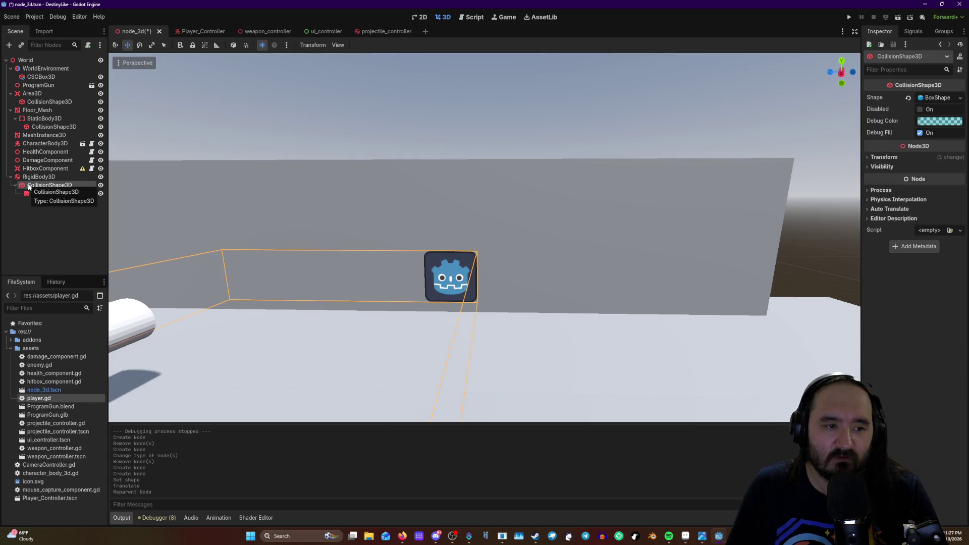
{"action": "key", "text": "f"}
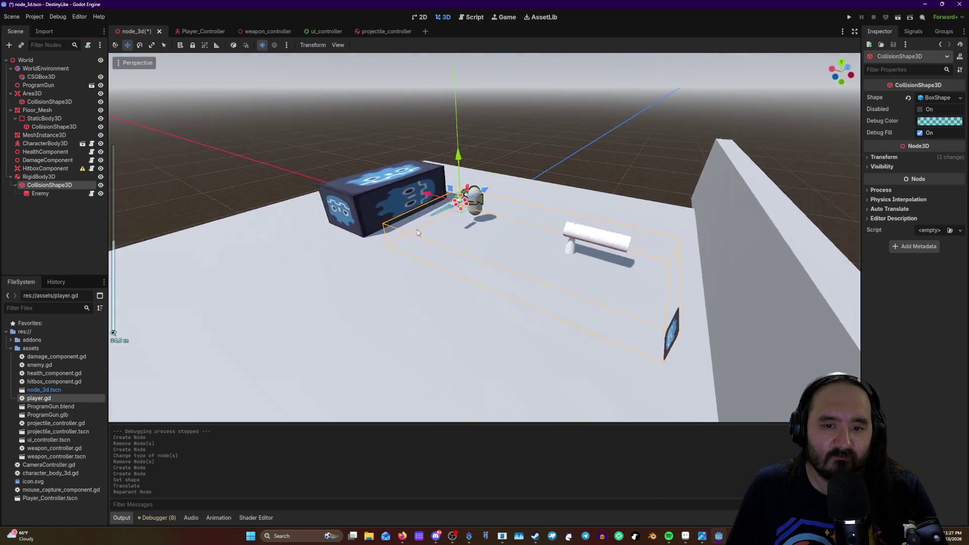
{"action": "mouse_move", "coordinate": [417, 229]}
{"action": "left_mouse_down"}
{"action": "mouse_move", "coordinate": [454, 225]}
{"action": "mouse_move", "coordinate": [469, 237]}
{"action": "left_mouse_up"}
{"action": "scroll", "coordinate": [484, 237], "scroll_direction": "down", "scroll_amount": 5}
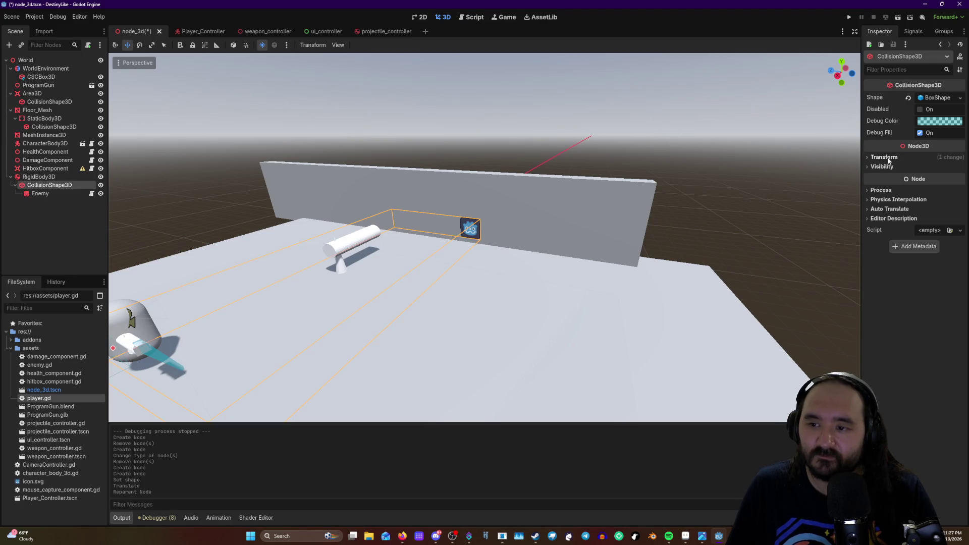
Reset the collision shape's rotation to zero and set its scale to 0.2.
{"action": "left_click", "coordinate": [881, 158]}
{"action": "left_click_drag", "start_coordinate": [883, 206], "coordinate": [883, 206]}
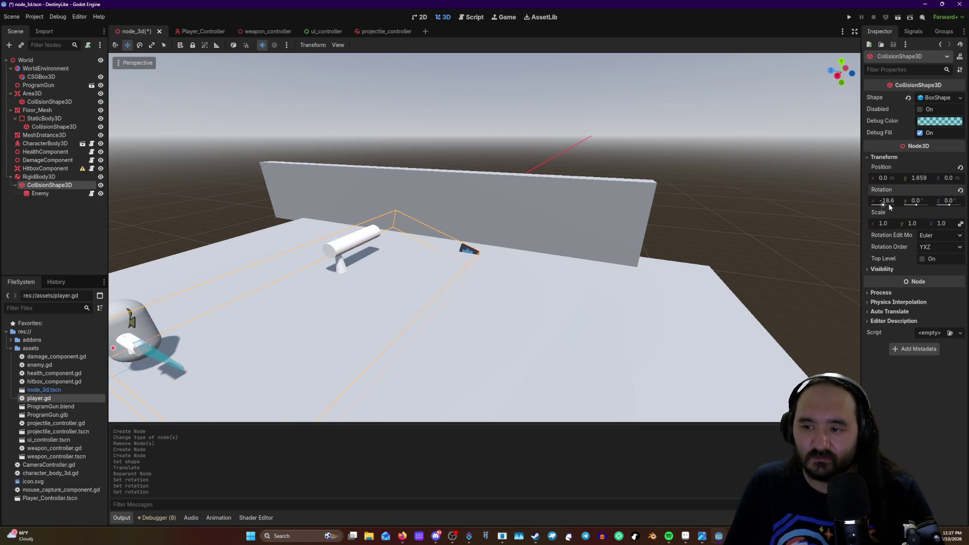
{"action": "left_click", "coordinate": [961, 190]}
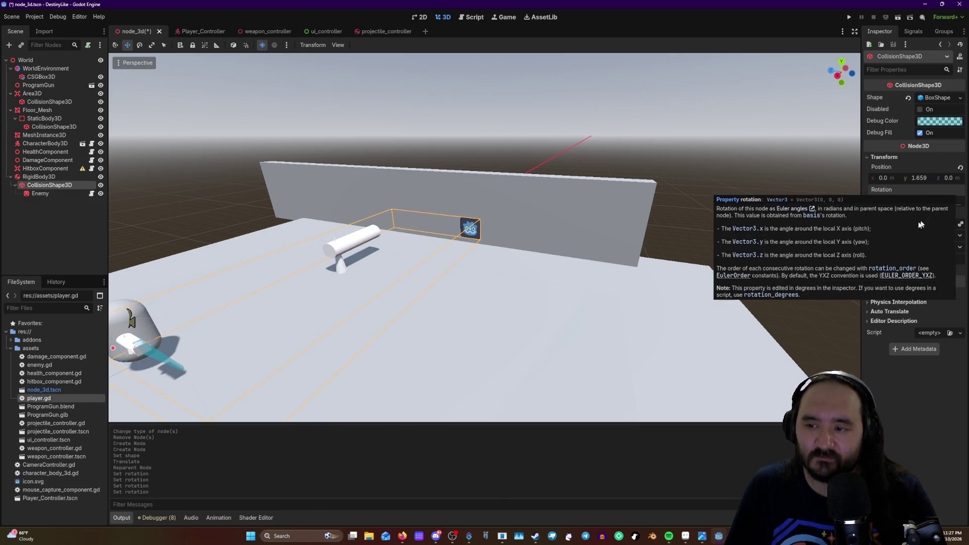
{"action": "left_click", "coordinate": [887, 223]}
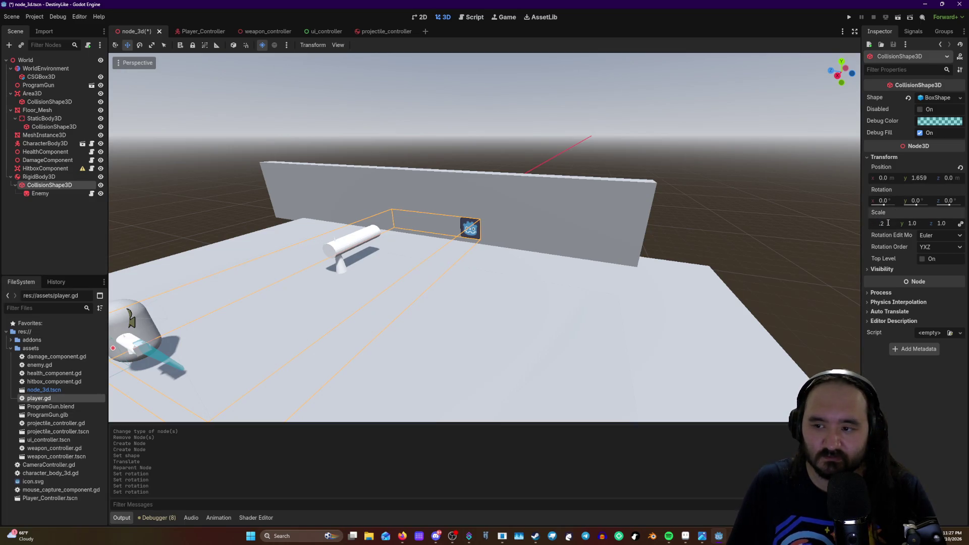
{"action": "left_click", "coordinate": [920, 224]}
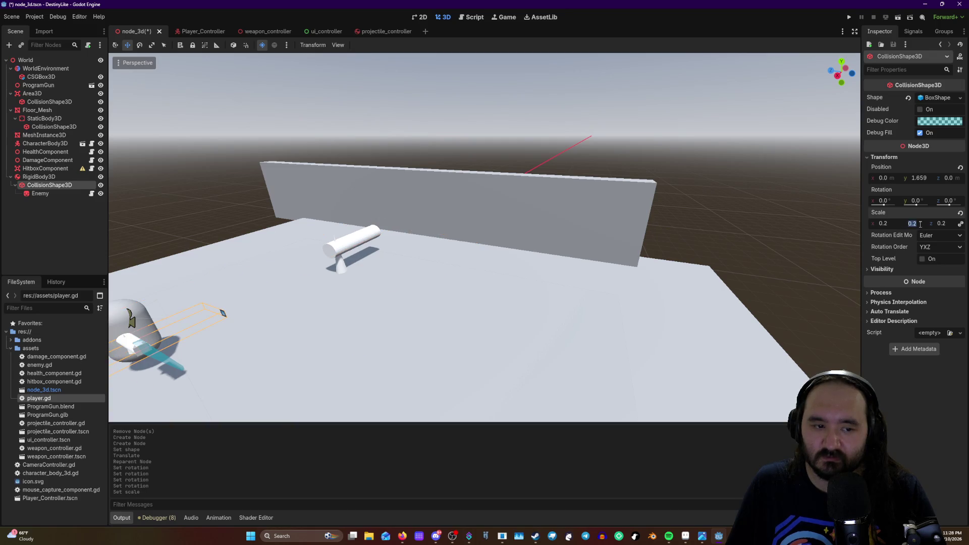
Move the box collision shape up, left and back against the wall to (-8.54, 2.394, -5.37).
{"action": "mouse_move", "coordinate": [486, 288]}
{"action": "left_mouse_down"}
{"action": "mouse_move", "coordinate": [543, 318]}
{"action": "mouse_move", "coordinate": [506, 315]}
{"action": "left_mouse_up"}
{"action": "mouse_move", "coordinate": [253, 219]}
{"action": "left_mouse_down"}
{"action": "mouse_move", "coordinate": [227, 146]}
{"action": "mouse_move", "coordinate": [304, 138]}
{"action": "mouse_move", "coordinate": [696, 161]}
{"action": "left_mouse_up"}
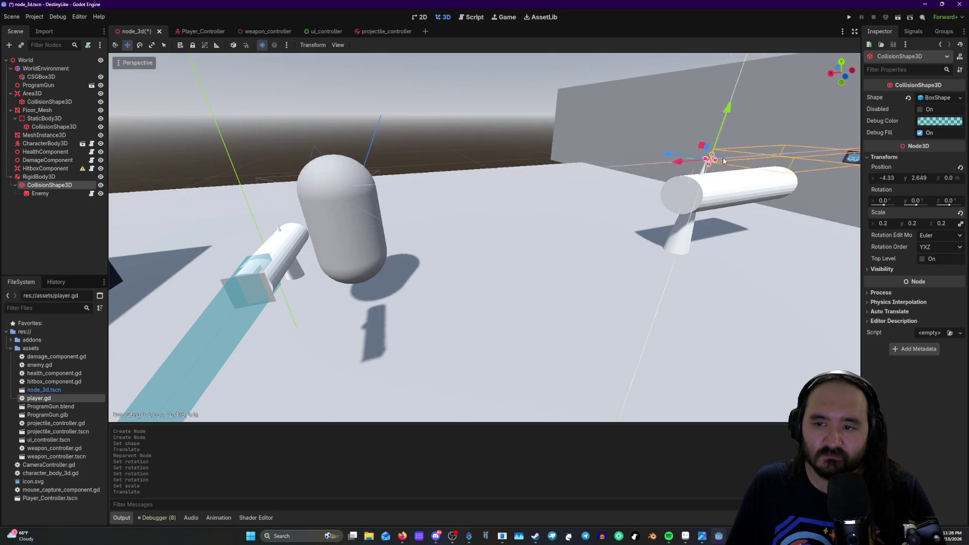
{"action": "scroll", "coordinate": [577, 222], "scroll_direction": "up", "scroll_amount": 3}
{"action": "scroll", "coordinate": [485, 237], "scroll_direction": "up", "scroll_amount": 5}
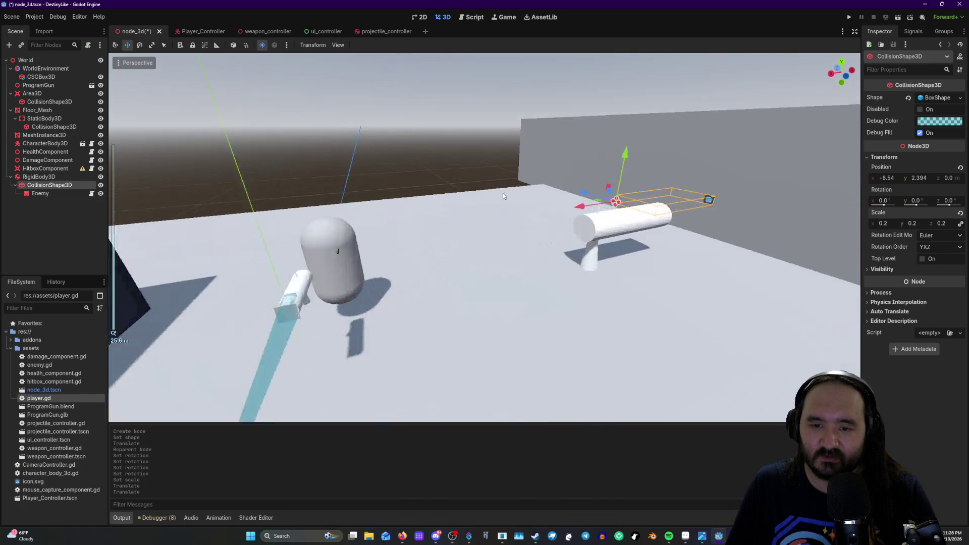
{"action": "scroll", "coordinate": [415, 256], "scroll_direction": "up", "scroll_amount": 5}
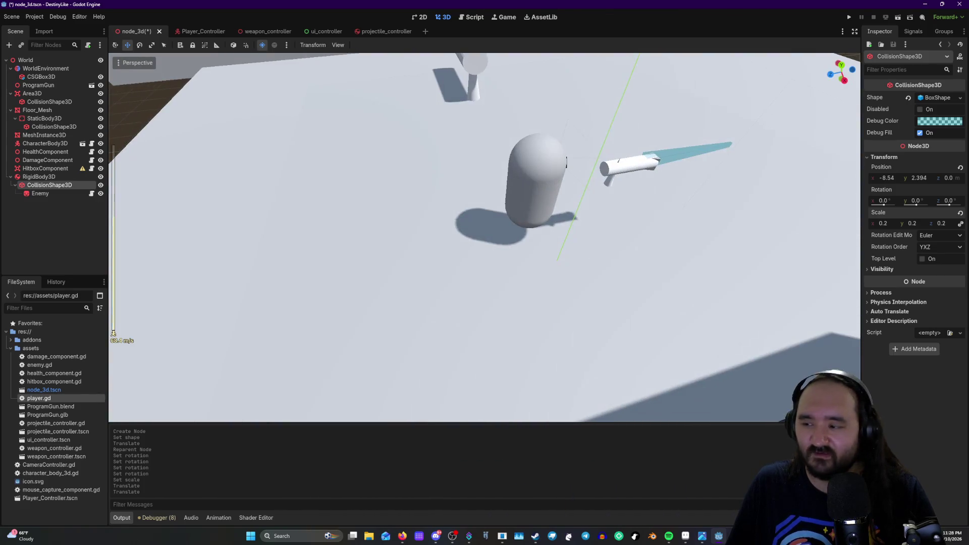
{"action": "key", "text": "f"}
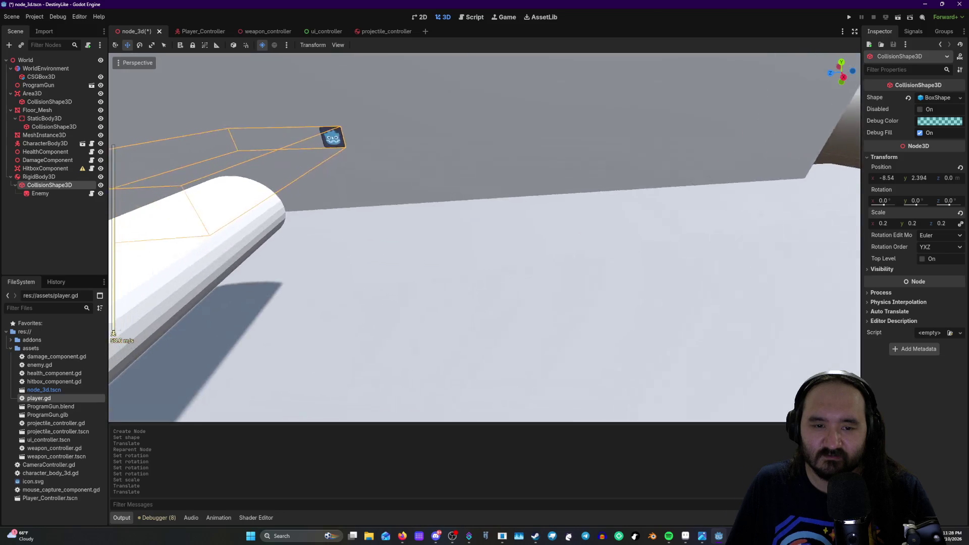
{"action": "scroll", "coordinate": [387, 269], "scroll_direction": "up", "scroll_amount": 3}
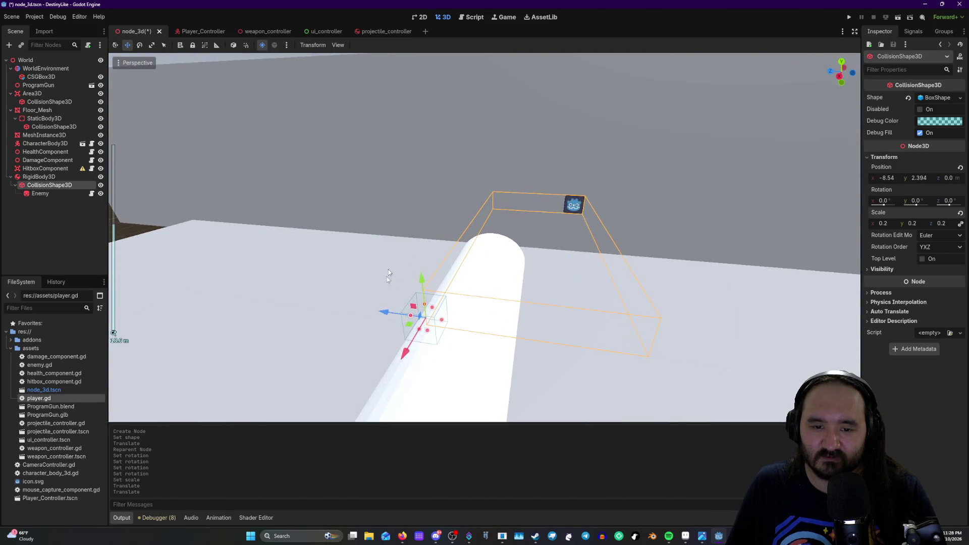
{"action": "mouse_move", "coordinate": [384, 314]}
{"action": "left_mouse_down"}
{"action": "mouse_move", "coordinate": [634, 331]}
{"action": "mouse_move", "coordinate": [758, 301]}
{"action": "mouse_move", "coordinate": [573, 330]}
{"action": "left_mouse_up"}
{"action": "scroll", "coordinate": [758, 301], "scroll_direction": "down", "scroll_amount": 3}
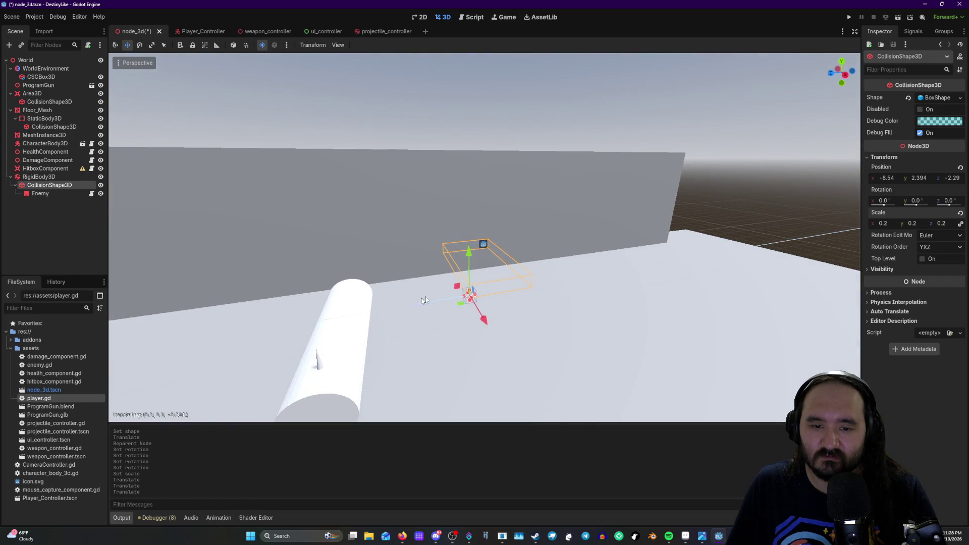
{"action": "left_click_drag", "start_coordinate": [426, 296], "coordinate": [570, 274]}
{"action": "scroll", "coordinate": [571, 274], "scroll_direction": "down", "scroll_amount": 3}
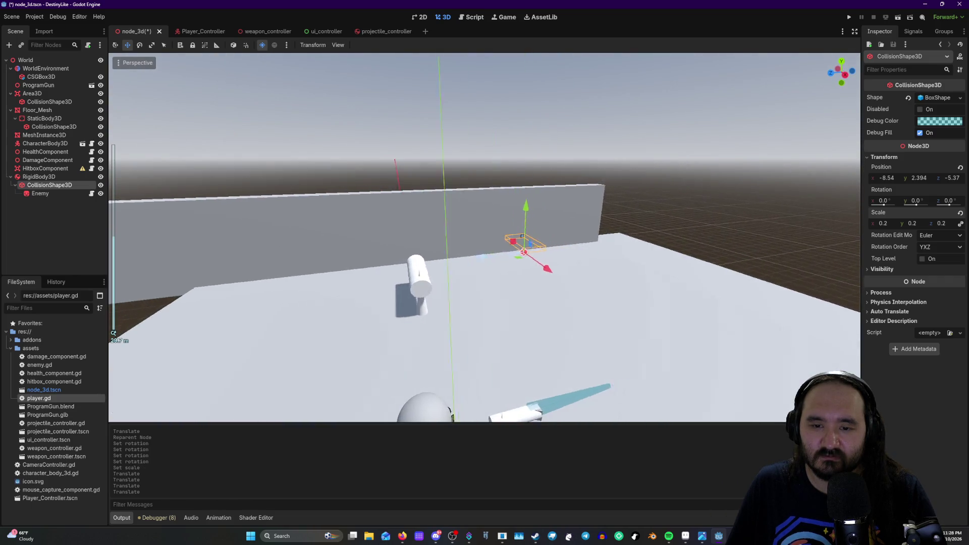
{"action": "key", "text": "f"}
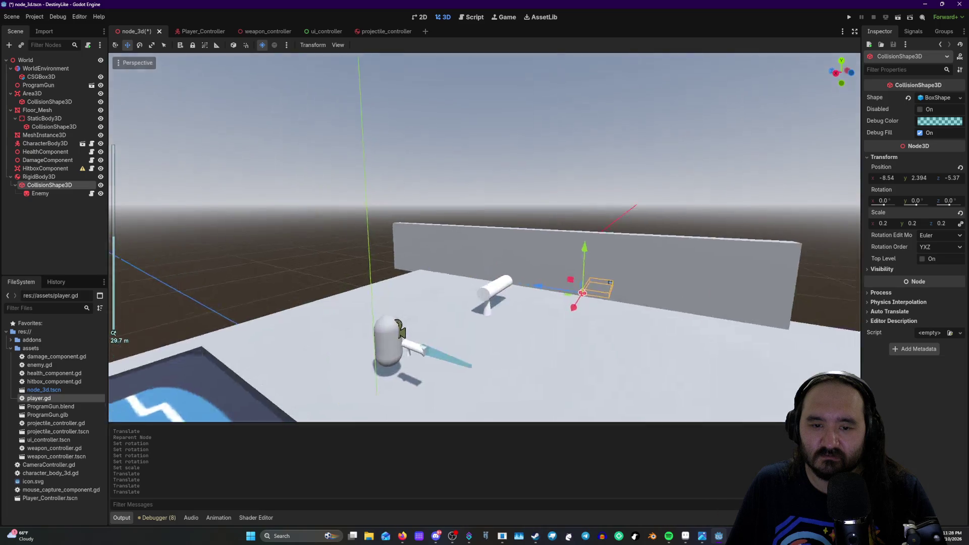
{"action": "scroll", "coordinate": [484, 237], "scroll_direction": "down", "scroll_amount": 3}
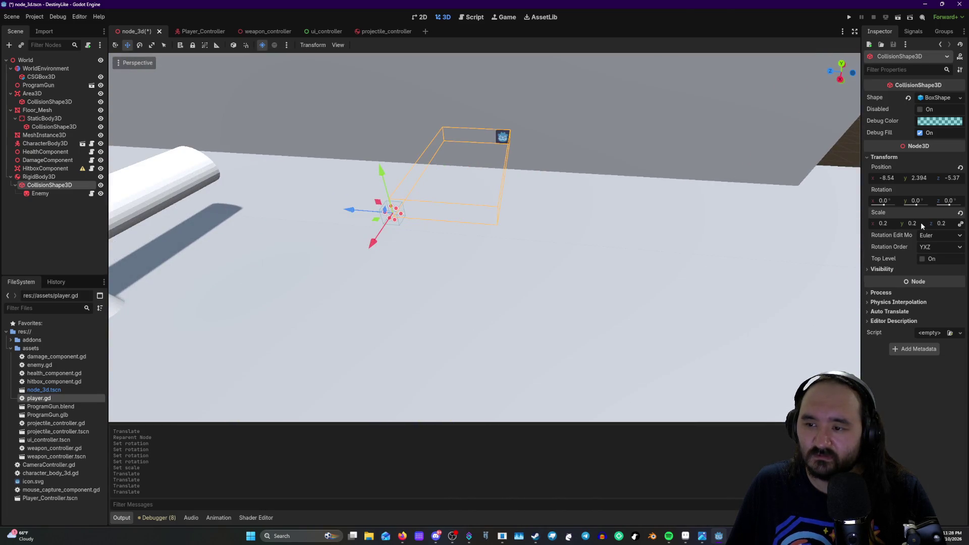
{"action": "left_click", "coordinate": [503, 138]}
{"action": "left_click", "coordinate": [388, 214]}
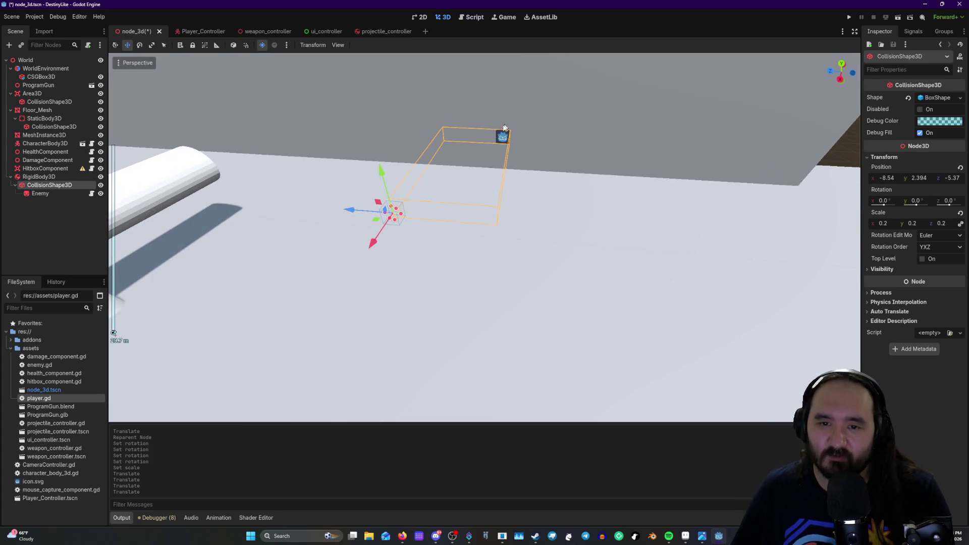
Give the enemy's RigidBody3D a new PhysicsMaterial.
{"action": "left_click", "coordinate": [43, 180]}
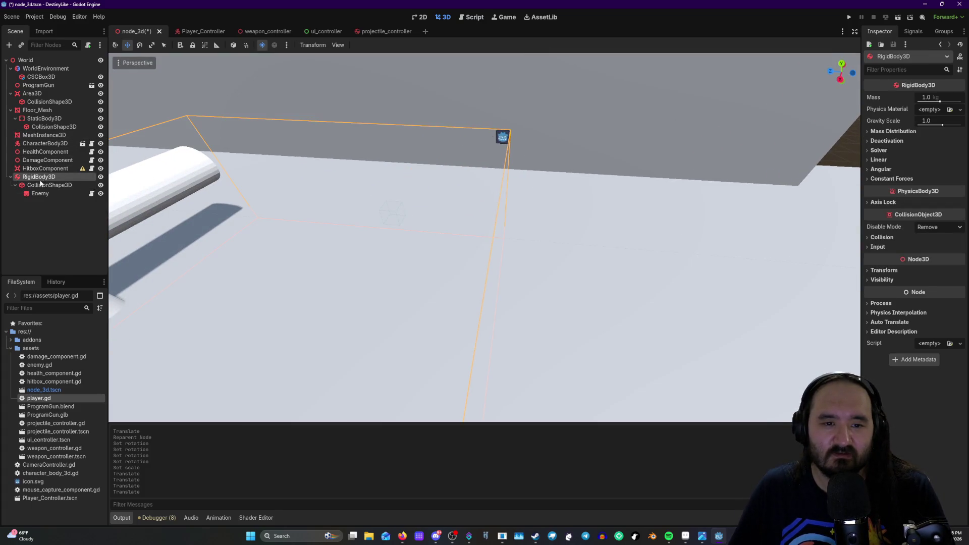
{"action": "scroll", "coordinate": [401, 202], "scroll_direction": "down", "scroll_amount": 5}
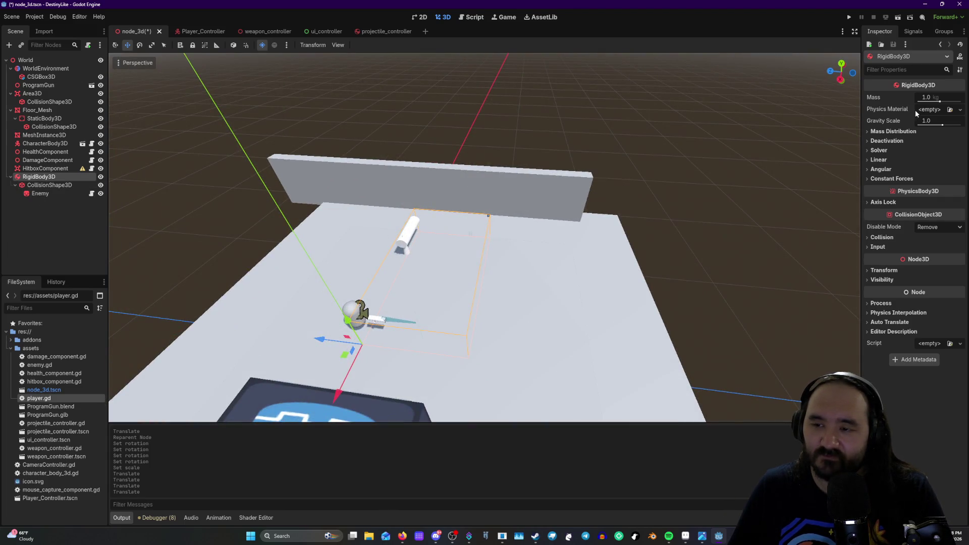
{"action": "left_click", "coordinate": [960, 109]}
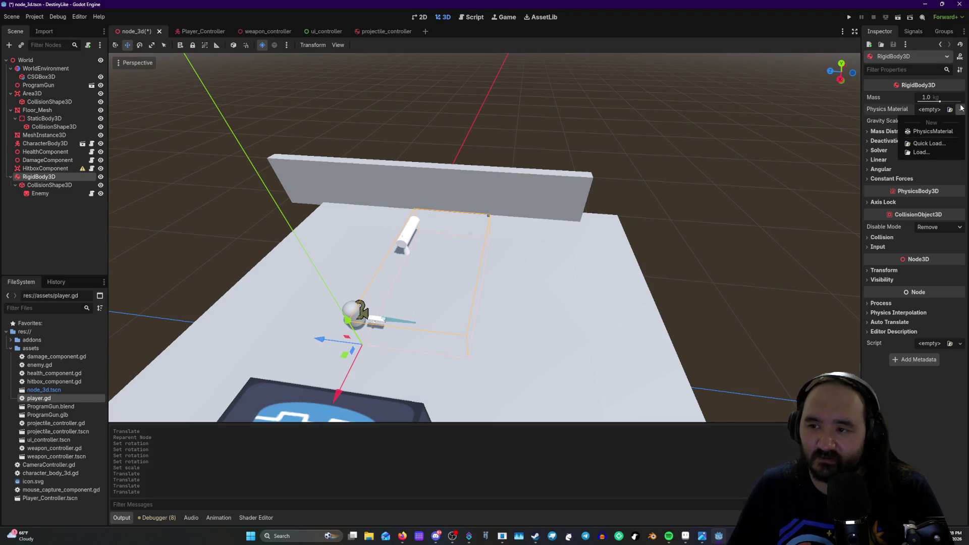
{"action": "left_click", "coordinate": [932, 132]}
{"action": "scroll", "coordinate": [502, 260], "scroll_direction": "up", "scroll_amount": 3}
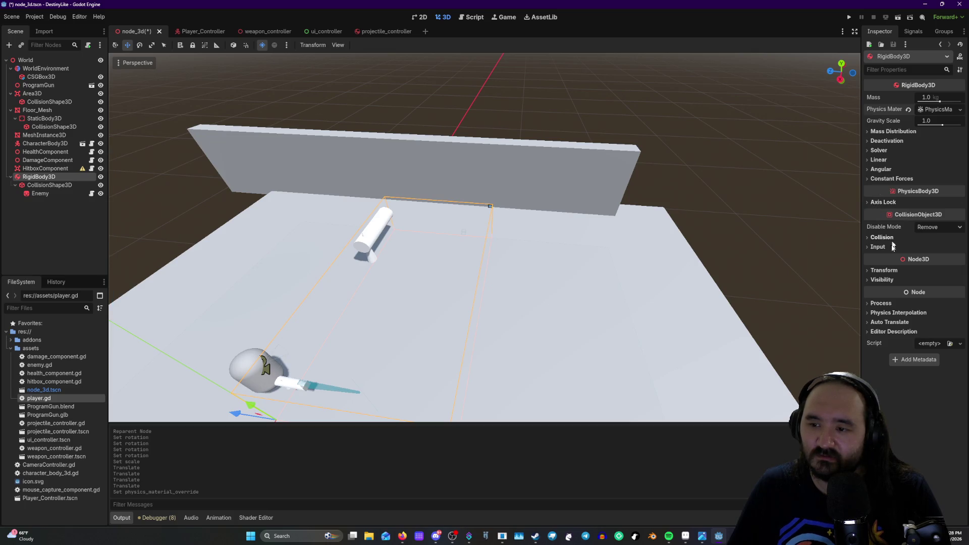
Set the RigidBody3D's scale to 0.2 on all axes.
{"action": "left_click", "coordinate": [886, 273]}
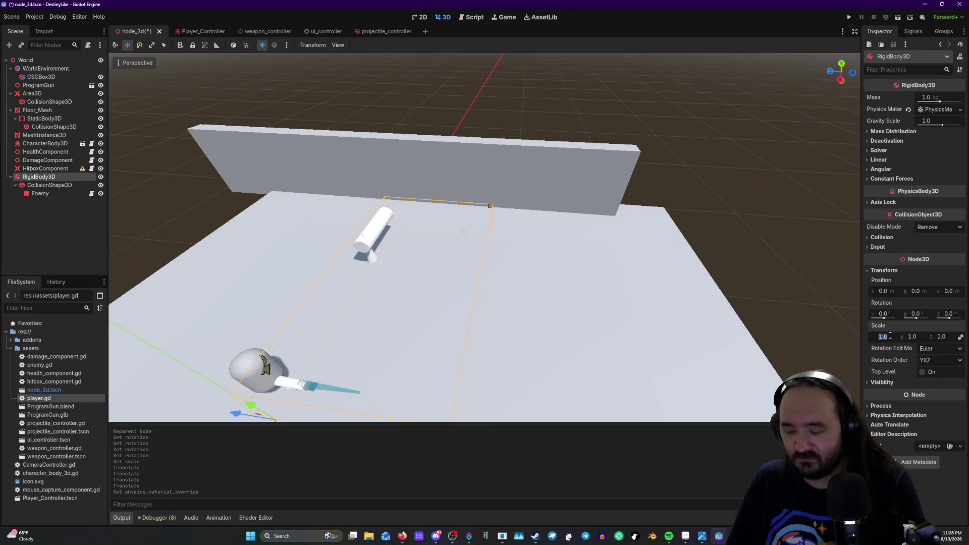
{"action": "key", "text": "Return"}
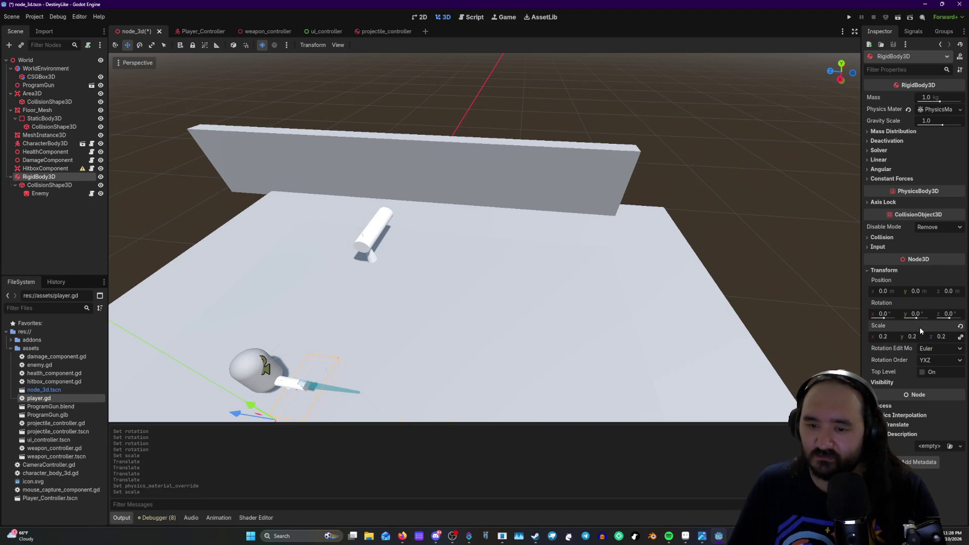
{"action": "scroll", "coordinate": [437, 294], "scroll_direction": "down", "scroll_amount": 3}
{"action": "scroll", "coordinate": [377, 367], "scroll_direction": "up", "scroll_amount": 5}
{"action": "scroll", "coordinate": [390, 326], "scroll_direction": "down", "scroll_amount": 4}
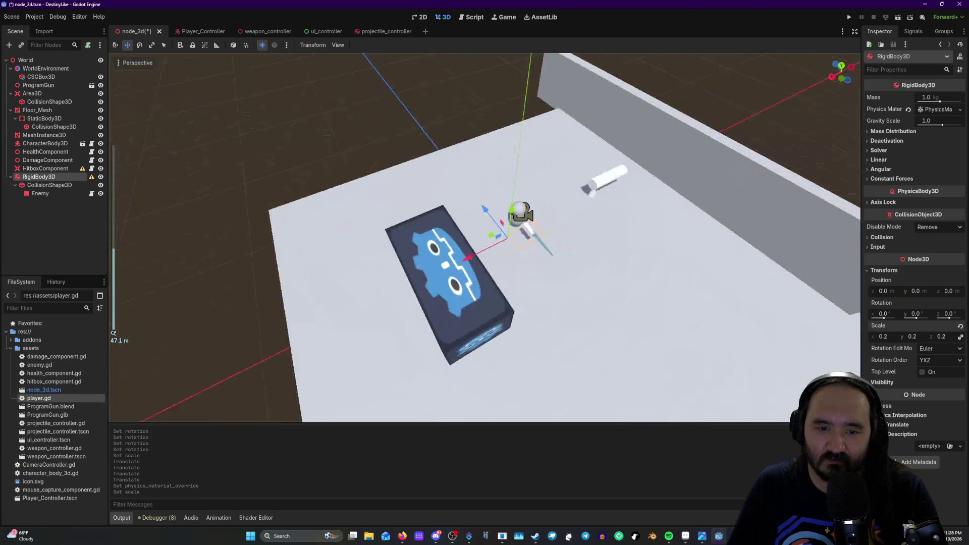
{"action": "scroll", "coordinate": [571, 269], "scroll_direction": "up", "scroll_amount": 5}
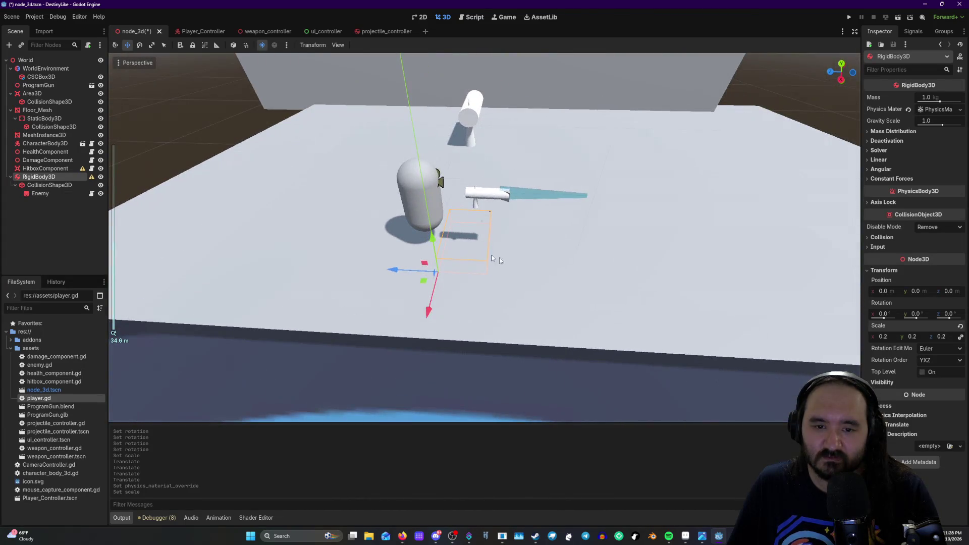
Raise the RigidBody3D to y 4.055 and move it back to z -4.31.
{"action": "left_click_drag", "start_coordinate": [432, 241], "coordinate": [424, 99]}
{"action": "mouse_move", "coordinate": [374, 115]}
{"action": "left_mouse_down"}
{"action": "mouse_move", "coordinate": [647, 114]}
{"action": "mouse_move", "coordinate": [626, 115]}
{"action": "left_mouse_up"}
{"action": "scroll", "coordinate": [613, 187], "scroll_direction": "up", "scroll_amount": 3}
{"action": "scroll", "coordinate": [613, 186], "scroll_direction": "down", "scroll_amount": 5}
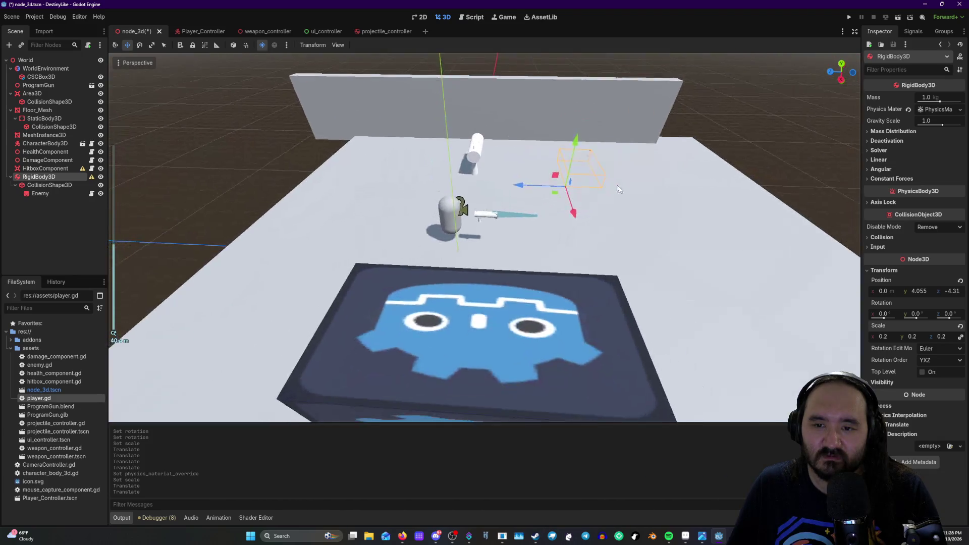
{"action": "scroll", "coordinate": [640, 194], "scroll_direction": "up", "scroll_amount": 3}
{"action": "scroll", "coordinate": [640, 192], "scroll_direction": "up", "scroll_amount": 4}
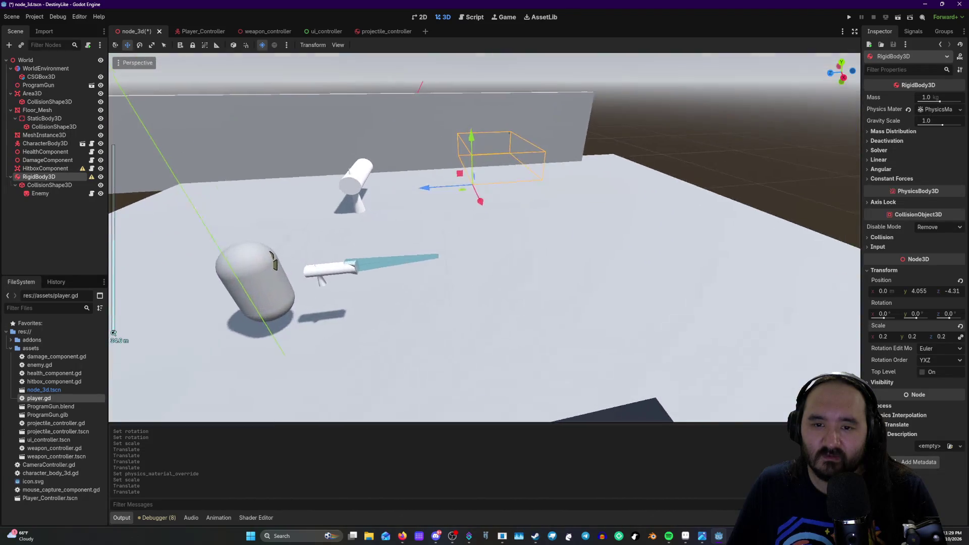
{"action": "scroll", "coordinate": [613, 205], "scroll_direction": "down", "scroll_amount": 5}
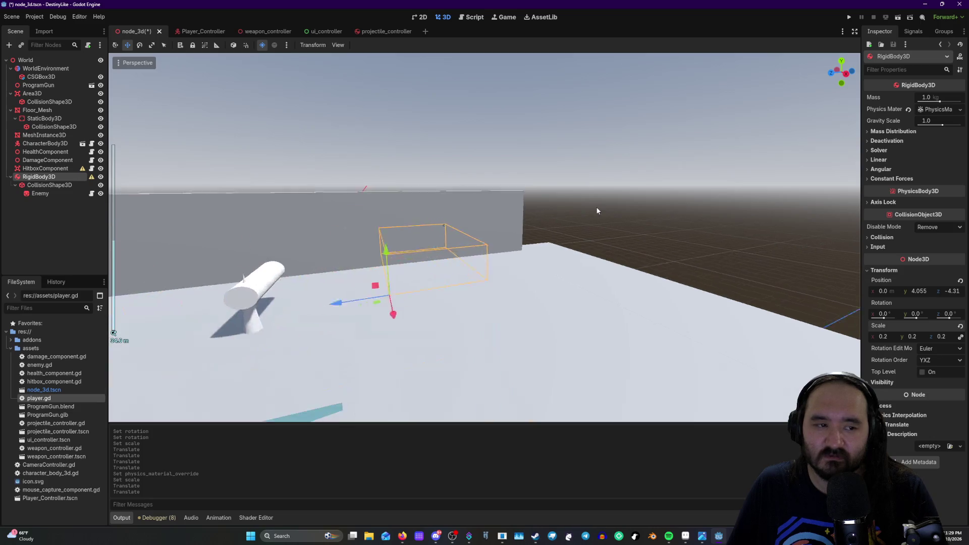
{"action": "left_click", "coordinate": [39, 194]}
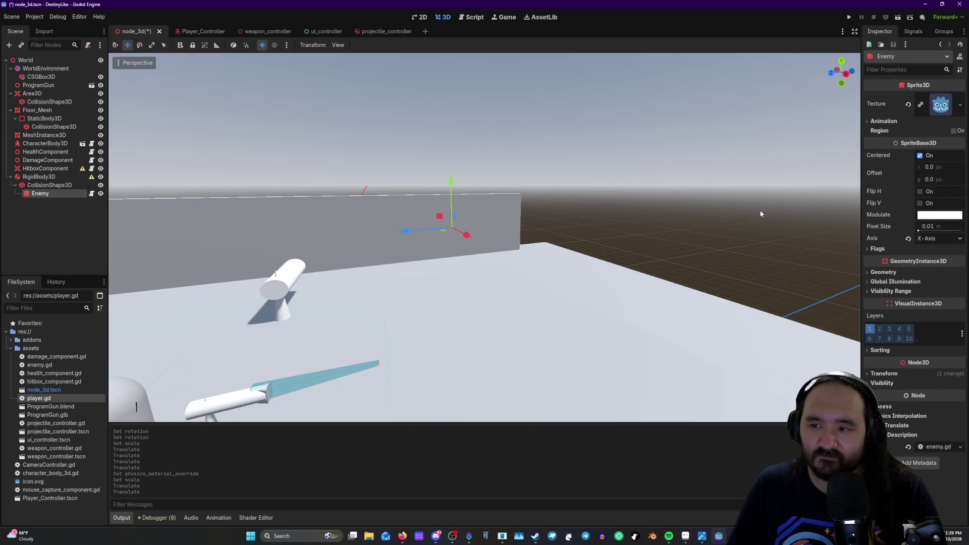
{"action": "left_click", "coordinate": [50, 184]}
{"action": "key", "text": "Up"}
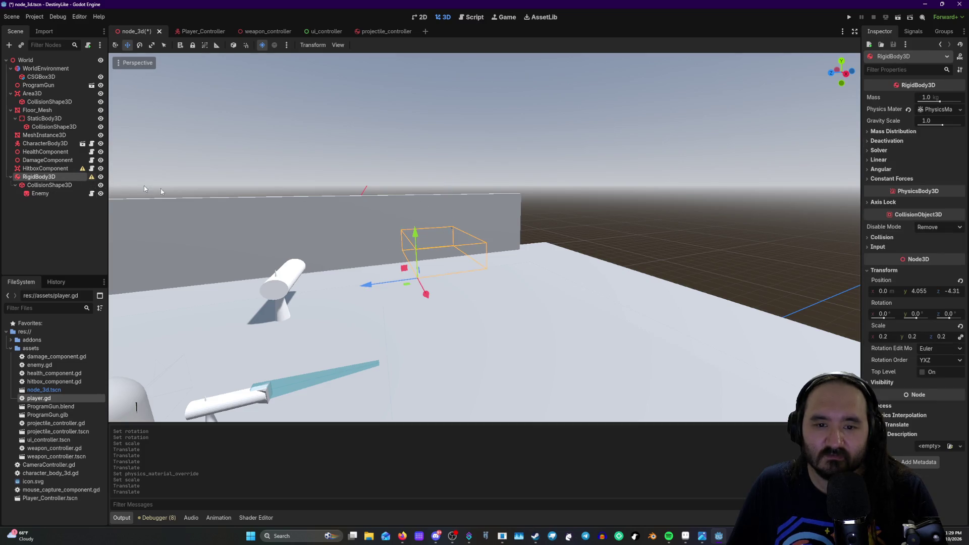
Set the enemy's collision shape scale back to 1.0 on all axes.
{"action": "scroll", "coordinate": [356, 224], "scroll_direction": "up", "scroll_amount": 2}
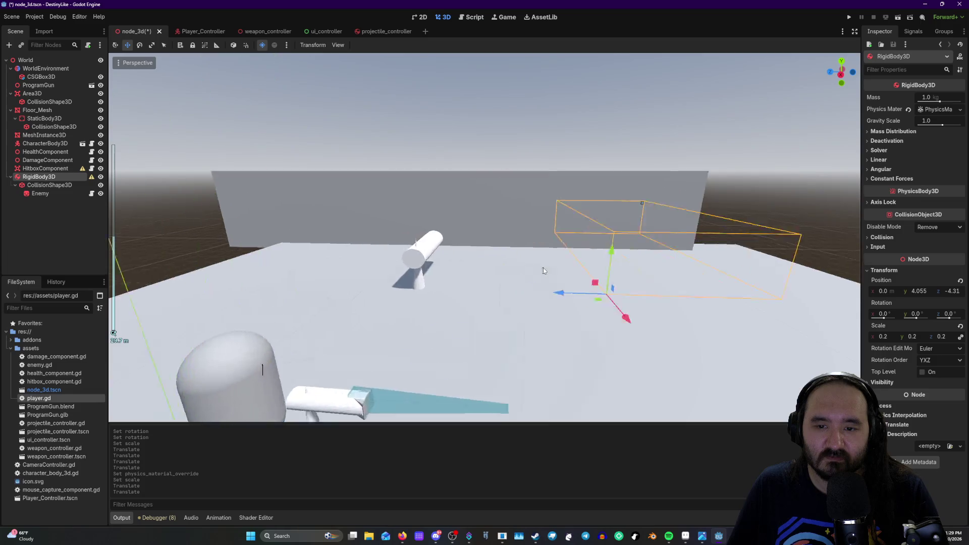
{"action": "left_click", "coordinate": [47, 186]}
{"action": "scroll", "coordinate": [338, 220], "scroll_direction": "down", "scroll_amount": 2}
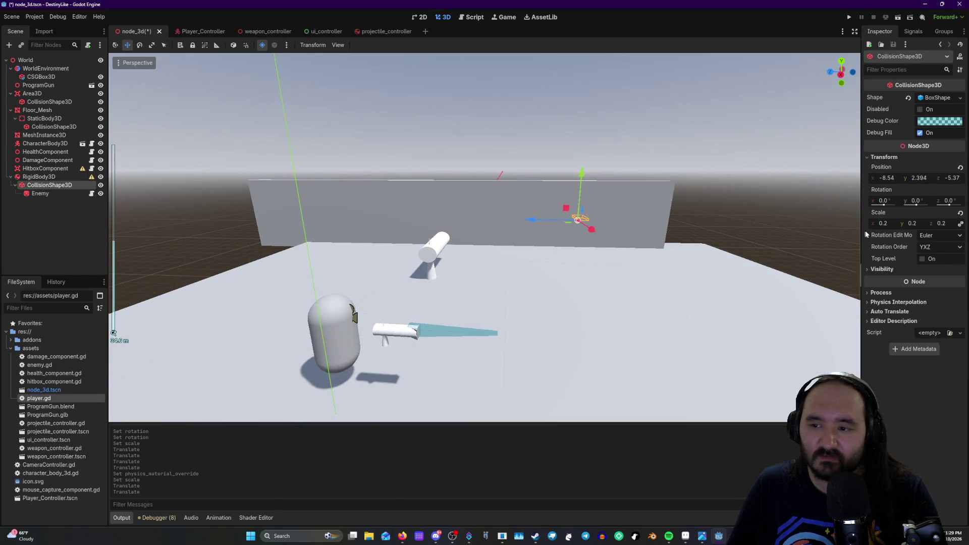
{"action": "left_click", "coordinate": [889, 224]}
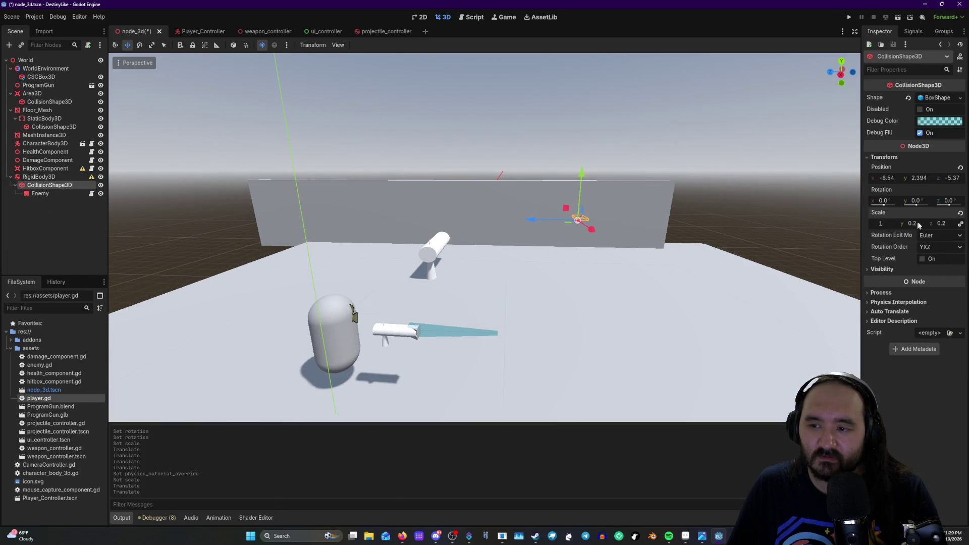
{"action": "left_click", "coordinate": [939, 272]}
{"action": "key", "text": "f"}
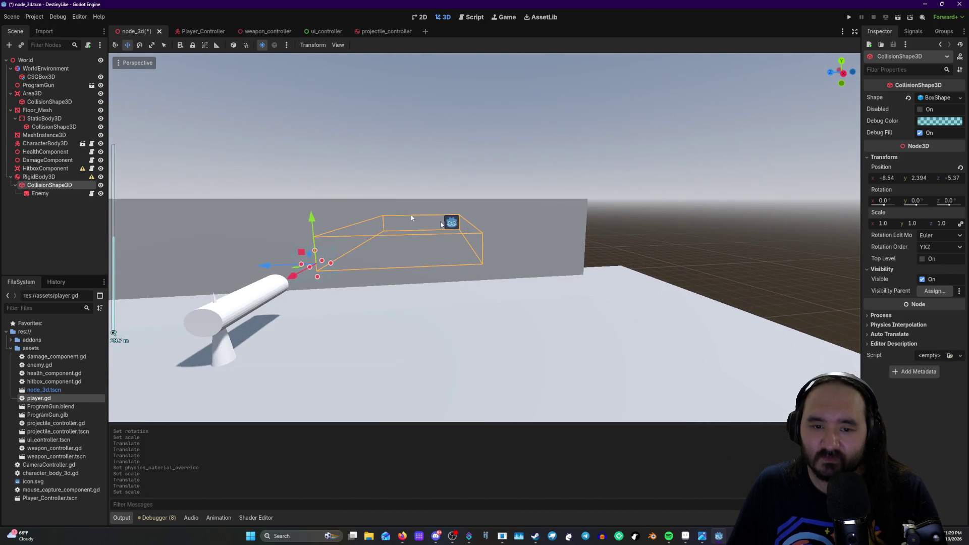
Set the Enemy Sprite3D's pixel size to 0.05.
{"action": "left_click", "coordinate": [75, 194]}
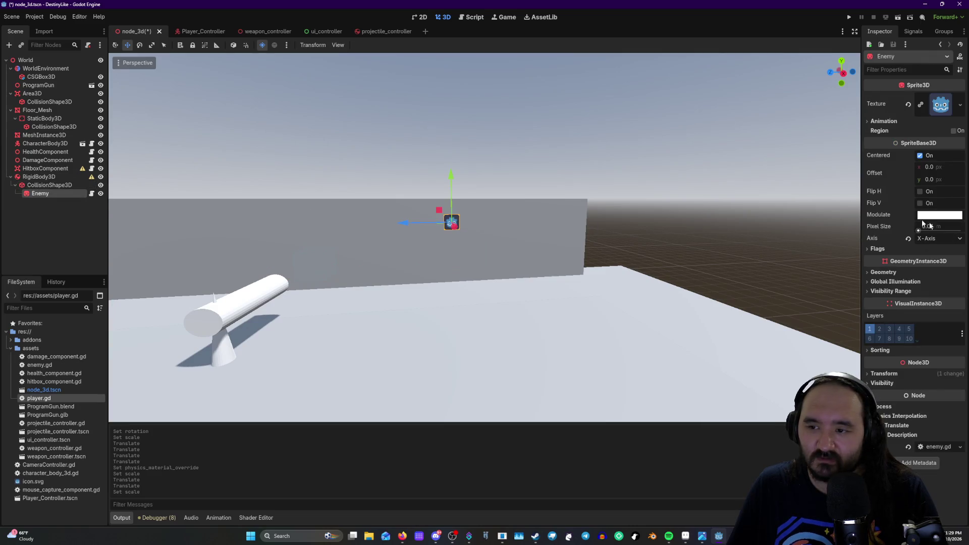
{"action": "mouse_move", "coordinate": [919, 231]}
{"action": "left_mouse_down"}
{"action": "mouse_move", "coordinate": [938, 231]}
{"action": "mouse_move", "coordinate": [918, 231]}
{"action": "left_mouse_up"}
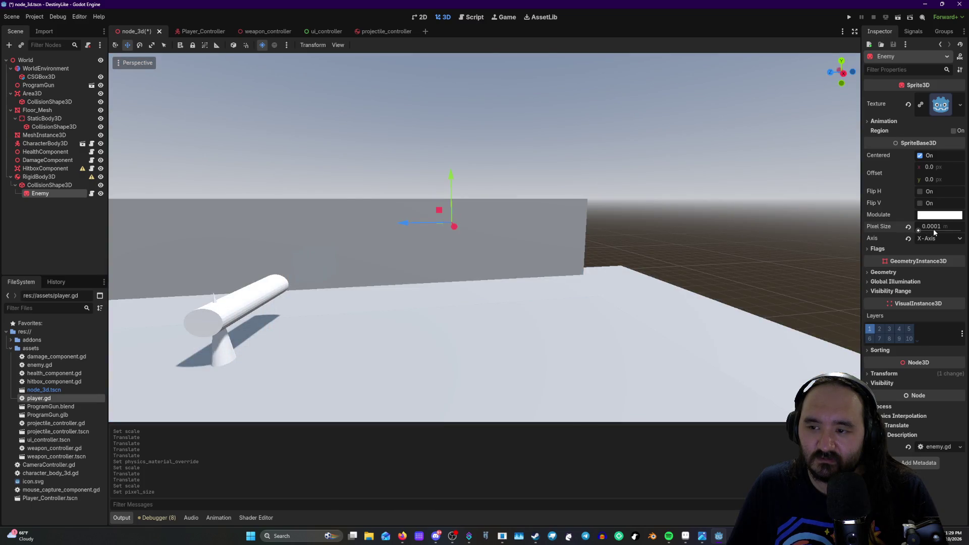
{"action": "left_click", "coordinate": [909, 227]}
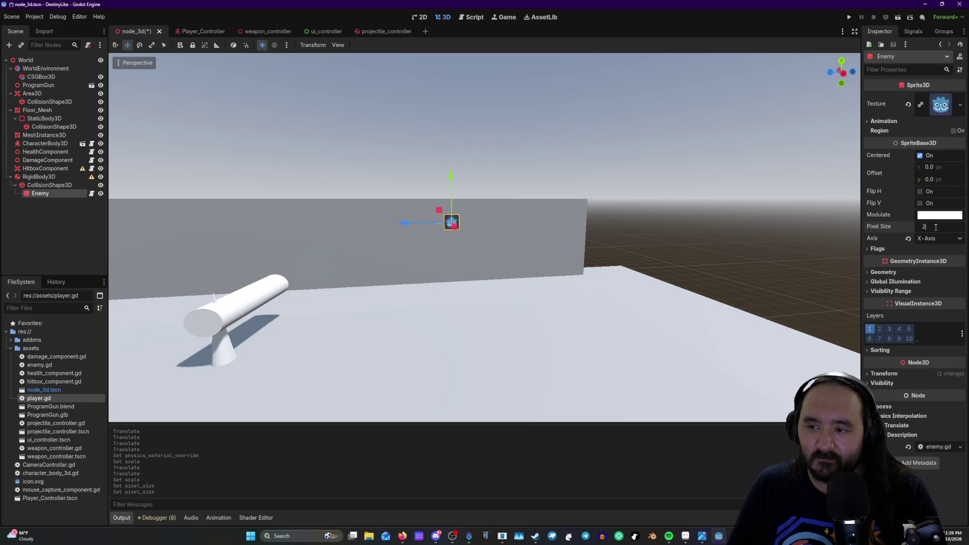
{"action": "key", "text": "Return"}
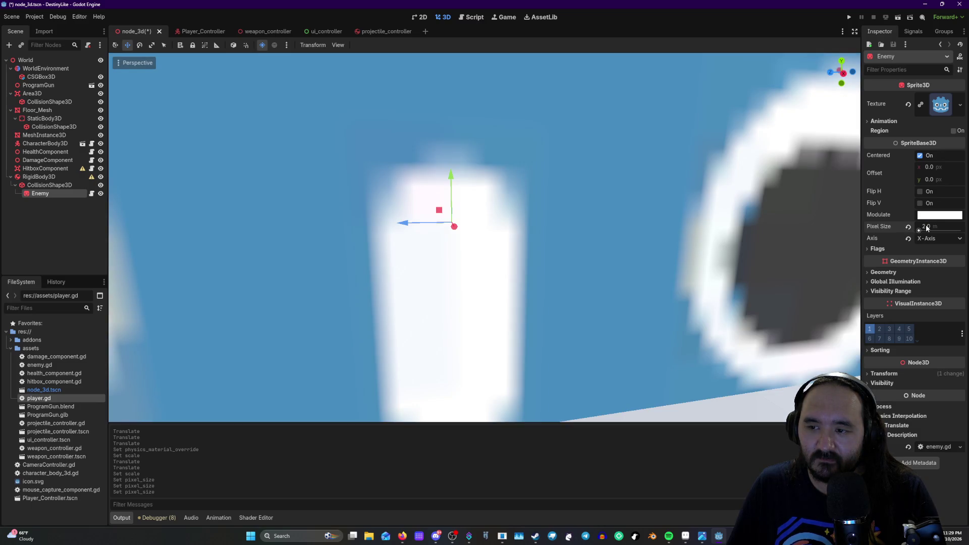
{"action": "key", "text": "Return"}
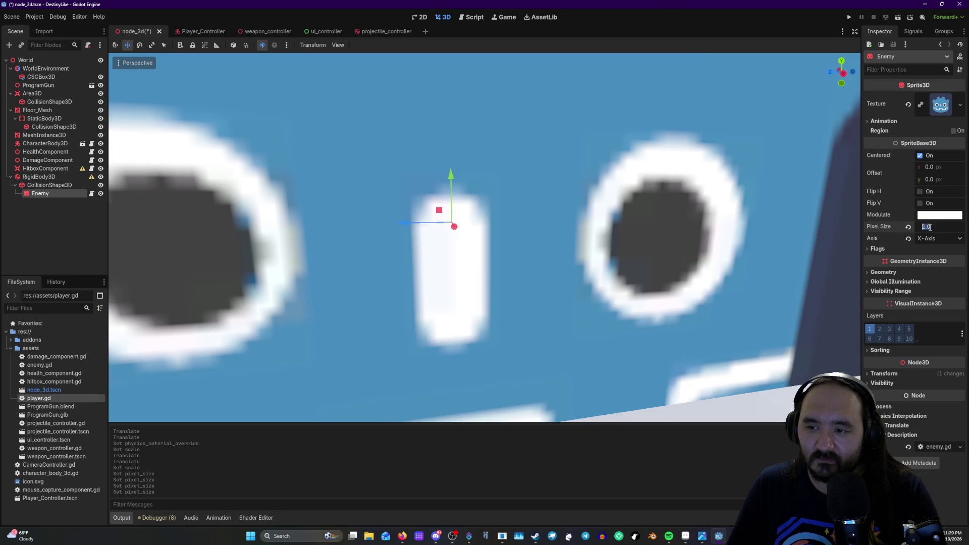
{"action": "type", "text": ".05"}
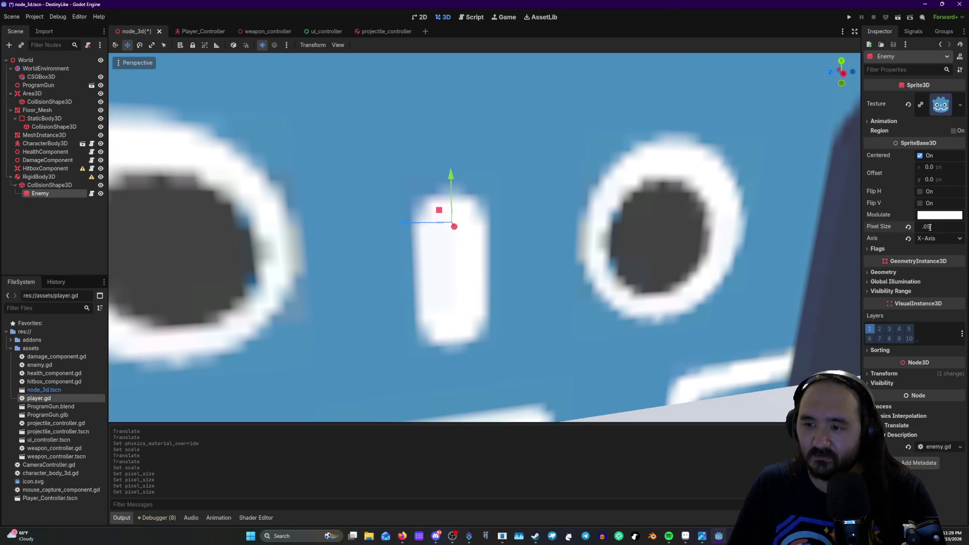
{"action": "key", "text": "Return"}
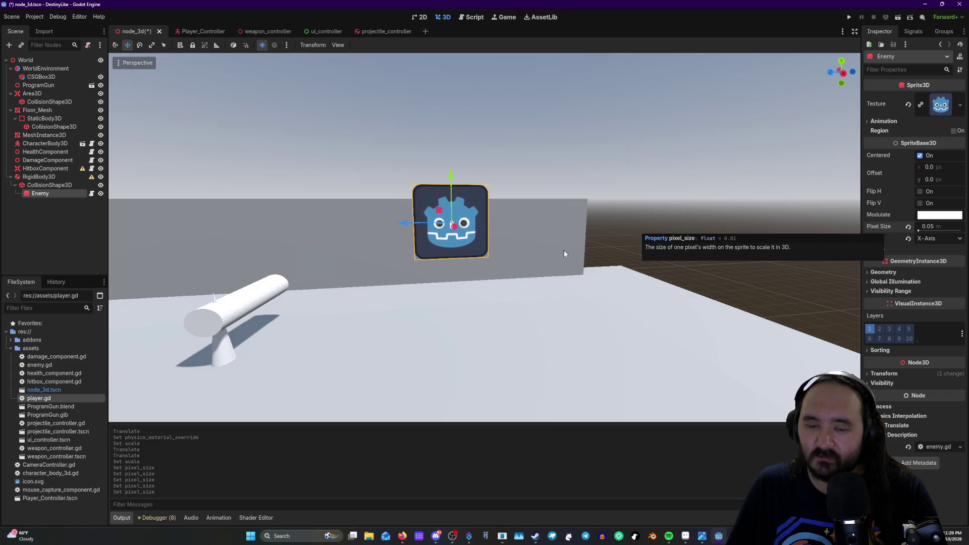
{"action": "left_click", "coordinate": [574, 255]}
{"action": "left_click", "coordinate": [495, 227]}
{"action": "scroll", "coordinate": [572, 240], "scroll_direction": "down", "scroll_amount": 5}
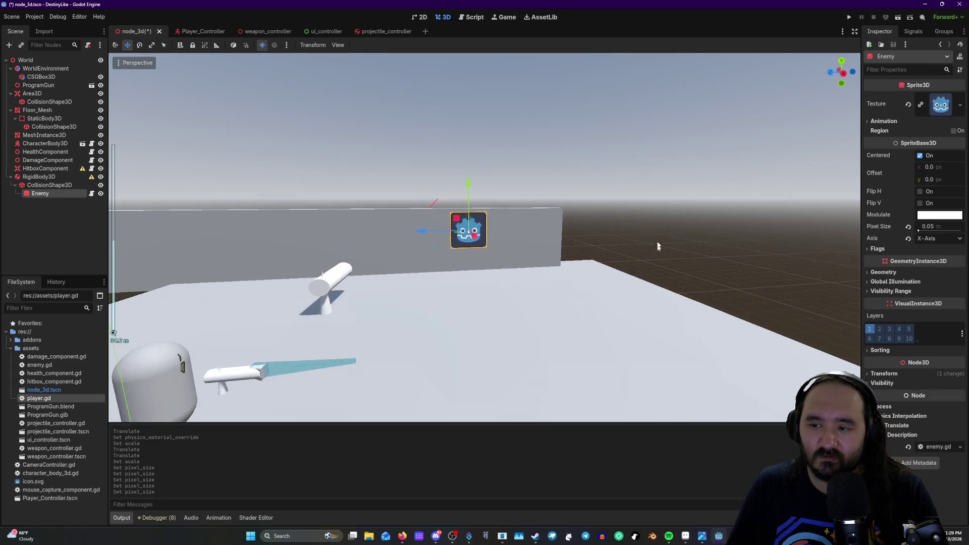
Reposition the enemy's RigidBody3D along Z, X and Y to (-9.44, 2.018, -6.83) beside the wall.
{"action": "key", "text": "w"}
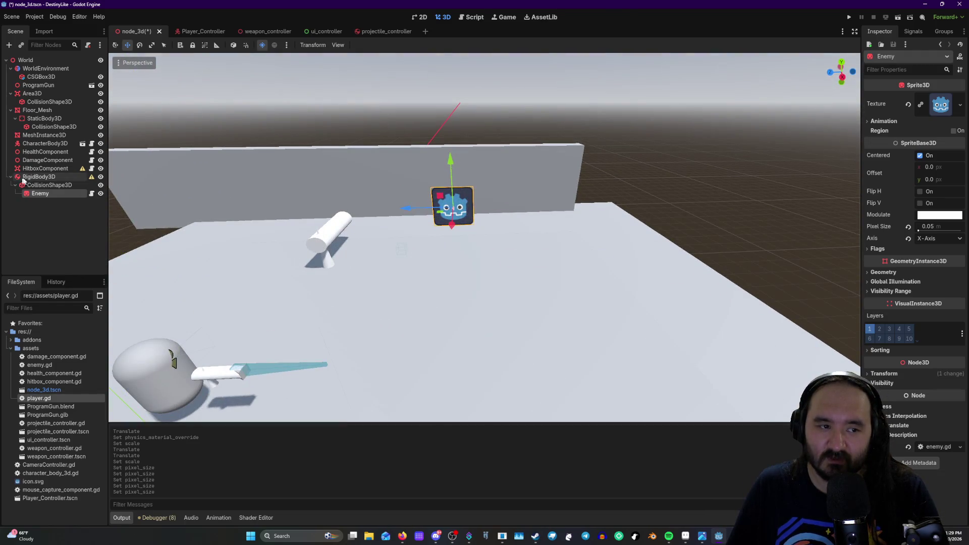
{"action": "left_click", "coordinate": [36, 185]}
{"action": "left_click", "coordinate": [37, 177]}
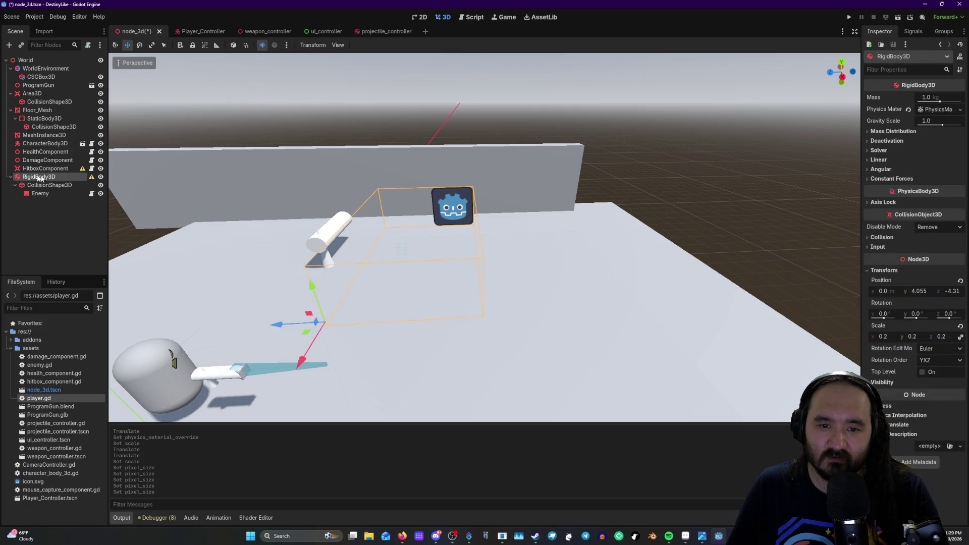
{"action": "left_click_drag", "start_coordinate": [281, 327], "coordinate": [428, 317]}
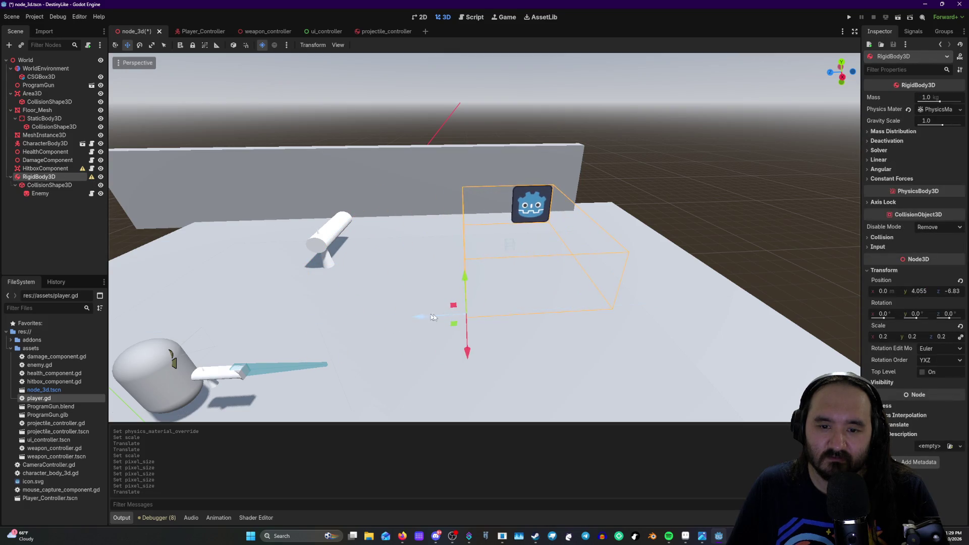
{"action": "mouse_move", "coordinate": [463, 346]}
{"action": "left_mouse_down"}
{"action": "mouse_move", "coordinate": [477, 167]}
{"action": "mouse_move", "coordinate": [487, 221]}
{"action": "left_mouse_up"}
{"action": "mouse_move", "coordinate": [463, 150]}
{"action": "left_mouse_down"}
{"action": "mouse_move", "coordinate": [460, 248]}
{"action": "mouse_move", "coordinate": [472, 216]}
{"action": "left_mouse_up"}
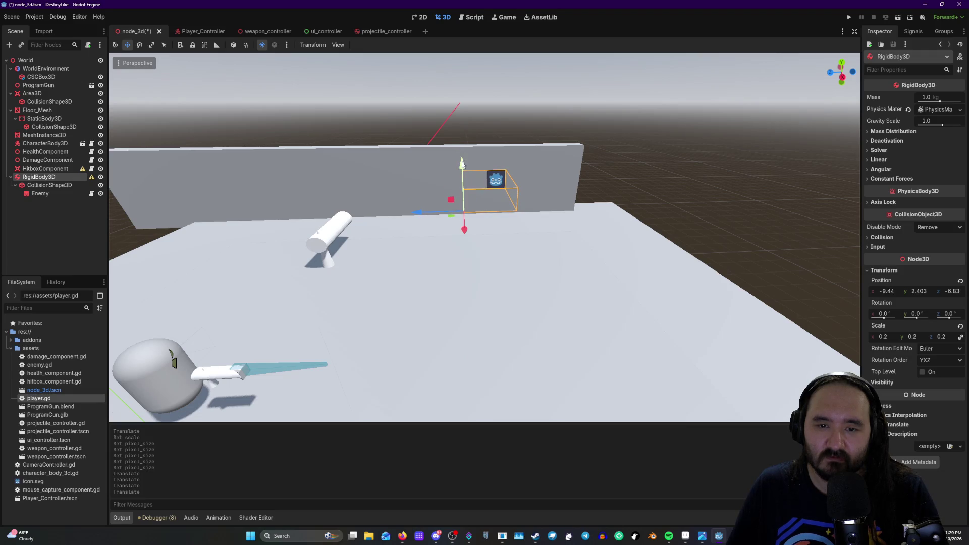
{"action": "left_click_drag", "start_coordinate": [462, 164], "coordinate": [461, 175]}
{"action": "scroll", "coordinate": [501, 248], "scroll_direction": "up", "scroll_amount": 3}
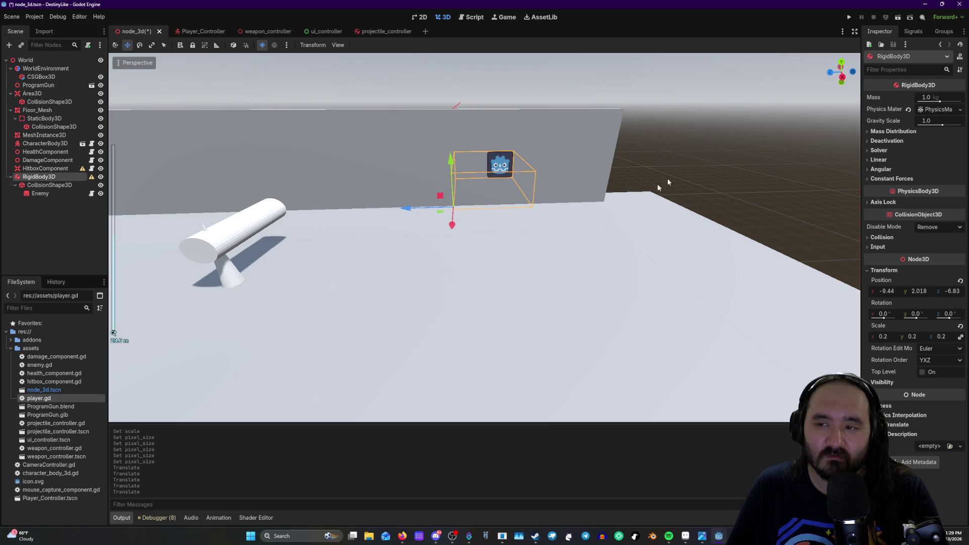
{"action": "left_click_drag", "start_coordinate": [525, 204], "coordinate": [489, 271]}
{"action": "left_click", "coordinate": [50, 185]}
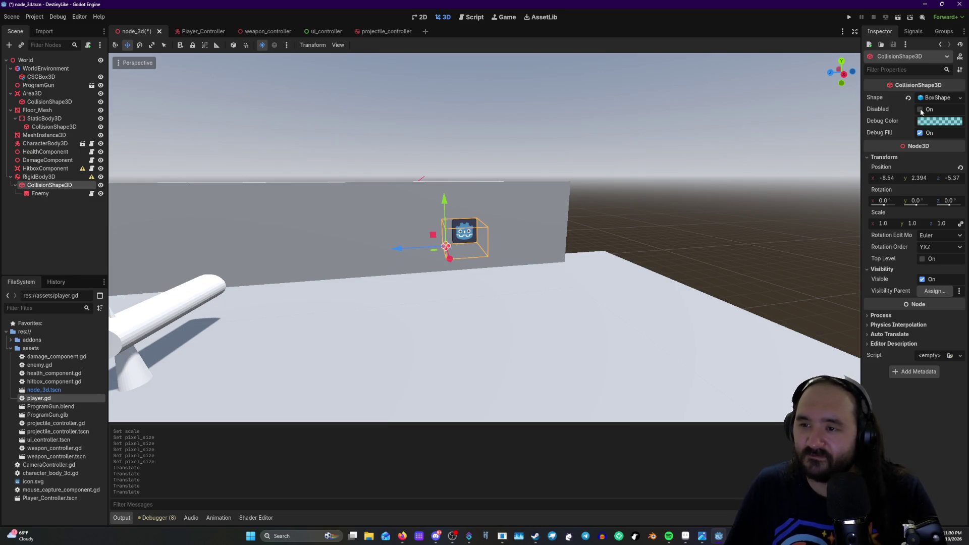
{"action": "left_click", "coordinate": [929, 101]}
{"action": "left_click", "coordinate": [950, 97]}
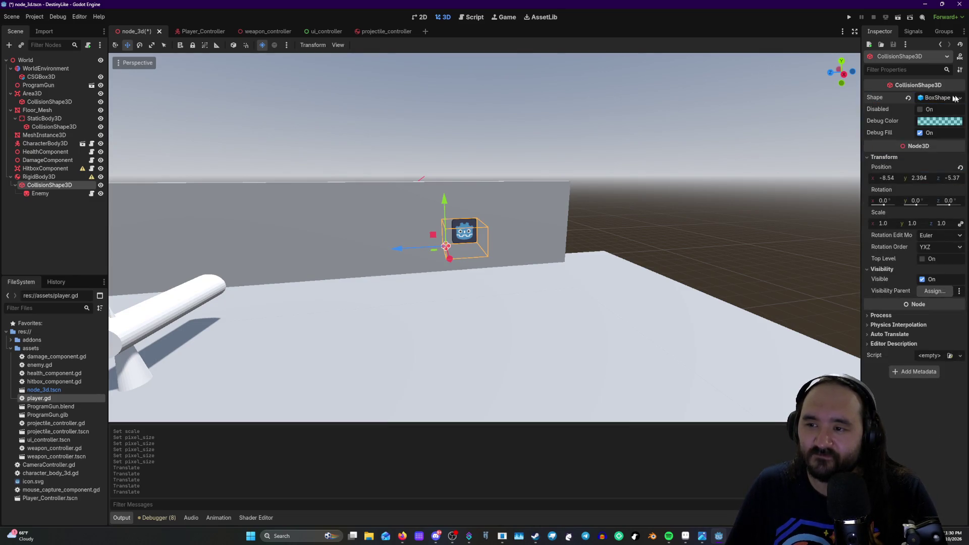
{"action": "left_click", "coordinate": [960, 98]}
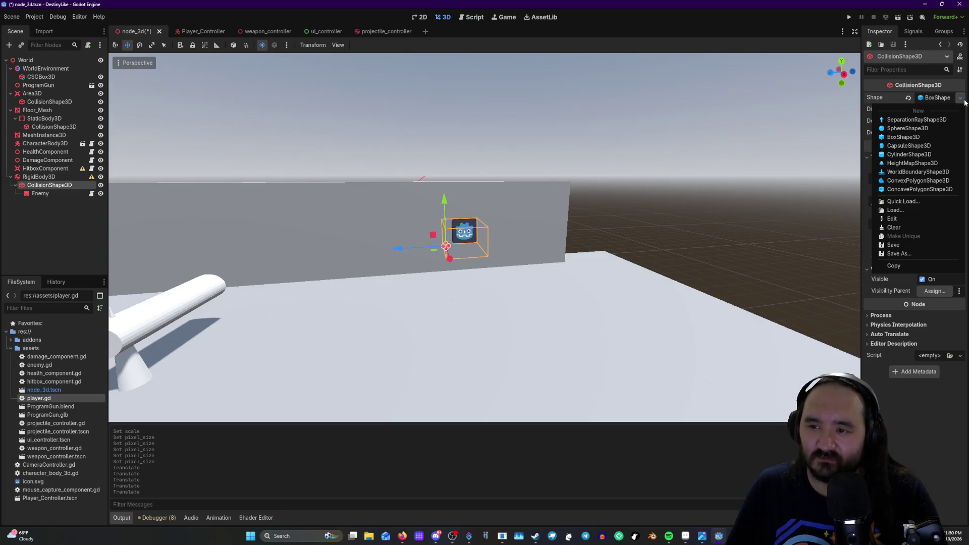
{"action": "left_click", "coordinate": [965, 102]}
{"action": "left_click", "coordinate": [920, 109]}
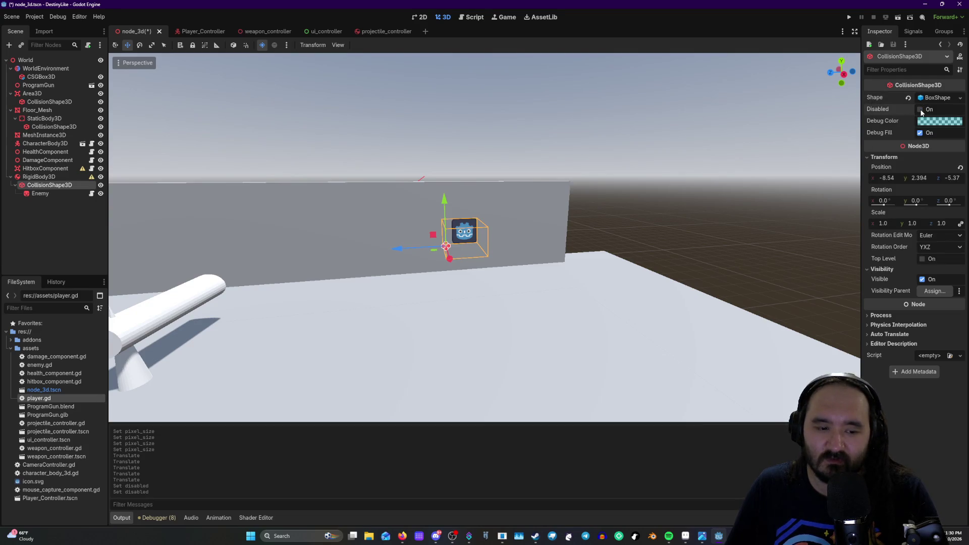
{"action": "left_click", "coordinate": [937, 124]}
{"action": "left_click", "coordinate": [937, 123]}
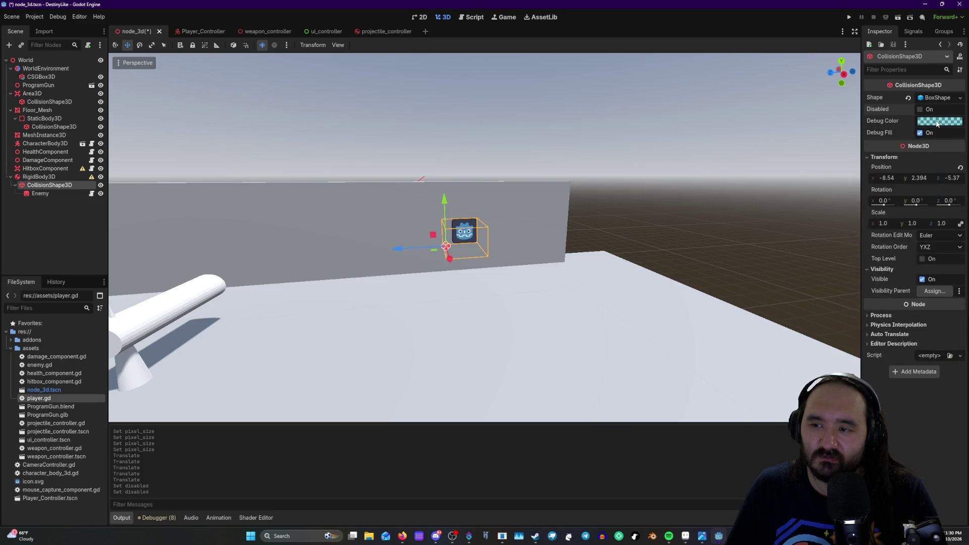
{"action": "scroll", "coordinate": [552, 247], "scroll_direction": "up", "scroll_amount": 5}
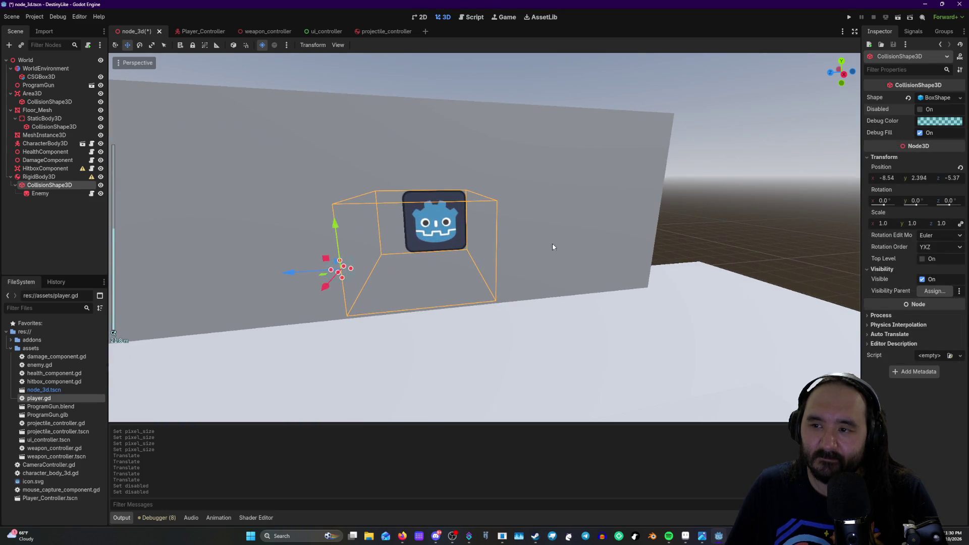
{"action": "left_click", "coordinate": [919, 132]}
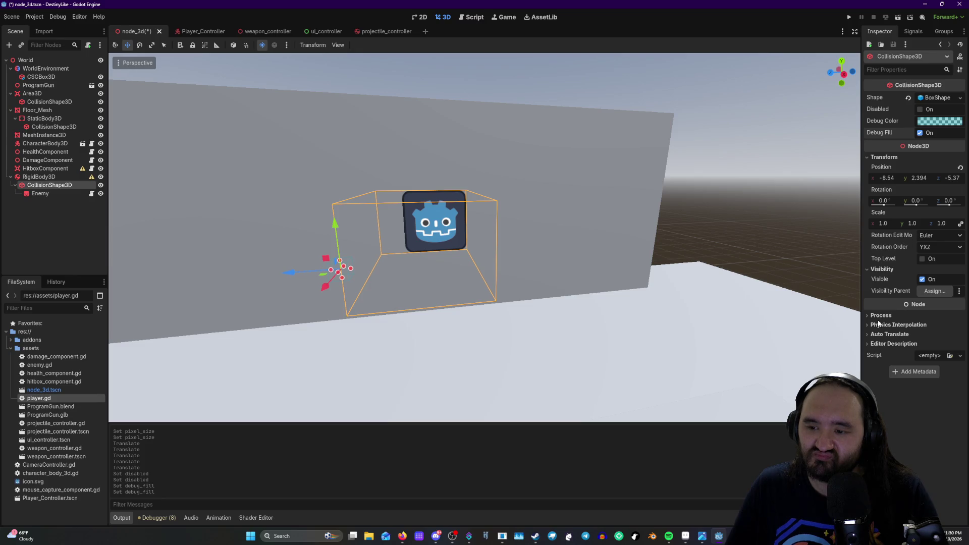
{"action": "left_click", "coordinate": [39, 177]}
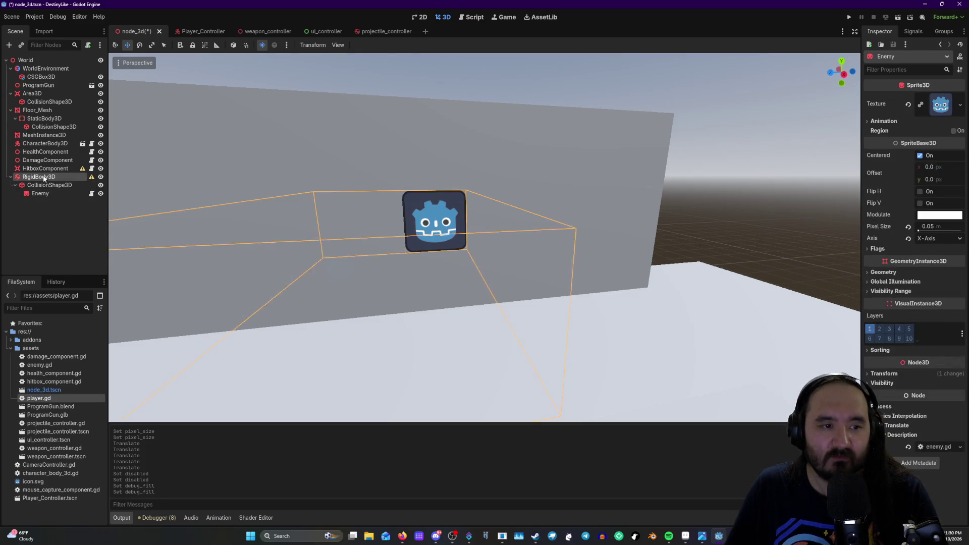
{"action": "scroll", "coordinate": [610, 244], "scroll_direction": "down", "scroll_amount": 3}
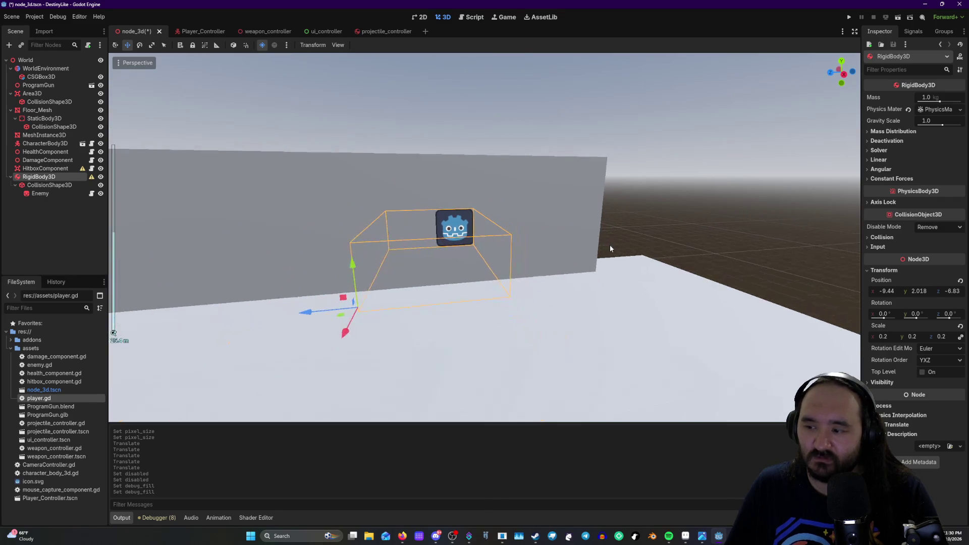
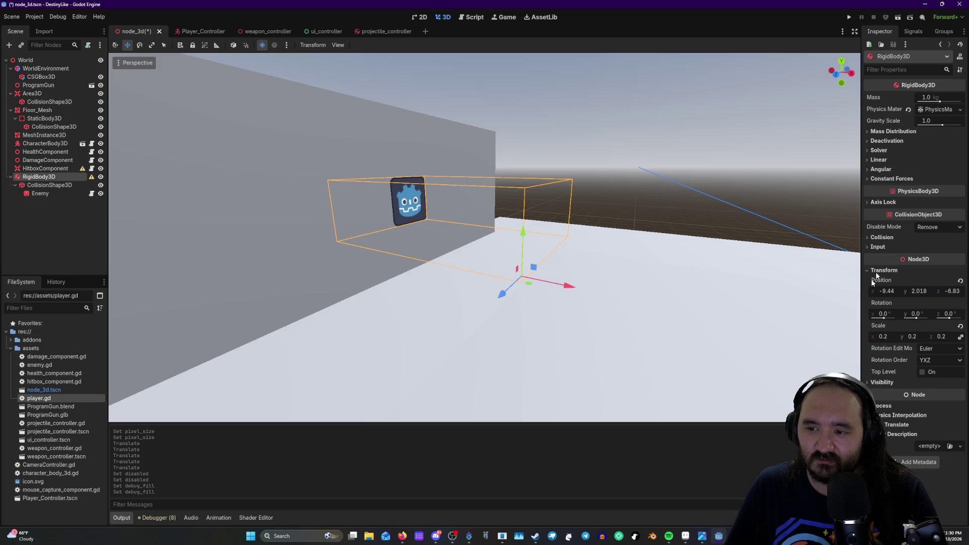
Keep Disable Mode on Remove, enable collision layer 2 on the RigidBody3D, and run the scene.
{"action": "left_click", "coordinate": [937, 226]}
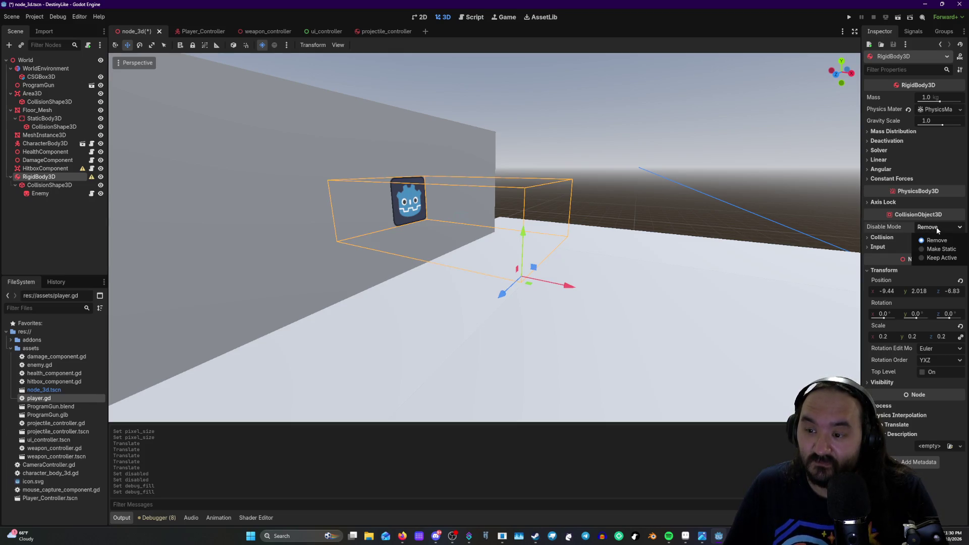
{"action": "left_click", "coordinate": [936, 228]}
{"action": "left_click", "coordinate": [887, 237]}
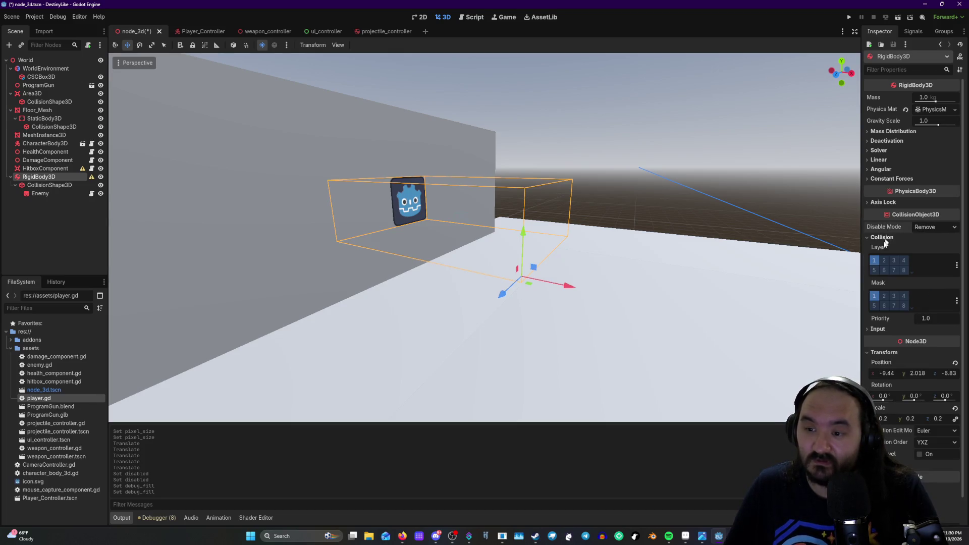
{"action": "left_click", "coordinate": [883, 261]}
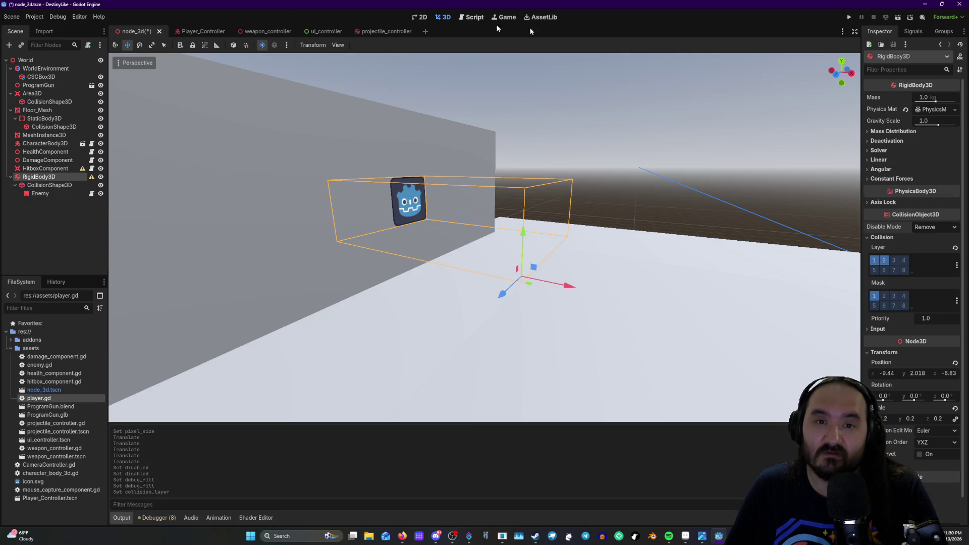
{"action": "left_click", "coordinate": [851, 17]}
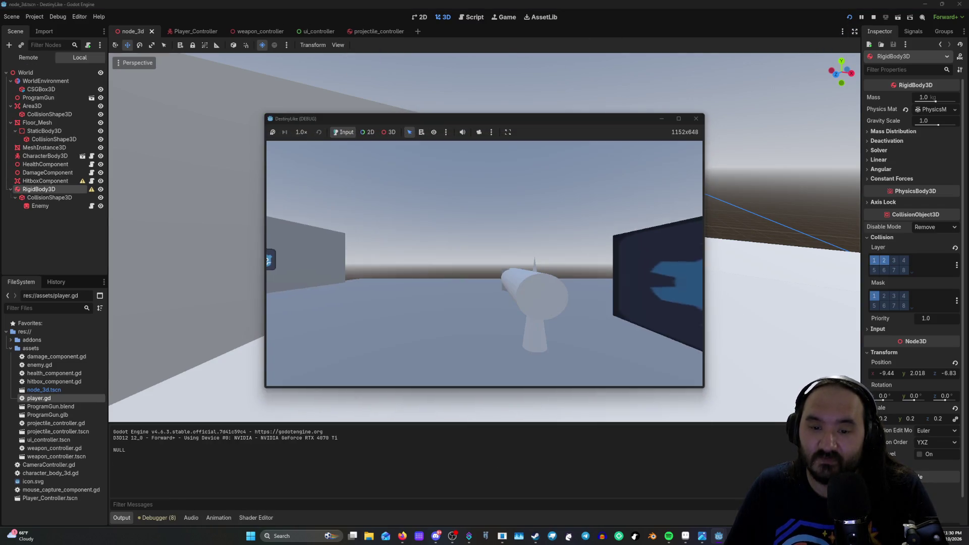
Walk toward the target, back away, and fire a projectile toward the wall.
{"action": "key", "text": "w"}
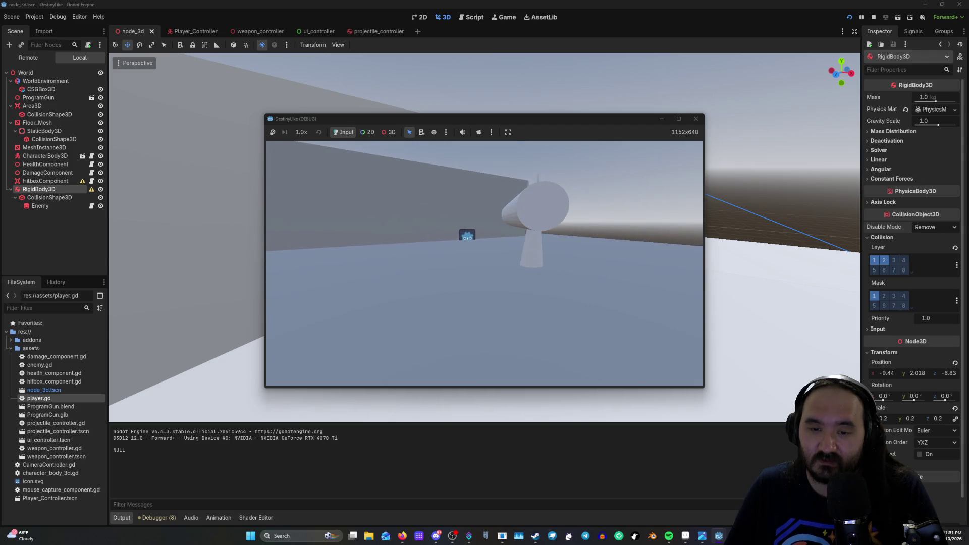
{"action": "key", "text": "w"}
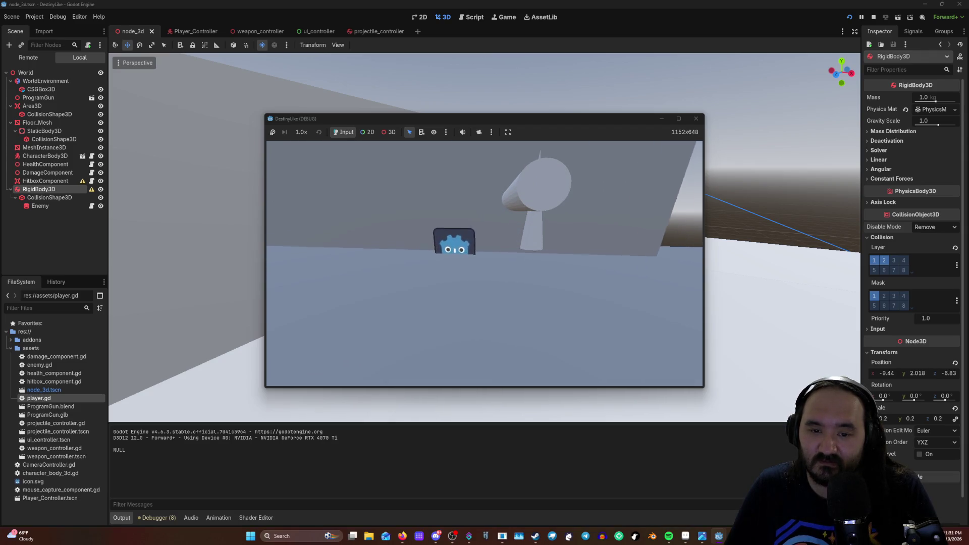
{"action": "key", "text": "w"}
{"action": "key", "text": "s"}
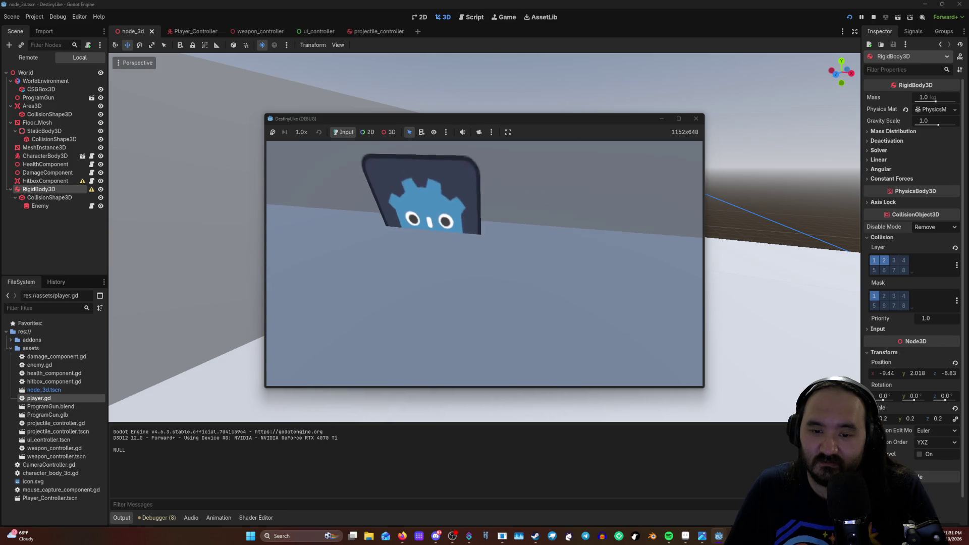
{"action": "key", "text": "s"}
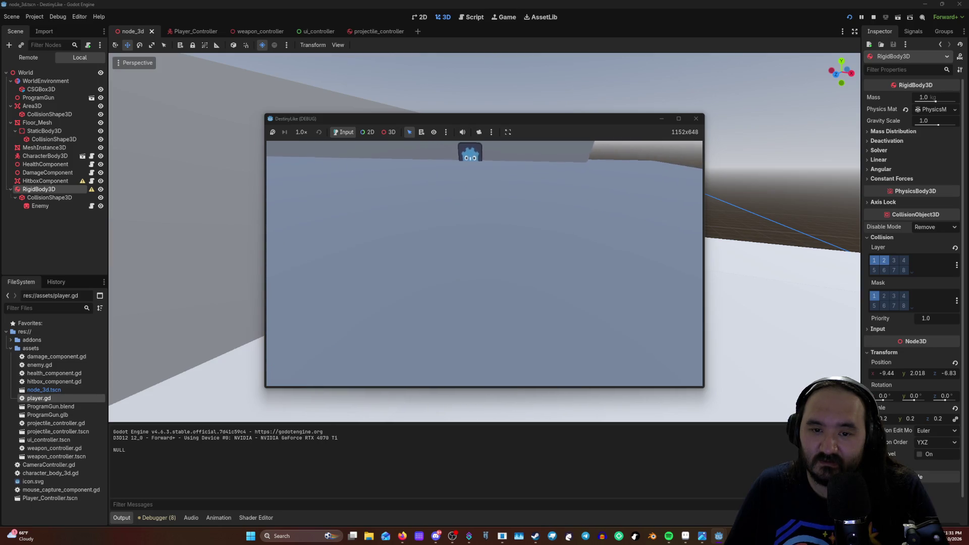
{"action": "left_click", "coordinate": [484, 264]}
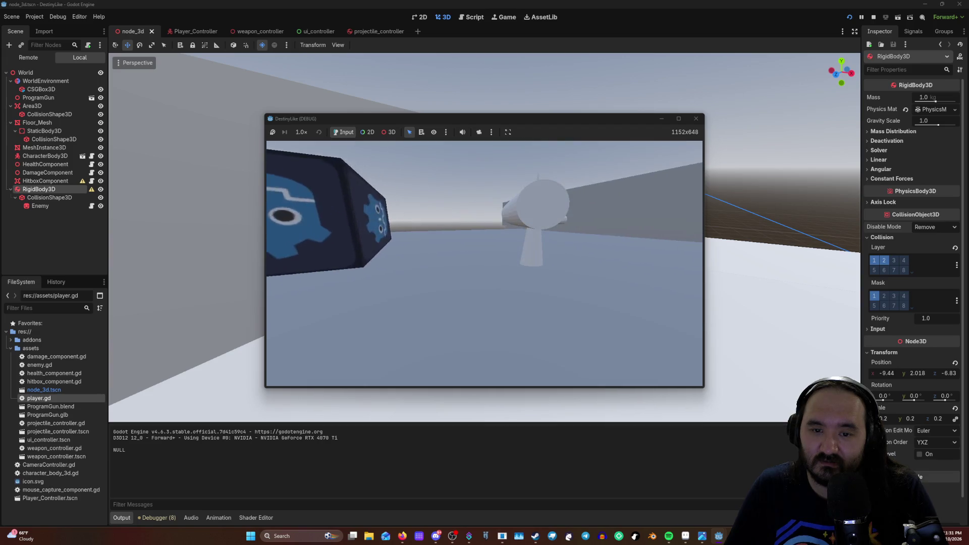
Close in and fire five shots at the target, stop the game, then enable collision layer 3.
{"action": "key", "text": "w"}
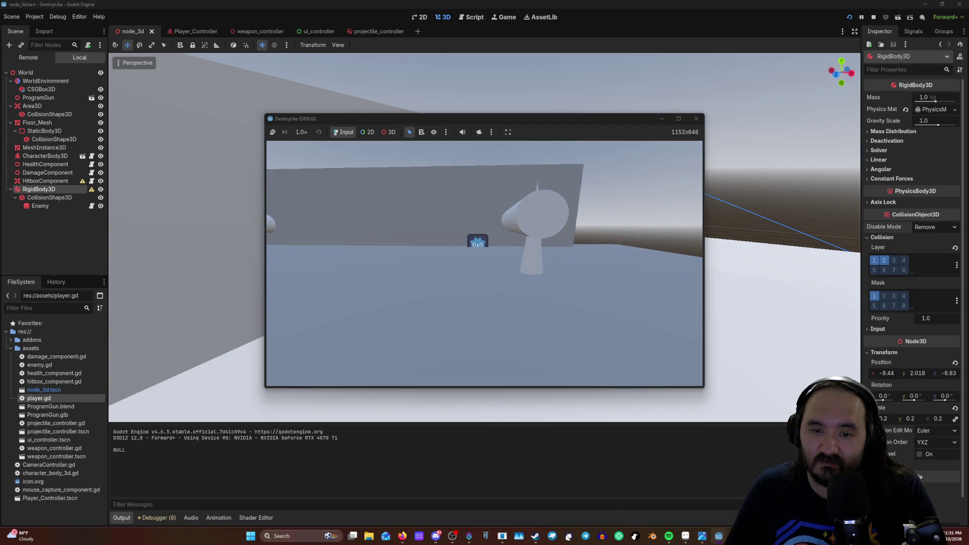
{"action": "key", "text": "w"}
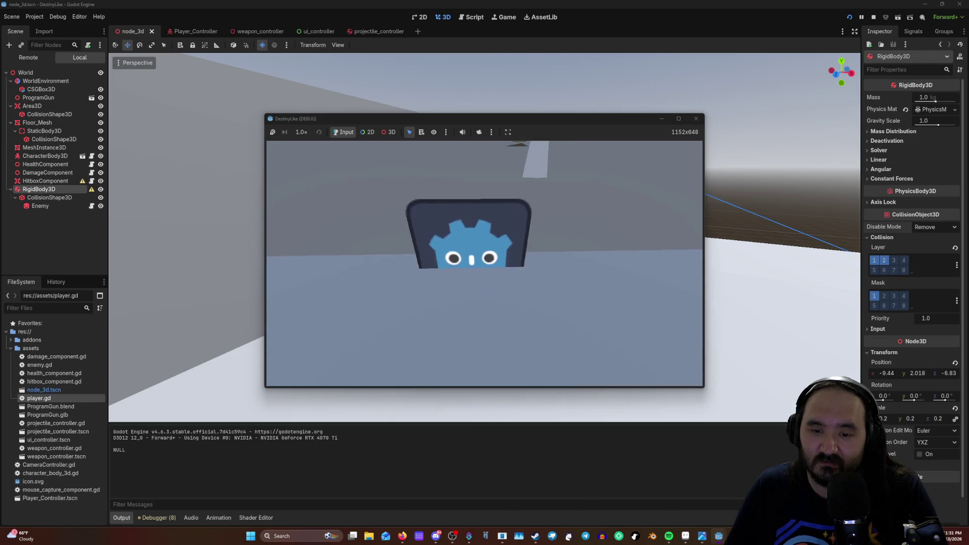
{"action": "left_click", "coordinate": [485, 264]}
{"action": "left_click", "coordinate": [484, 264]}
{"action": "left_click", "coordinate": [484, 264]}
{"action": "left_click", "coordinate": [484, 264]}
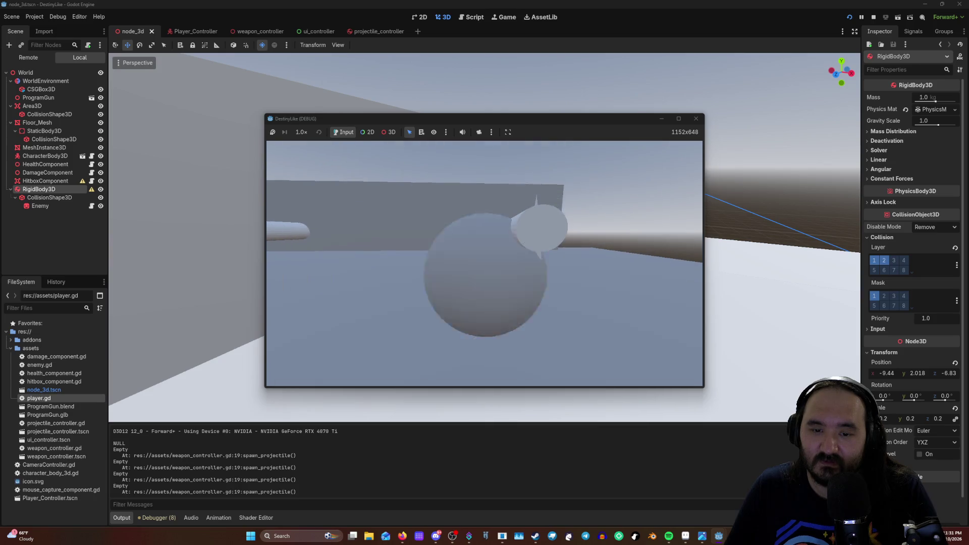
{"action": "left_click", "coordinate": [485, 264]}
{"action": "left_click", "coordinate": [484, 264]}
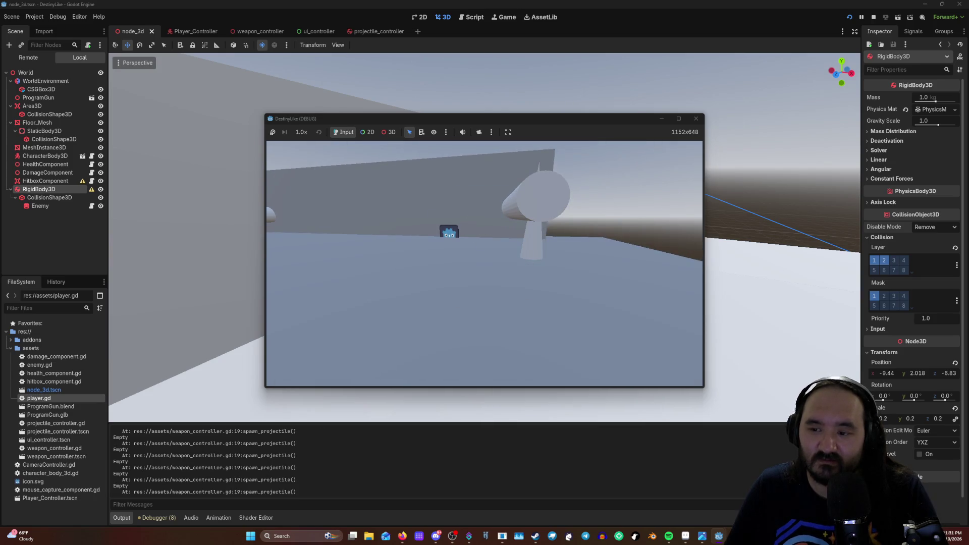
{"action": "key", "text": "F8"}
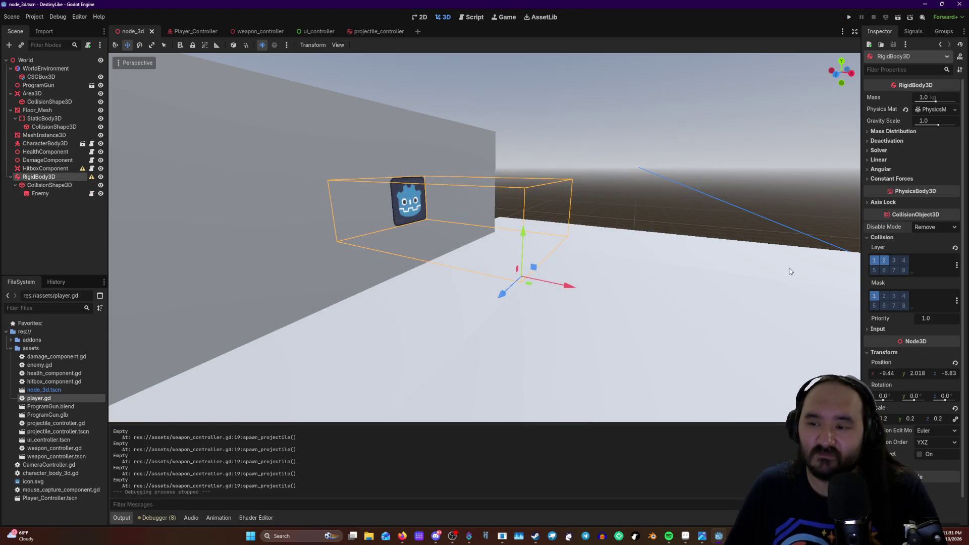
{"action": "left_click", "coordinate": [897, 260]}
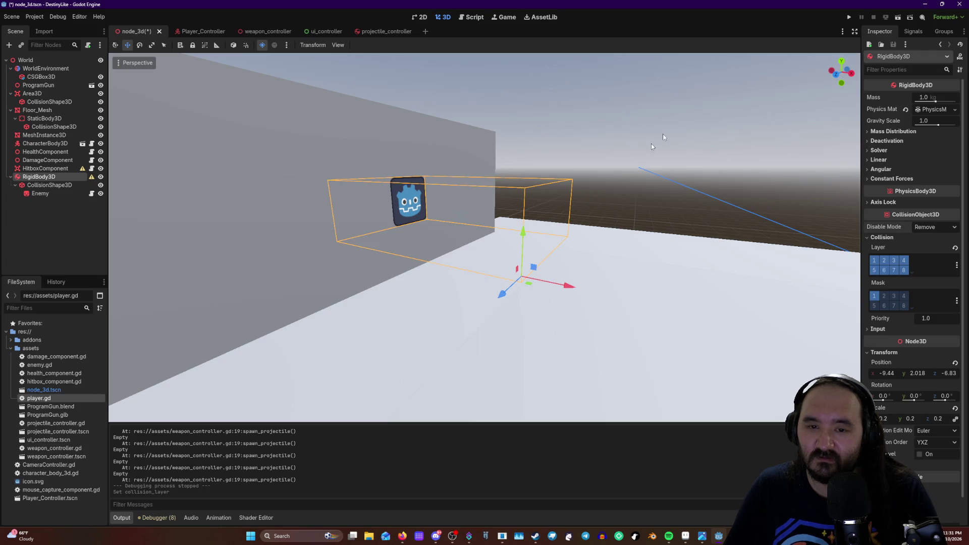
Play-test with layer 3 enabled, stop the game, then remove the target from layer 1.
{"action": "left_click", "coordinate": [850, 17]}
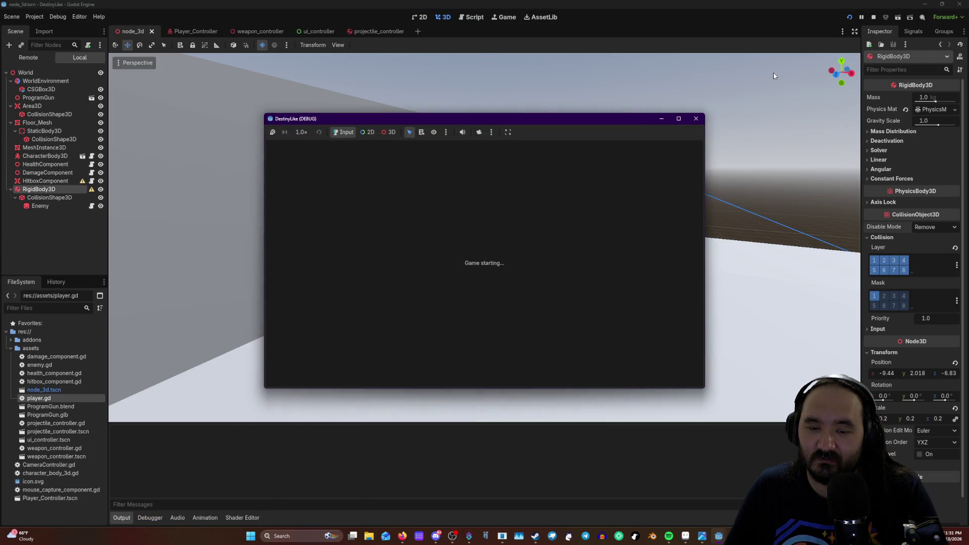
{"action": "key", "text": "w"}
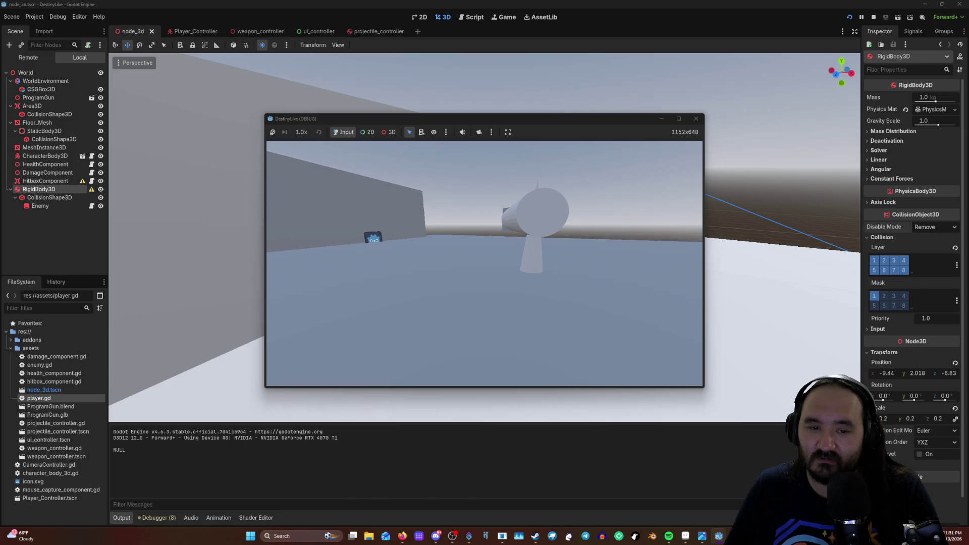
{"action": "key", "text": "Escape"}
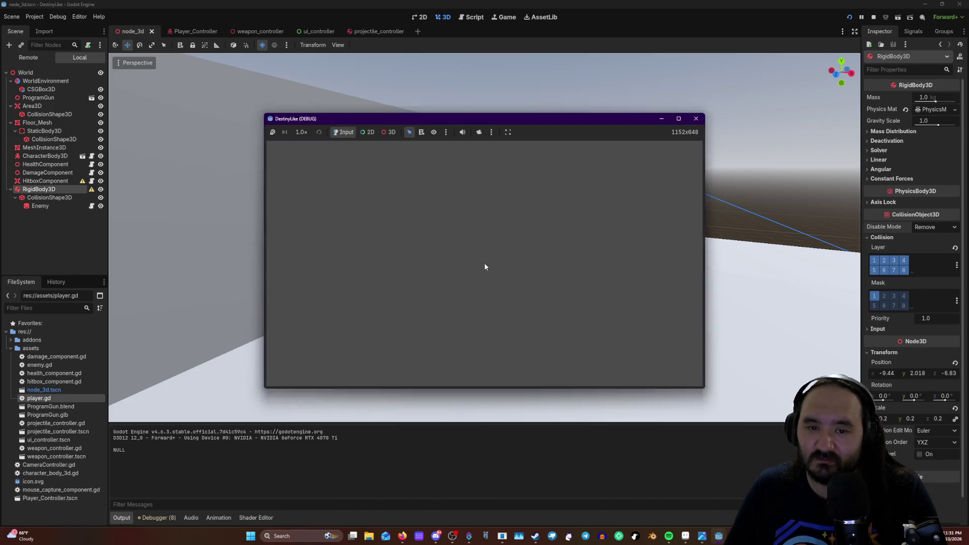
{"action": "left_click", "coordinate": [874, 261]}
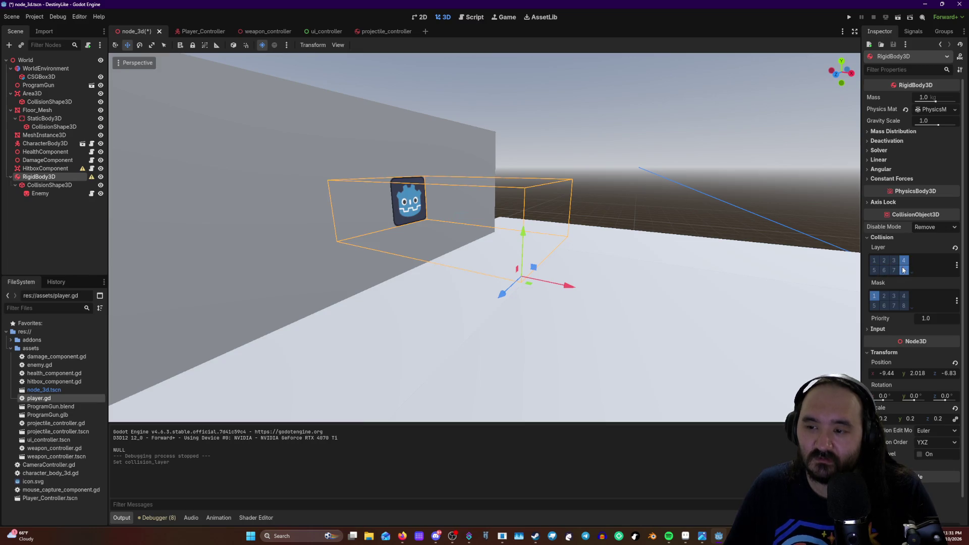
Play-test without layer 1, walking left and right, then stop and re-enable layer 1.
{"action": "left_click", "coordinate": [847, 19]}
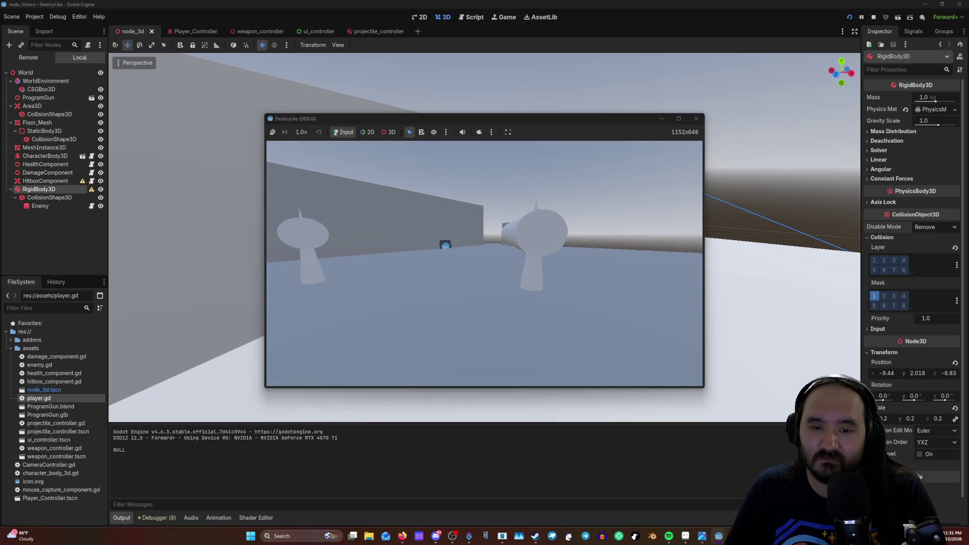
{"action": "key", "text": "a"}
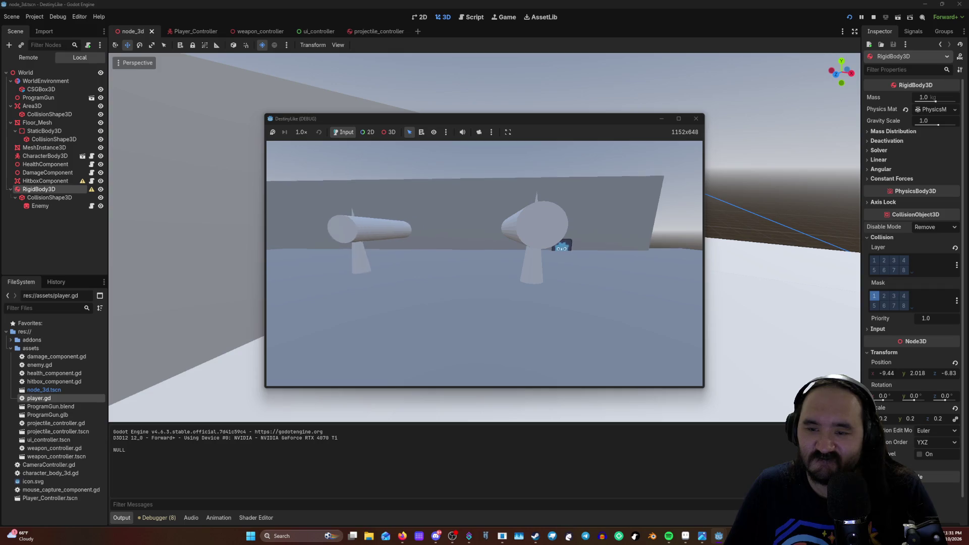
{"action": "key", "text": "a"}
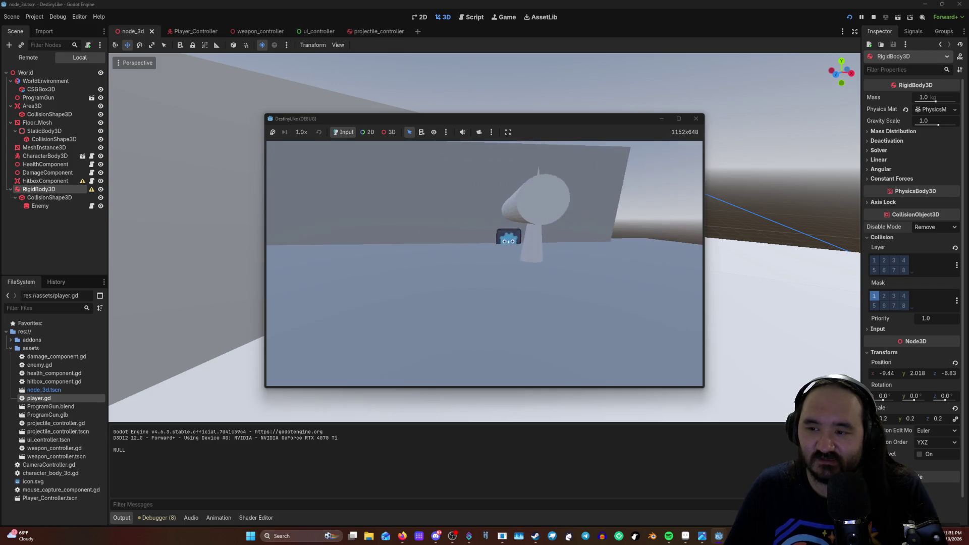
{"action": "key", "text": "d"}
{"action": "key", "text": "F8"}
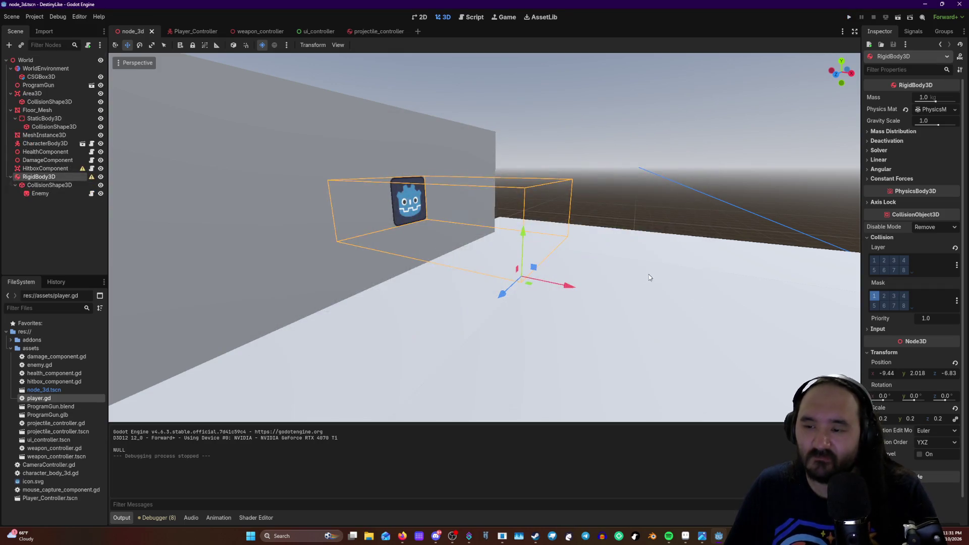
{"action": "left_click", "coordinate": [874, 260]}
Set the target's Disable Mode to Make Static and play-test the scene briefly.
{"action": "left_click", "coordinate": [934, 227]}
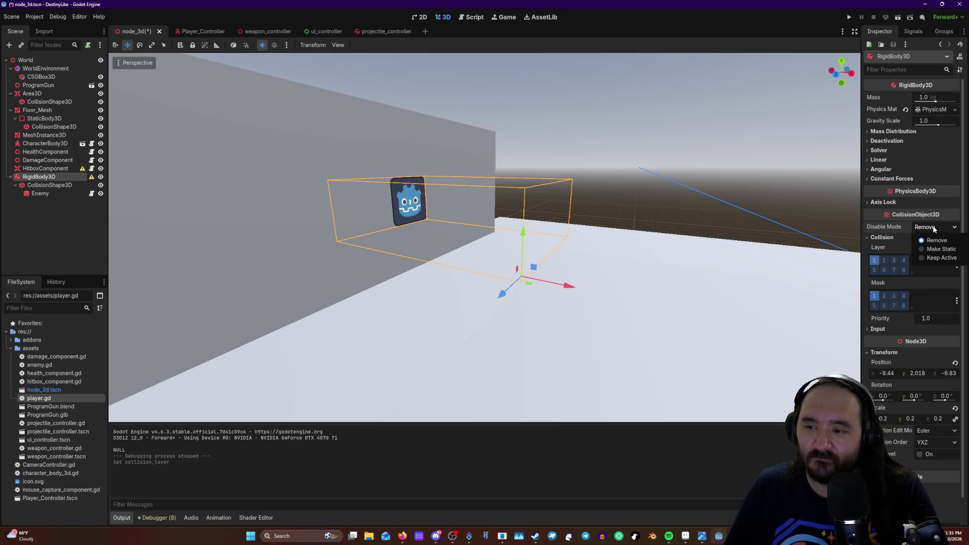
{"action": "left_click", "coordinate": [922, 248]}
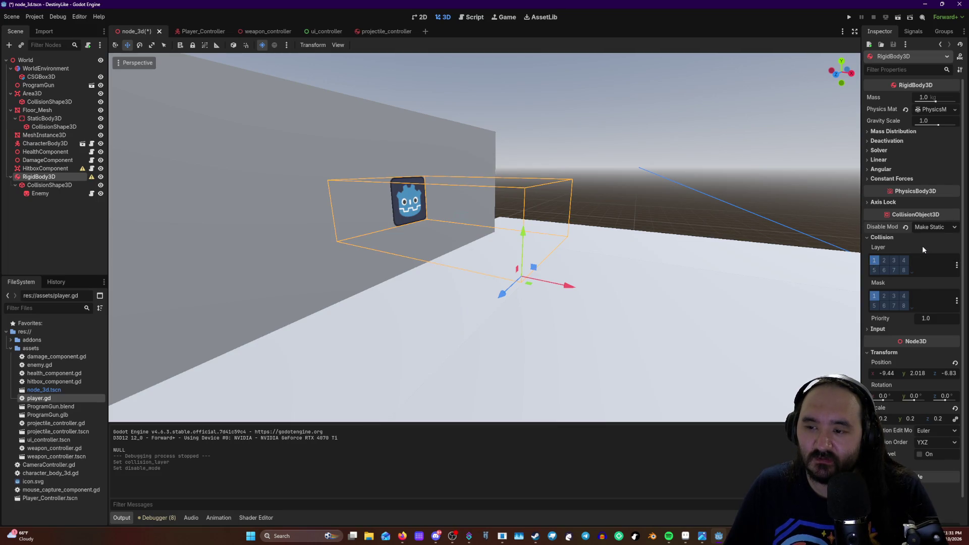
{"action": "left_click", "coordinate": [849, 18]}
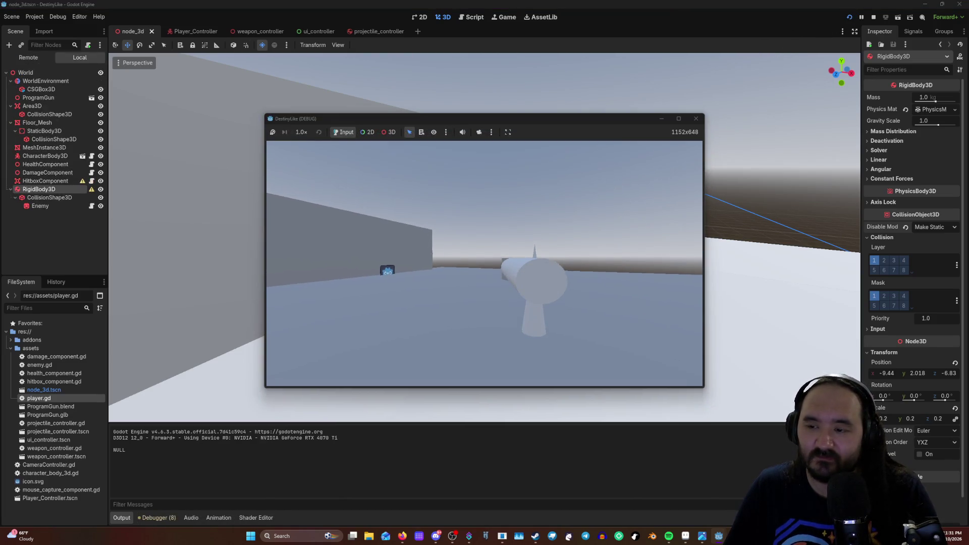
{"action": "key", "text": "Escape"}
Switch Disable Mode back to Remove and expand the body's Input settings.
{"action": "left_click", "coordinate": [931, 228]}
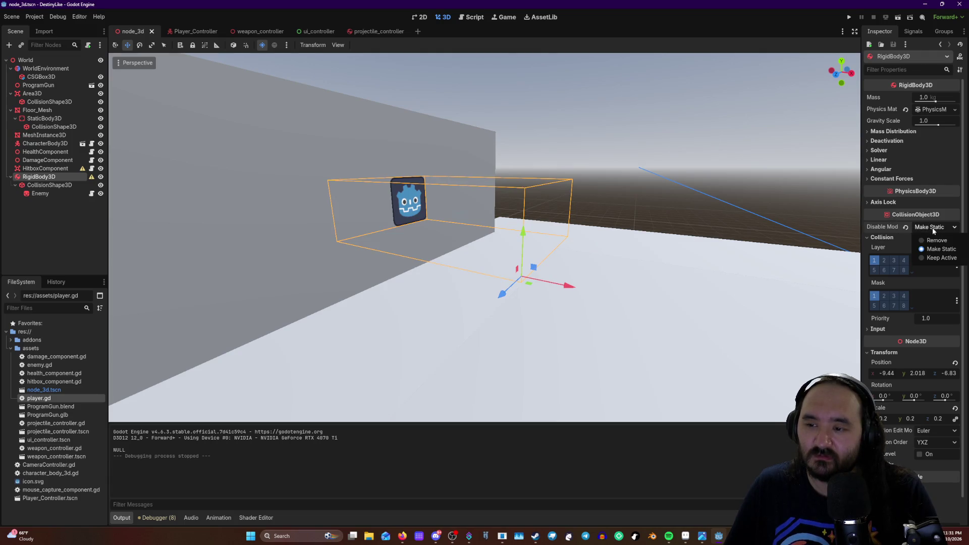
{"action": "left_click", "coordinate": [928, 241]}
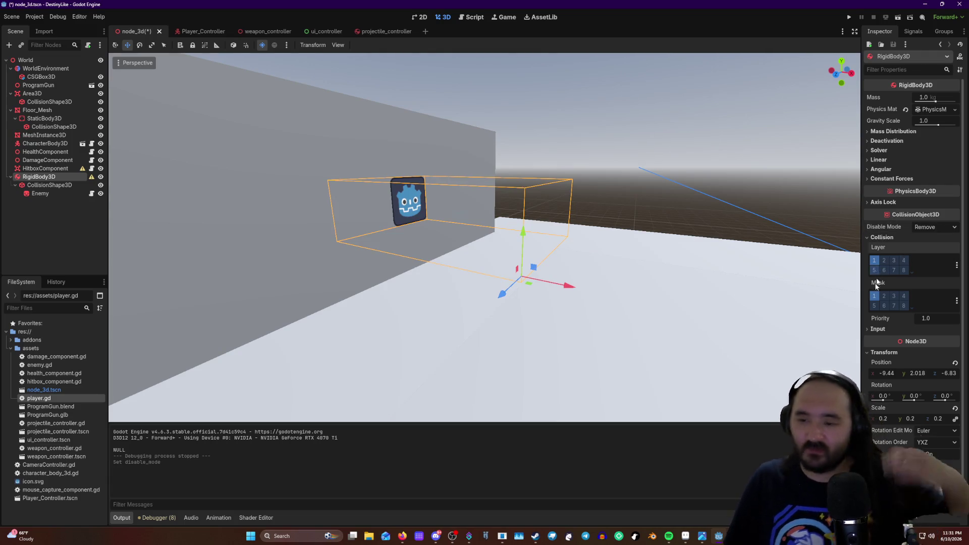
{"action": "left_click", "coordinate": [878, 329]}
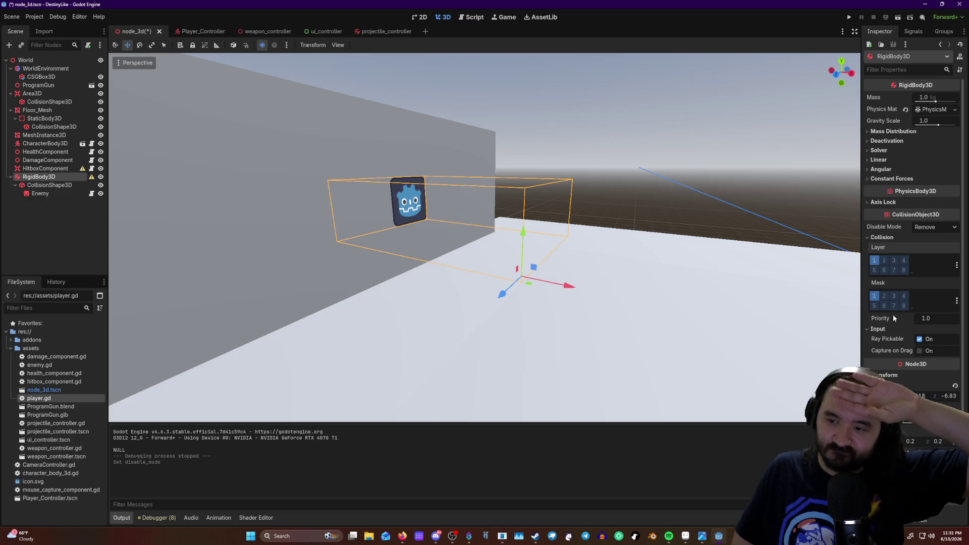
{"action": "scroll", "coordinate": [921, 272], "scroll_direction": "down", "scroll_amount": 2}
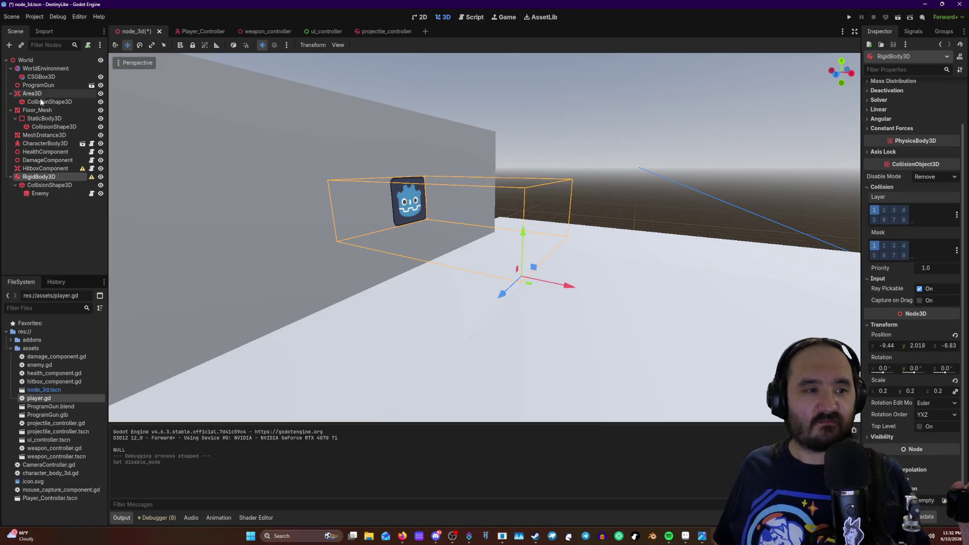
Check the CharacterBody3D's collision layer 1 and mask 1, then collapse its Collision section.
{"action": "left_click", "coordinate": [46, 145]}
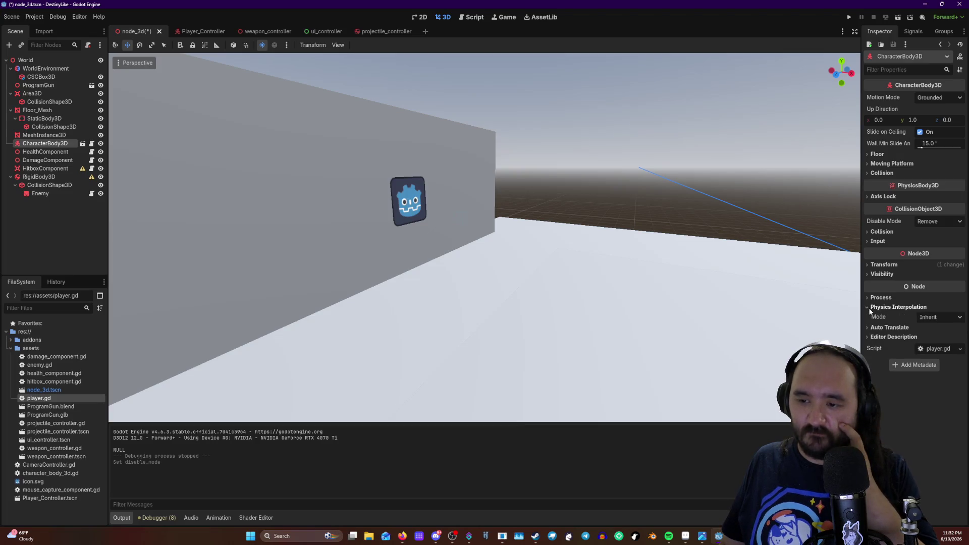
{"action": "left_click", "coordinate": [866, 232]}
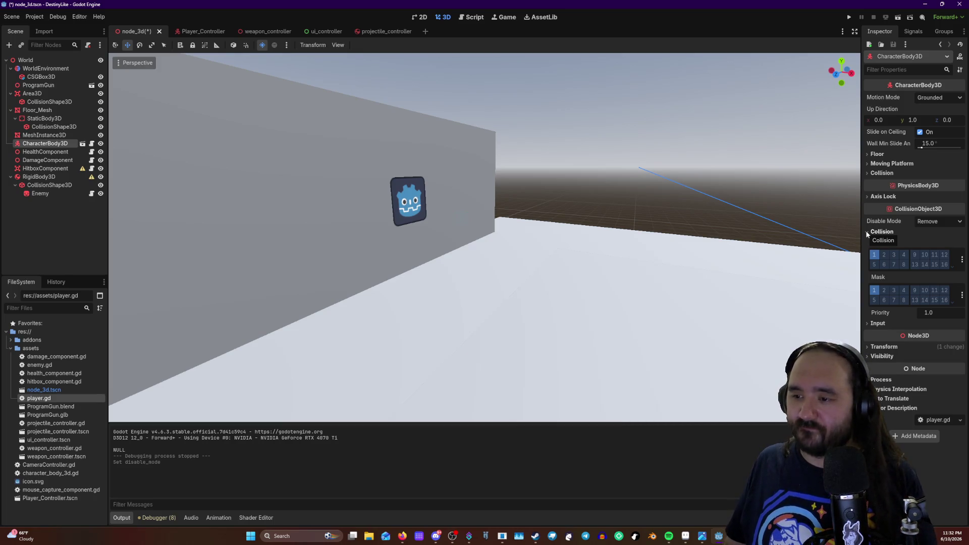
{"action": "left_click", "coordinate": [867, 233]}
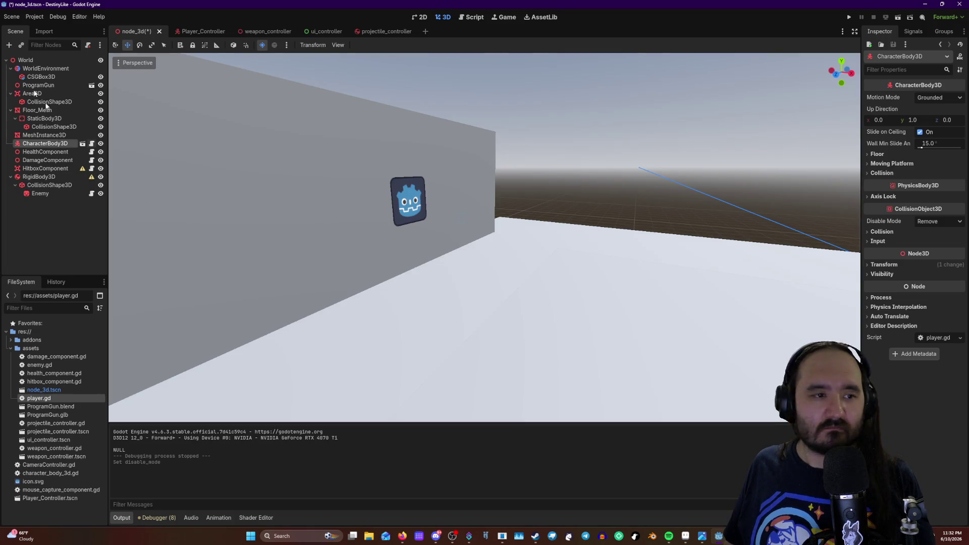
Inspect the World node, expanding and collapsing its Transform and Process sections.
{"action": "left_click", "coordinate": [19, 69]}
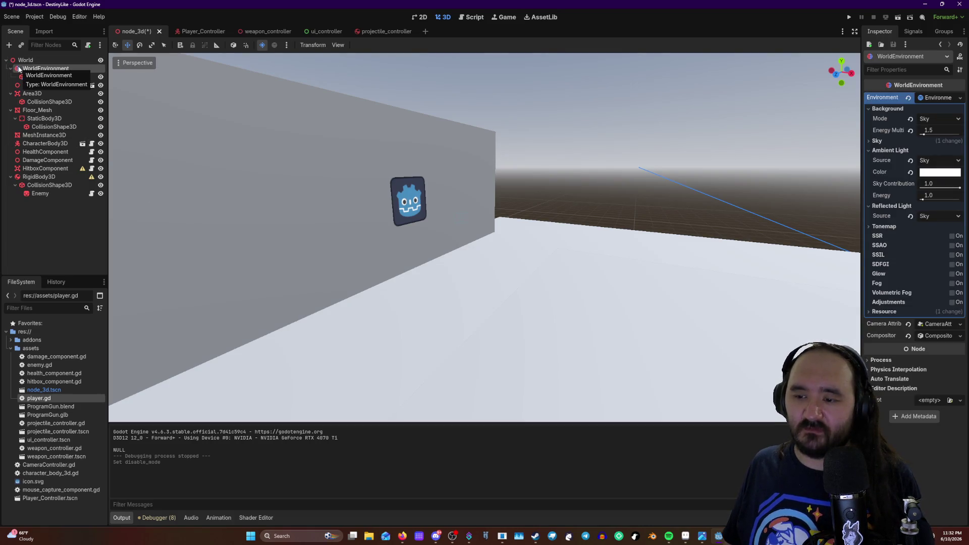
{"action": "left_click", "coordinate": [22, 61]}
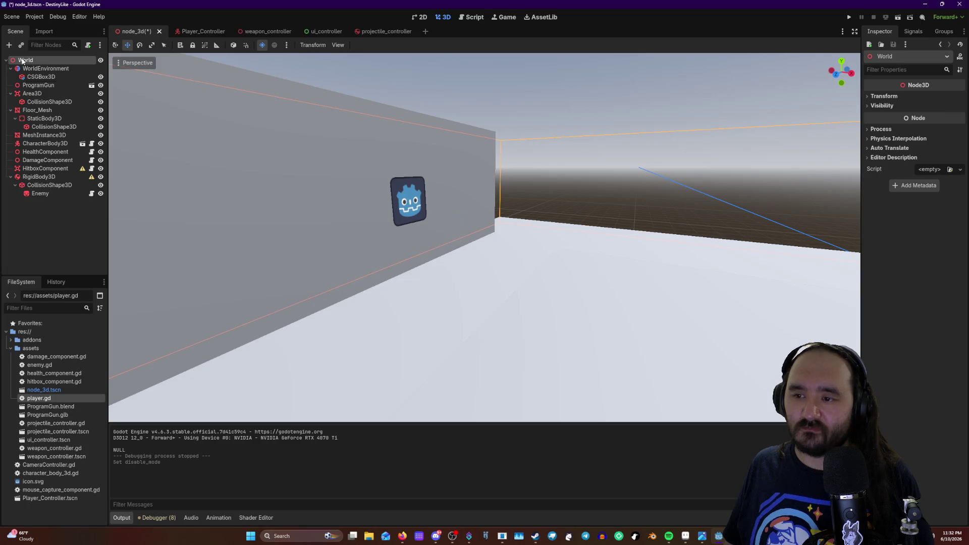
{"action": "left_click", "coordinate": [868, 97]}
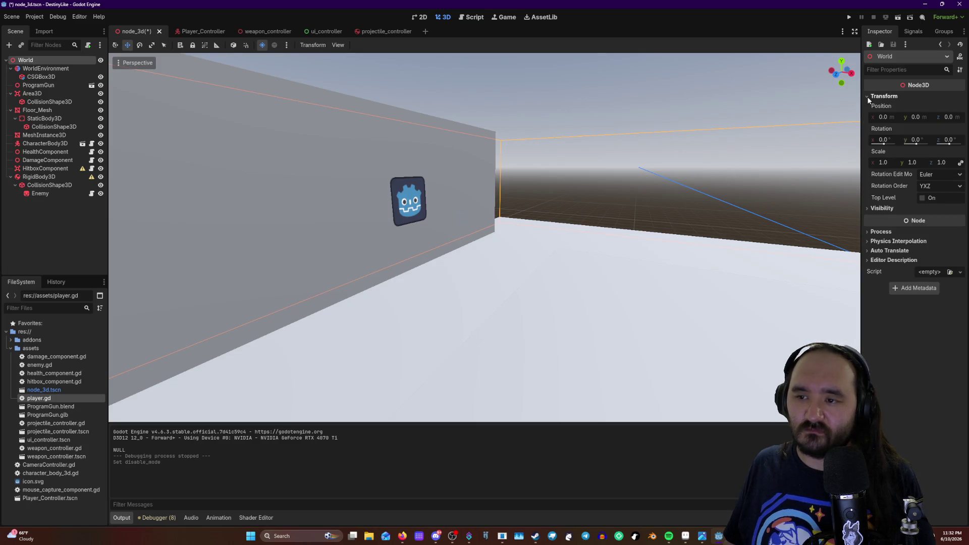
{"action": "left_click", "coordinate": [868, 97]}
{"action": "left_click", "coordinate": [866, 105]}
{"action": "left_click", "coordinate": [866, 105]}
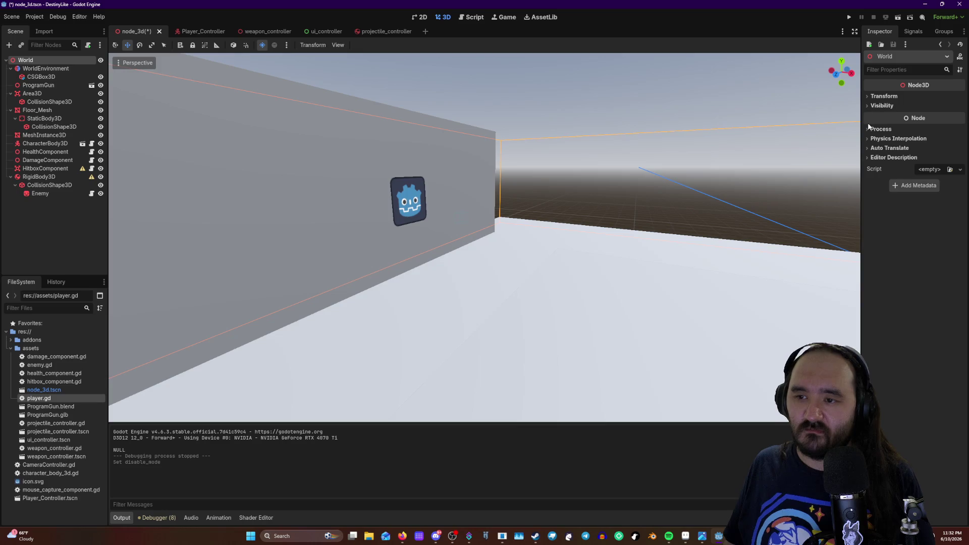
{"action": "left_click", "coordinate": [868, 130]}
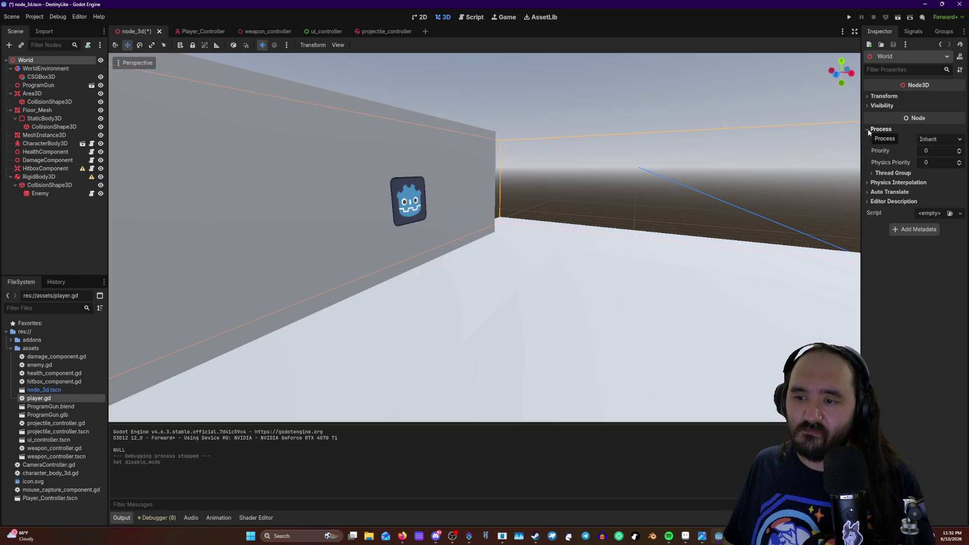
{"action": "left_click", "coordinate": [868, 129]}
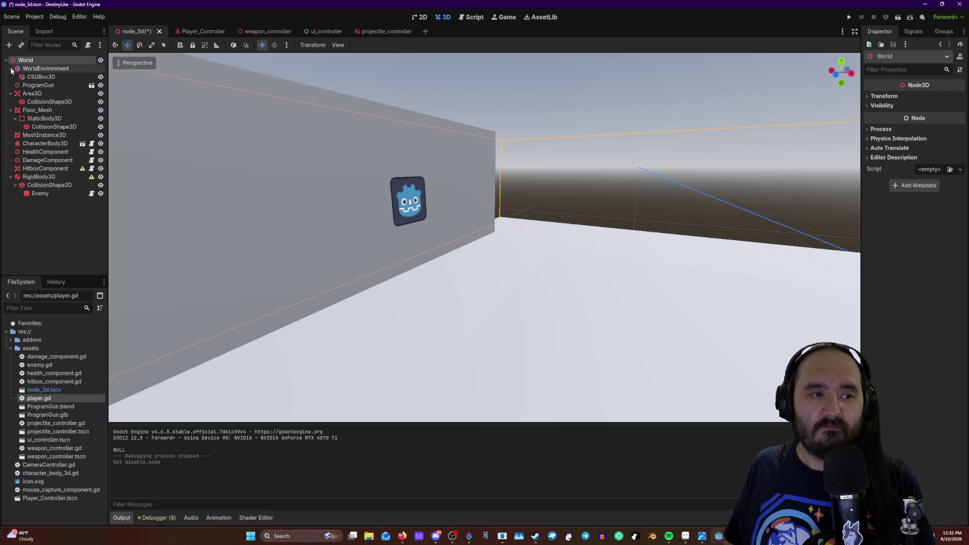
Collapse WorldEnvironment, glance at physics interpolation, then view Area3D and Floor_Mesh properties.
{"action": "left_click", "coordinate": [10, 69]}
{"action": "left_click", "coordinate": [45, 68]}
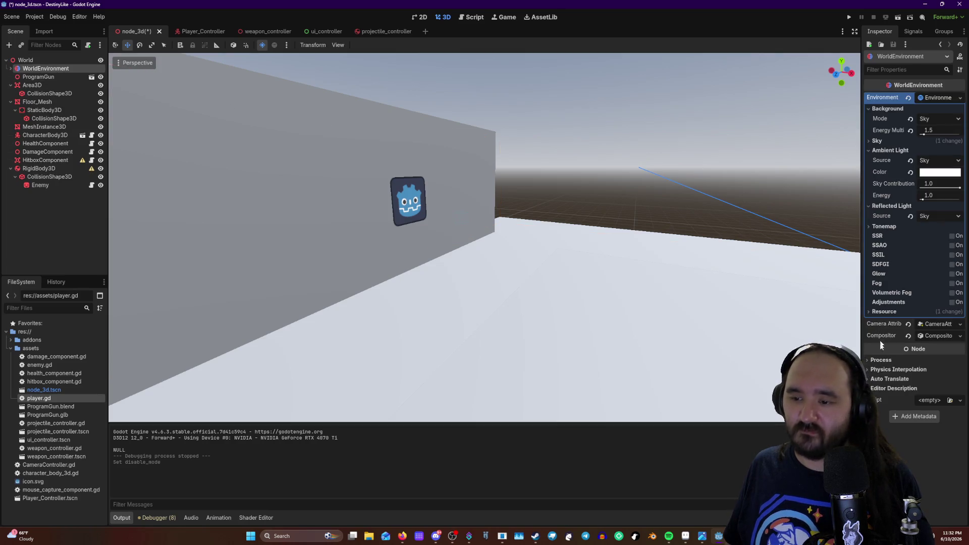
{"action": "left_click", "coordinate": [869, 360]}
{"action": "left_click", "coordinate": [869, 360]}
{"action": "left_click", "coordinate": [873, 370]}
{"action": "left_click", "coordinate": [873, 370]}
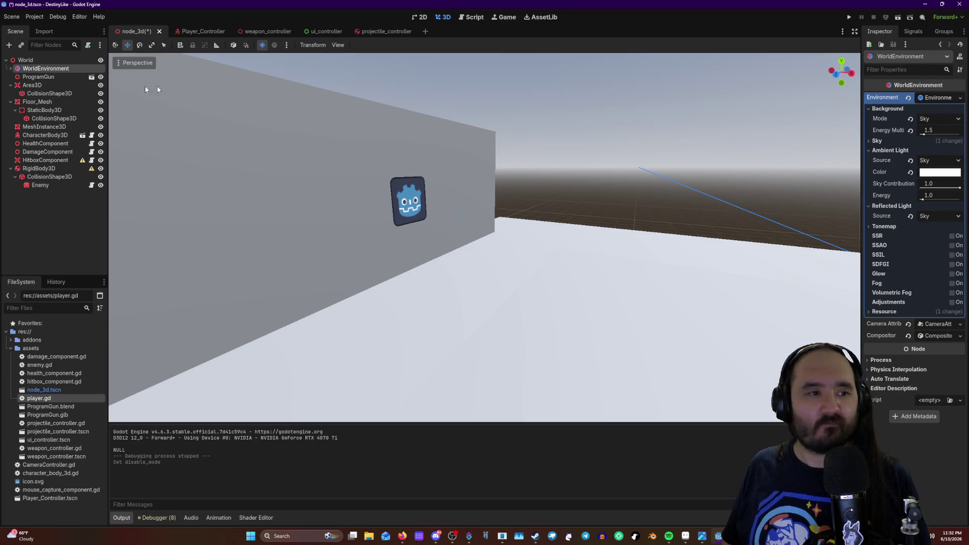
{"action": "left_click", "coordinate": [16, 86]}
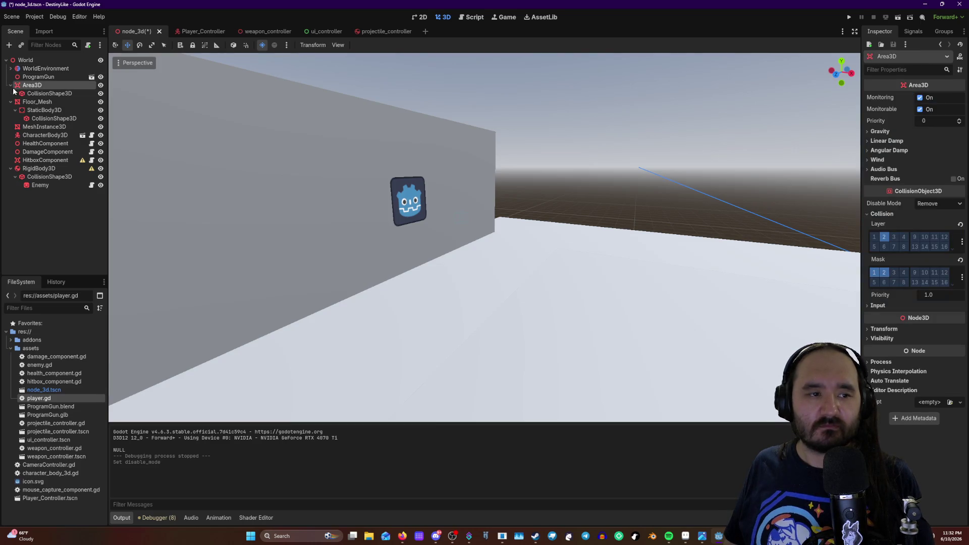
{"action": "left_click", "coordinate": [29, 104]}
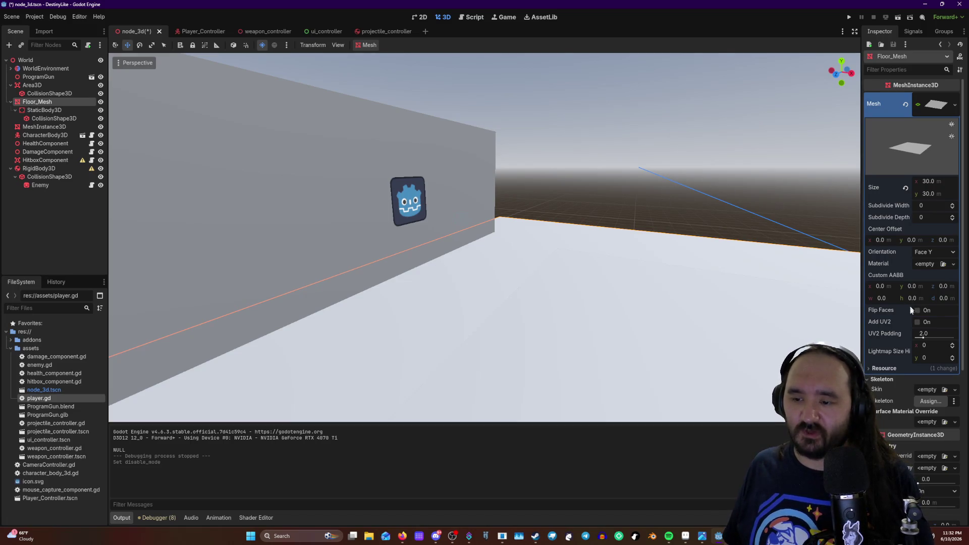
Enable visual layers 2, 3, 4, 5 and 7 on Floor_Mesh.
{"action": "scroll", "coordinate": [908, 306], "scroll_direction": "down", "scroll_amount": 10}
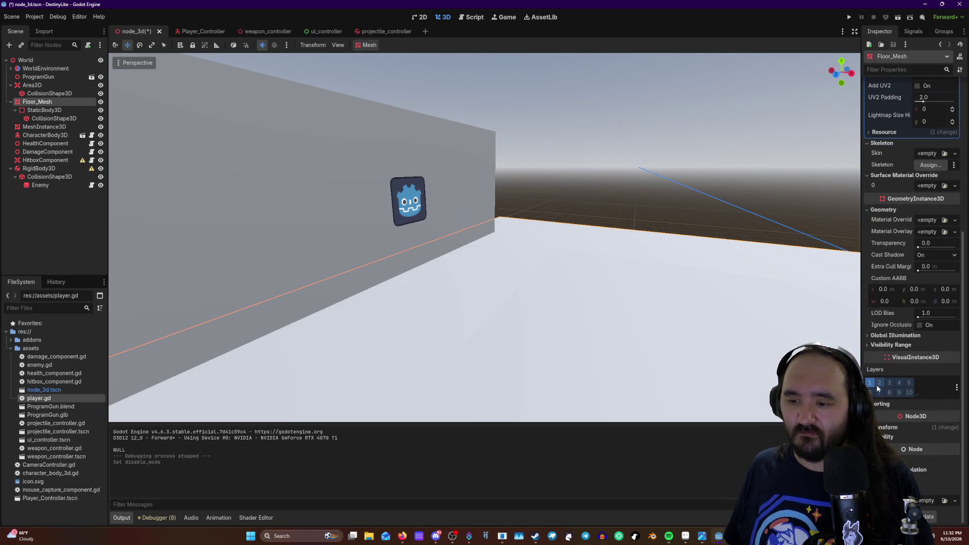
{"action": "left_click", "coordinate": [879, 382]}
{"action": "left_click", "coordinate": [889, 382]}
{"action": "left_click", "coordinate": [899, 383]}
{"action": "left_click", "coordinate": [909, 382]}
{"action": "left_click", "coordinate": [879, 392]}
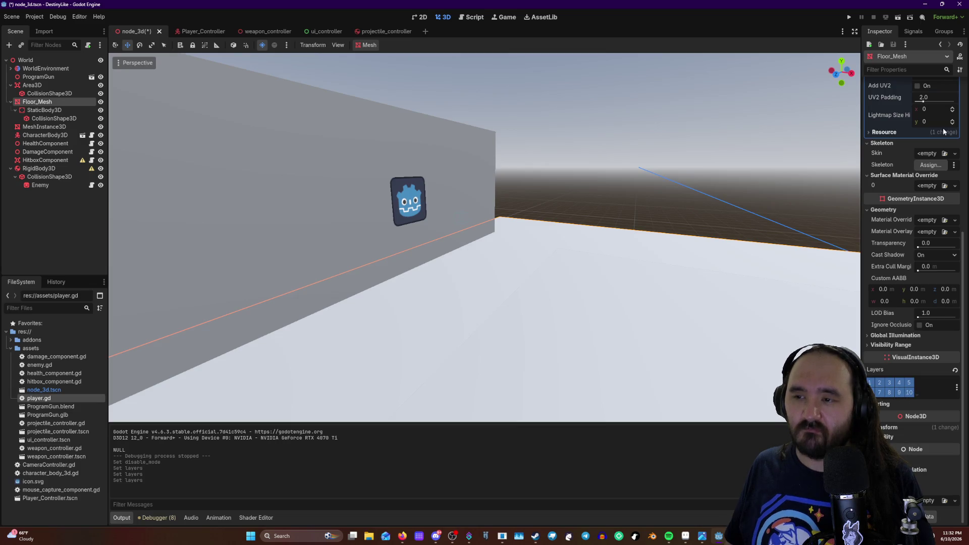
Run the game and fire several projectiles at the Godot-logo target.
{"action": "left_click", "coordinate": [849, 17]}
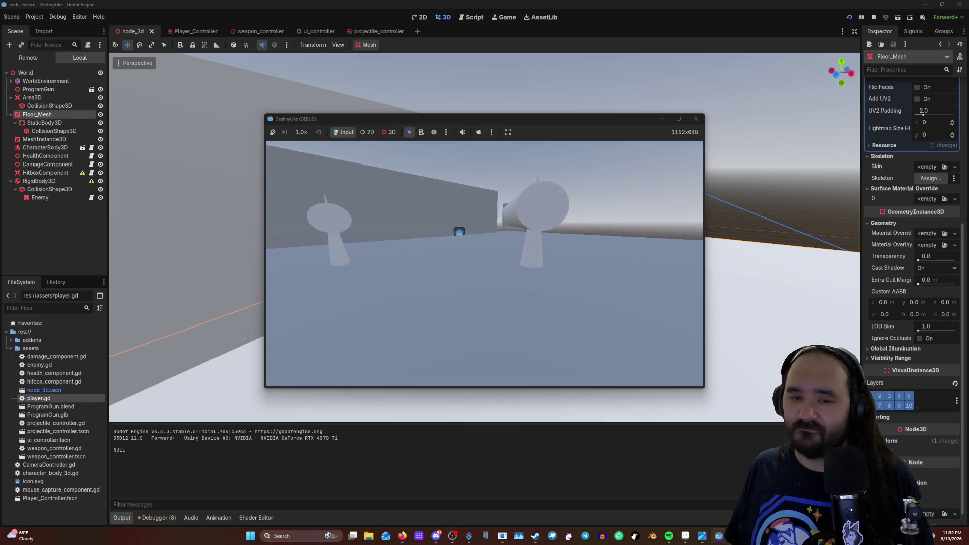
{"action": "left_click", "coordinate": [483, 242]}
{"action": "left_click", "coordinate": [483, 242]}
{"action": "left_click", "coordinate": [483, 243]}
{"action": "left_click", "coordinate": [484, 247]}
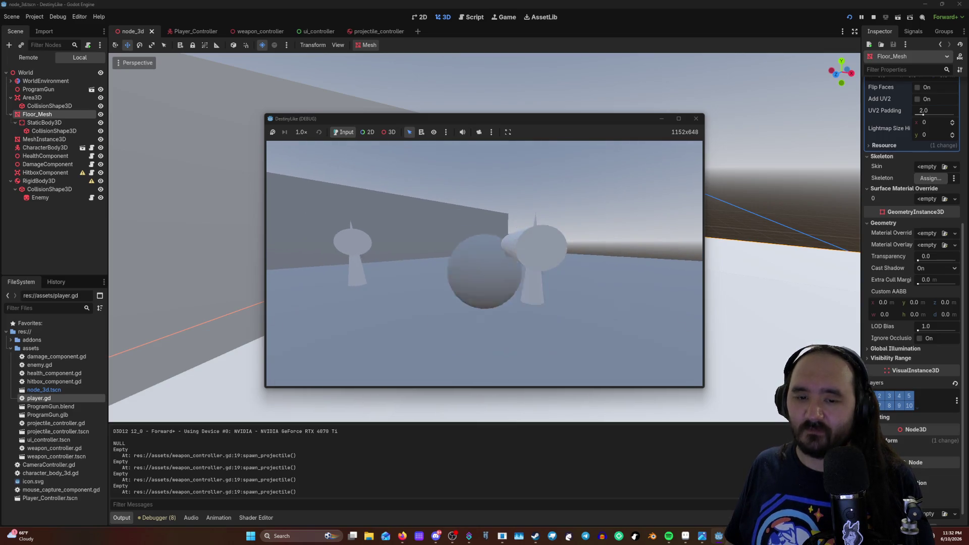
{"action": "left_click", "coordinate": [485, 247]}
{"action": "left_click", "coordinate": [484, 248]}
{"action": "key", "text": "s"}
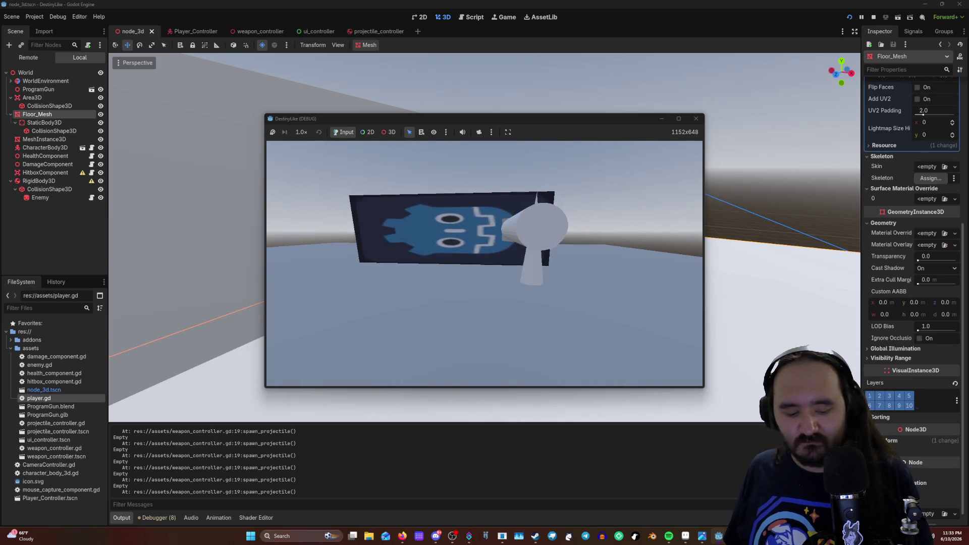
Walk the player around the cube and grey sphere, then stop the game with F8.
{"action": "key", "text": "w"}
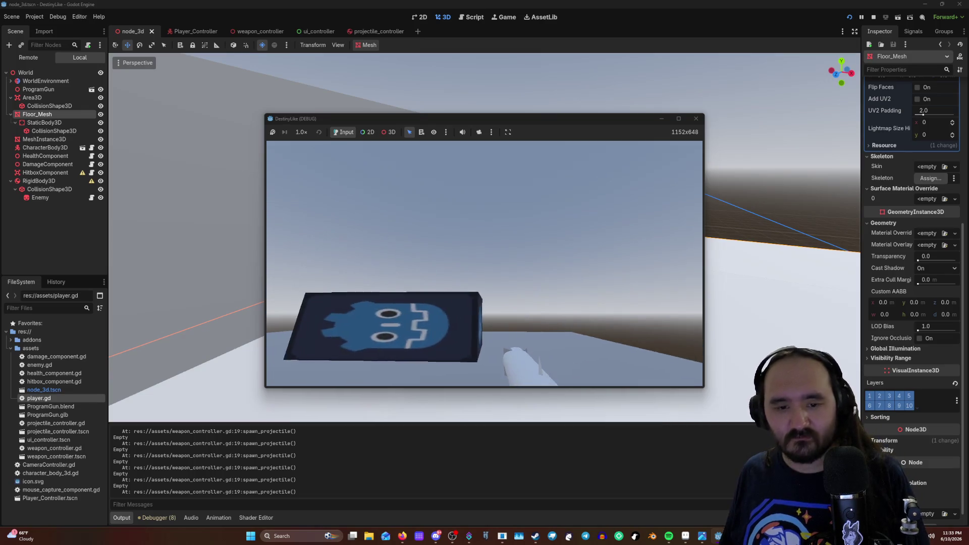
{"action": "key", "text": "w"}
{"action": "key", "text": "a"}
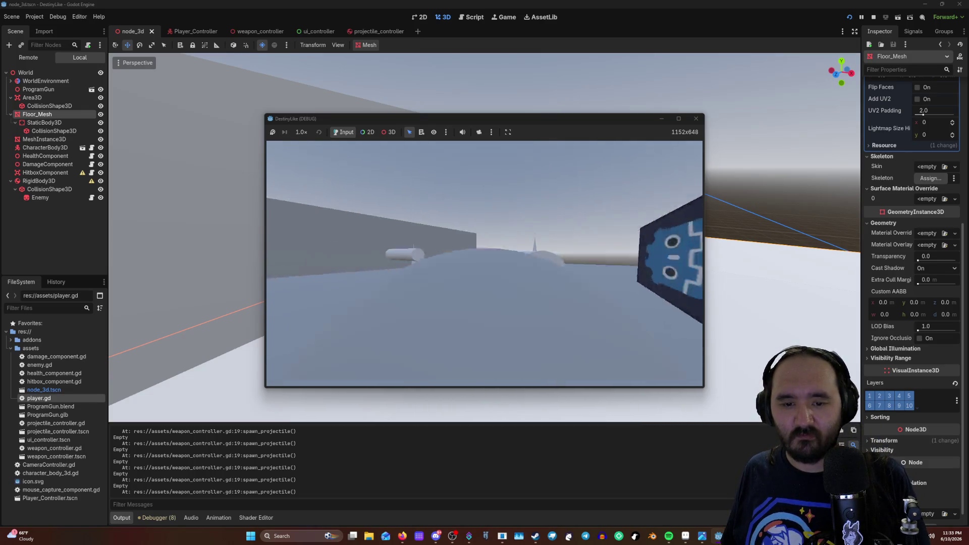
{"action": "key", "text": "w"}
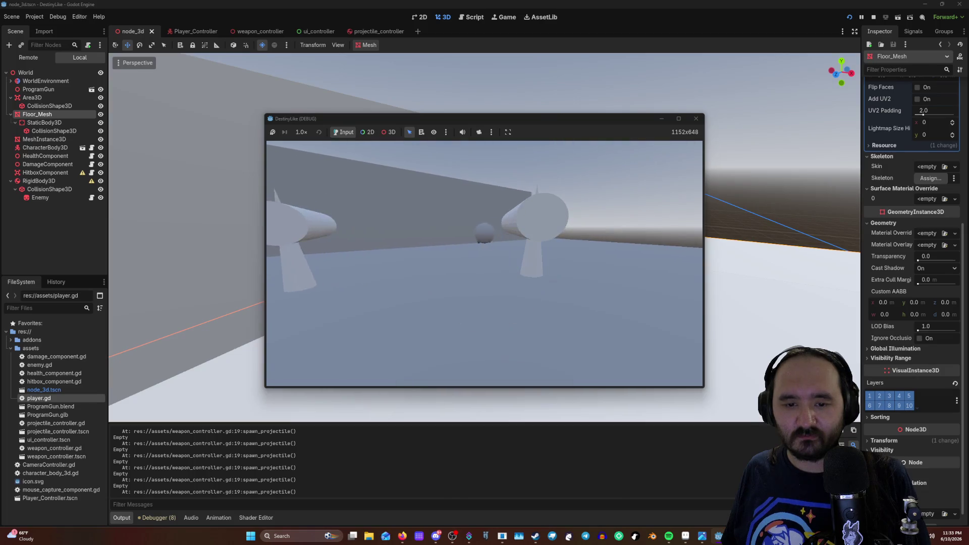
{"action": "key", "text": "w"}
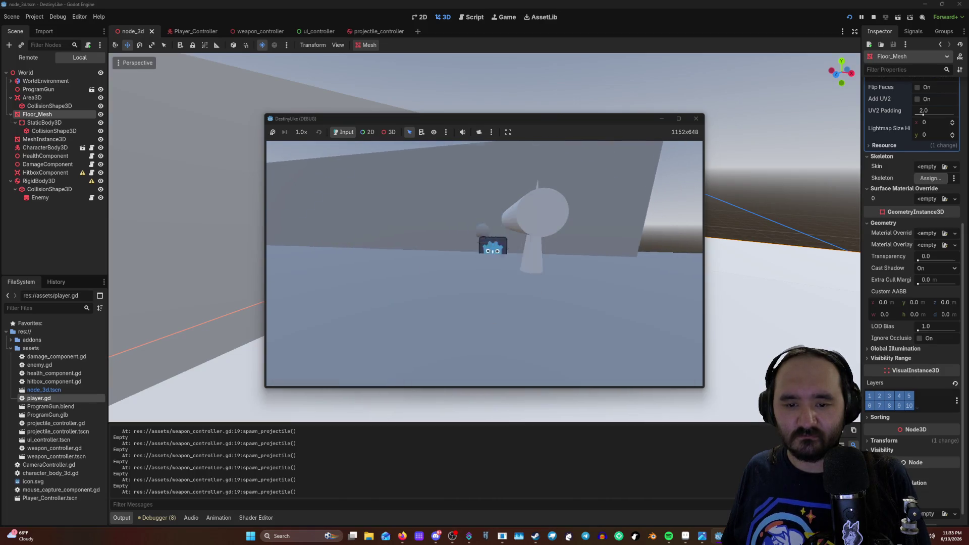
{"action": "key", "text": "s"}
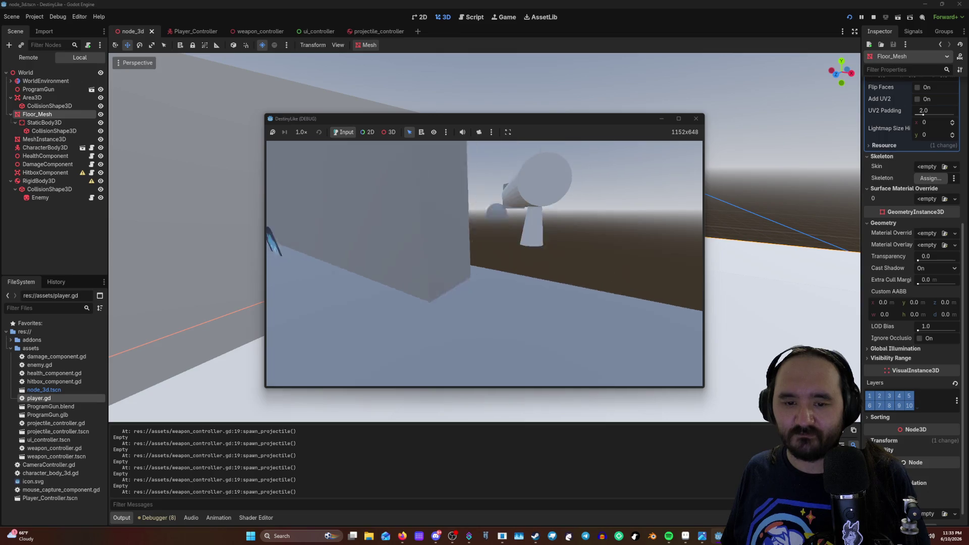
{"action": "key", "text": "d"}
{"action": "key", "text": "w"}
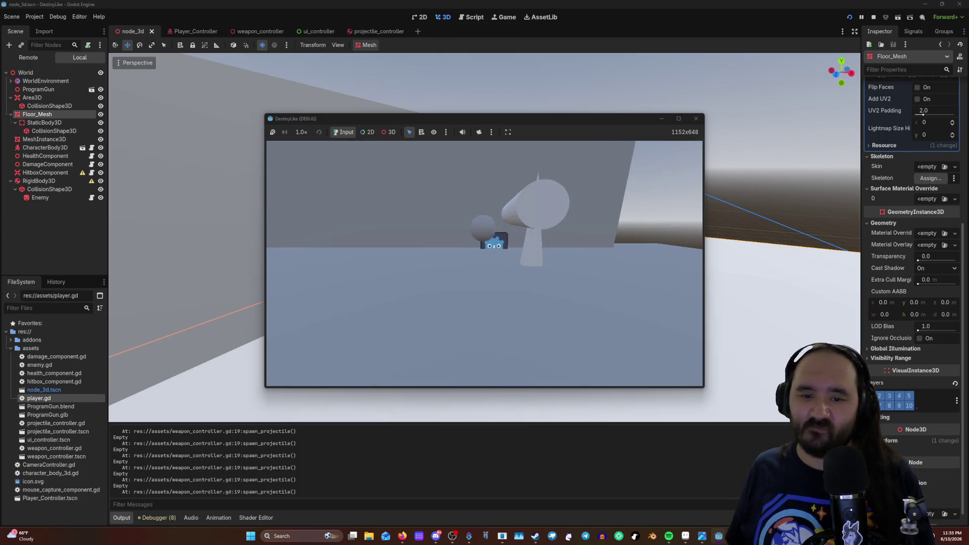
{"action": "key", "text": "F8"}
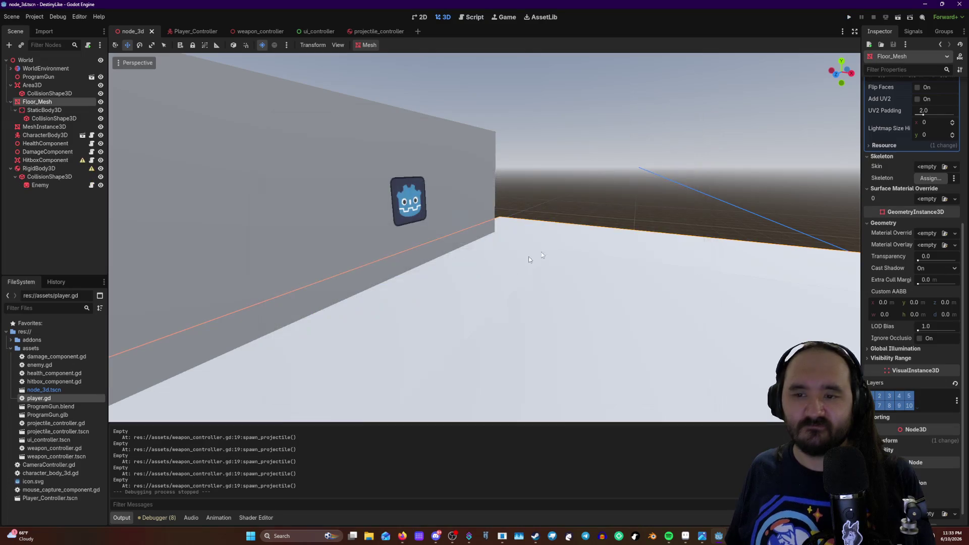
Select the target's box CollisionShape3D, leaving its rotation order at YXZ.
{"action": "left_click", "coordinate": [428, 217]}
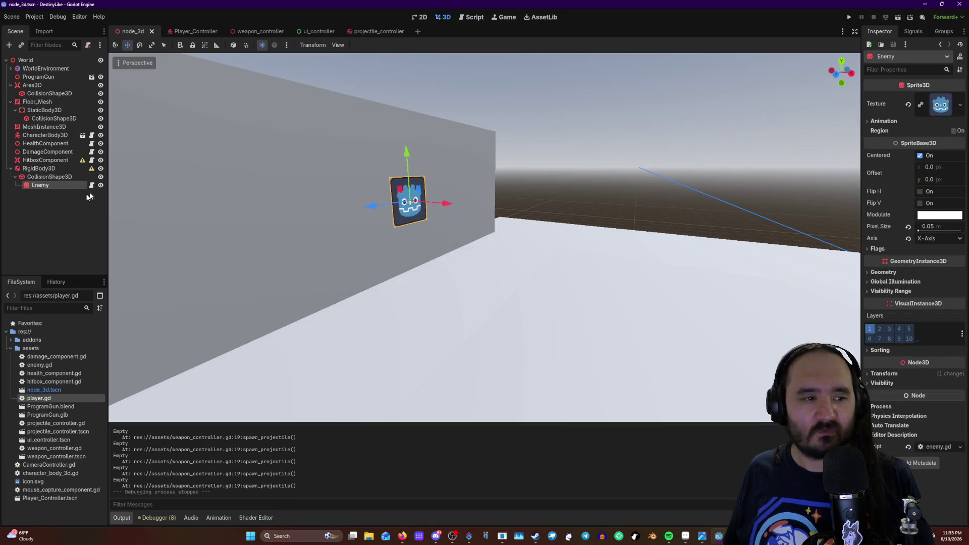
{"action": "left_click", "coordinate": [38, 177]}
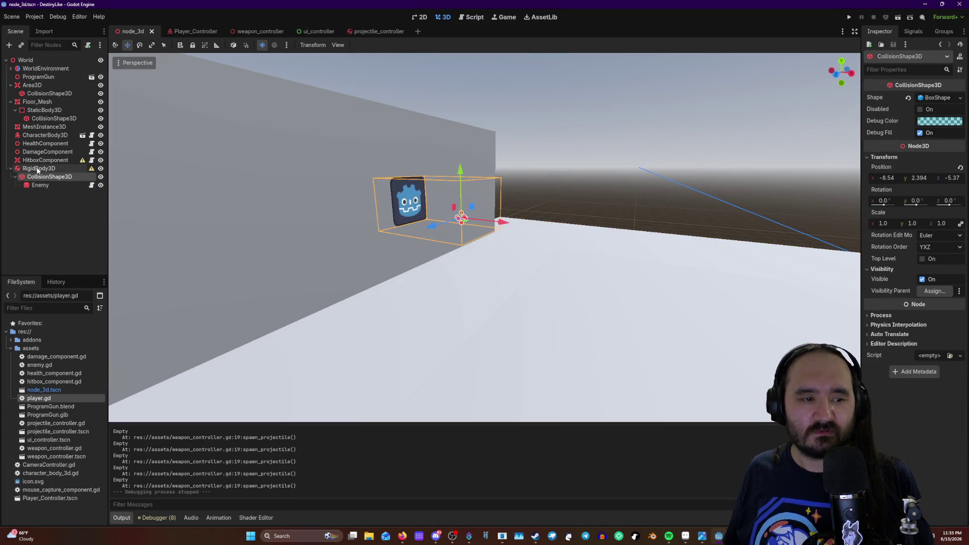
{"action": "left_click", "coordinate": [38, 169]}
{"action": "left_click", "coordinate": [38, 177]}
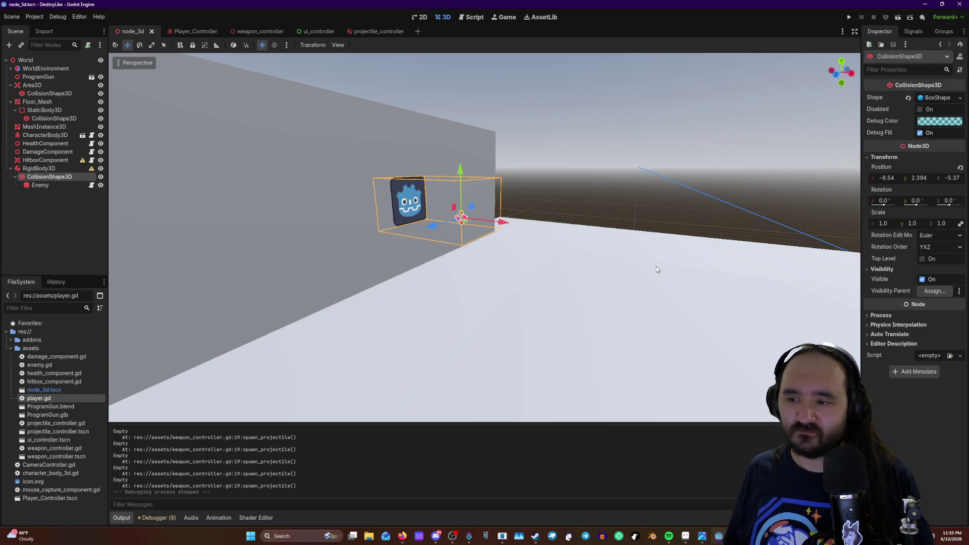
{"action": "left_click", "coordinate": [927, 235]}
{"action": "left_click", "coordinate": [928, 247]}
{"action": "left_click", "coordinate": [928, 247]}
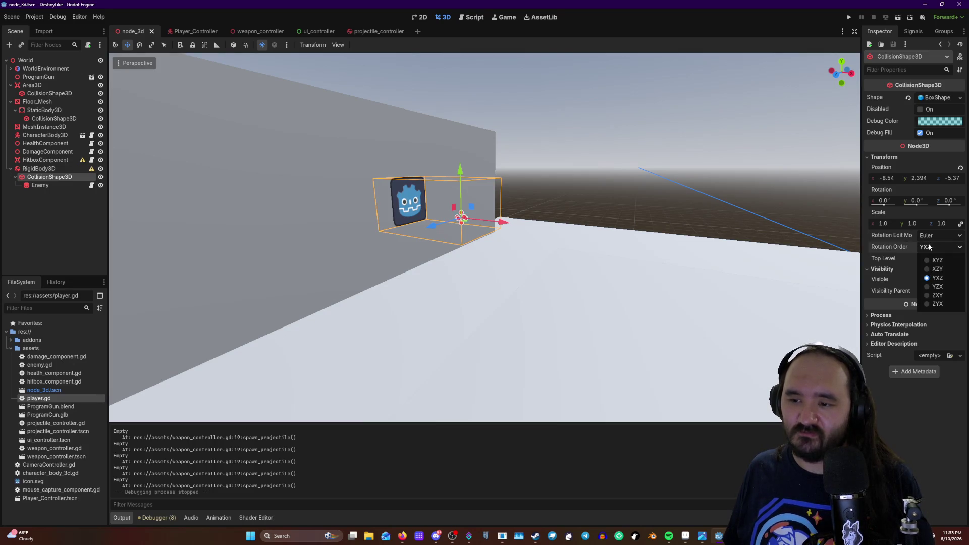
{"action": "left_click", "coordinate": [929, 246]}
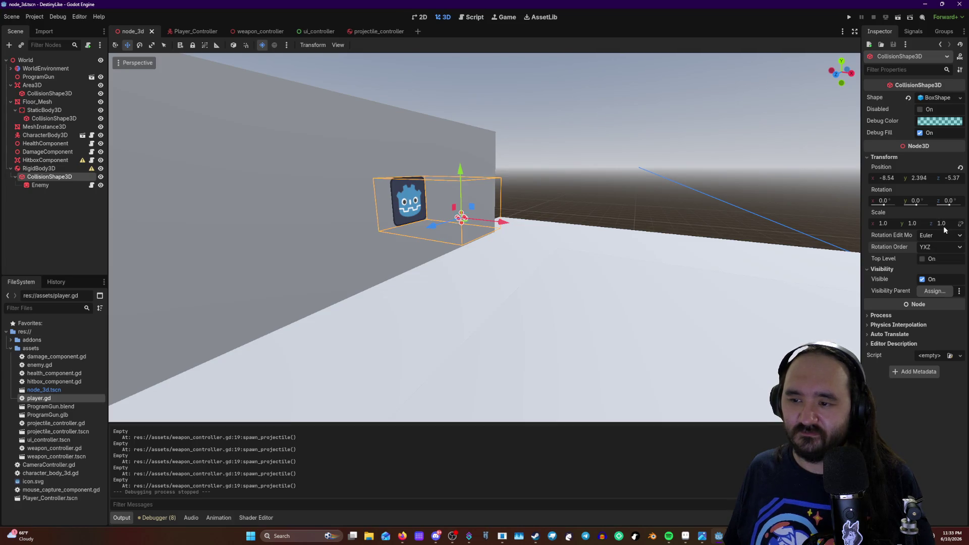
Set the collider's Z scale to 0.9, keeping its Y scale at 1.0.
{"action": "left_click", "coordinate": [940, 224]}
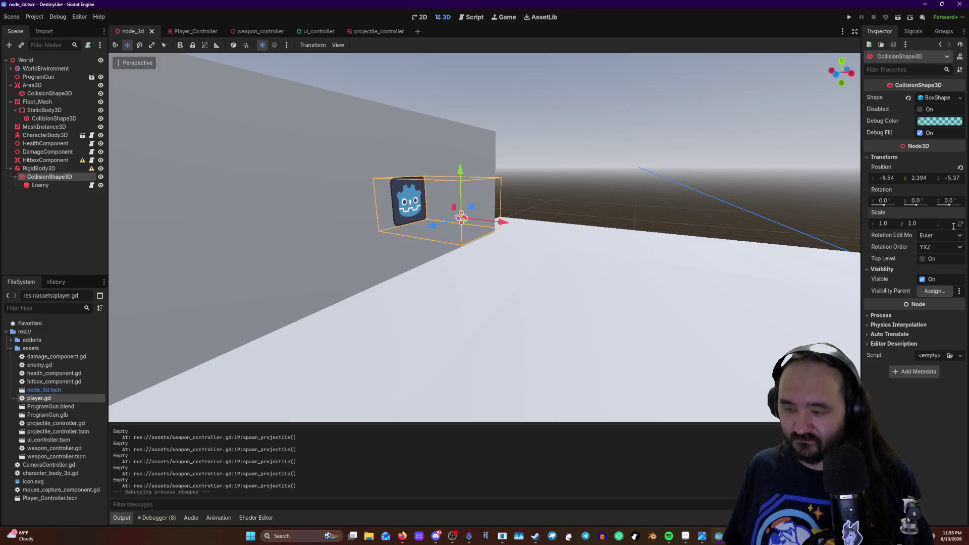
{"action": "key", "text": "Return"}
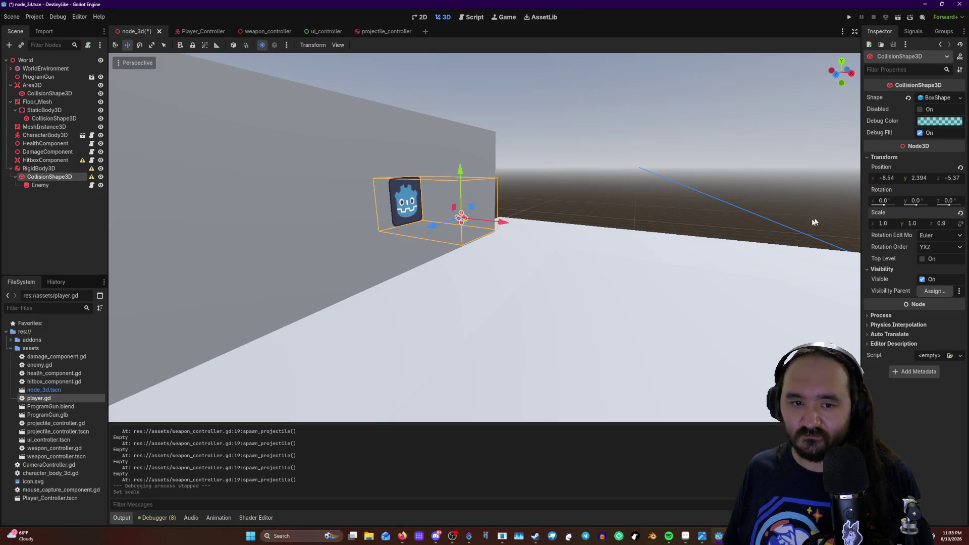
{"action": "left_click_drag", "start_coordinate": [717, 221], "coordinate": [719, 227]}
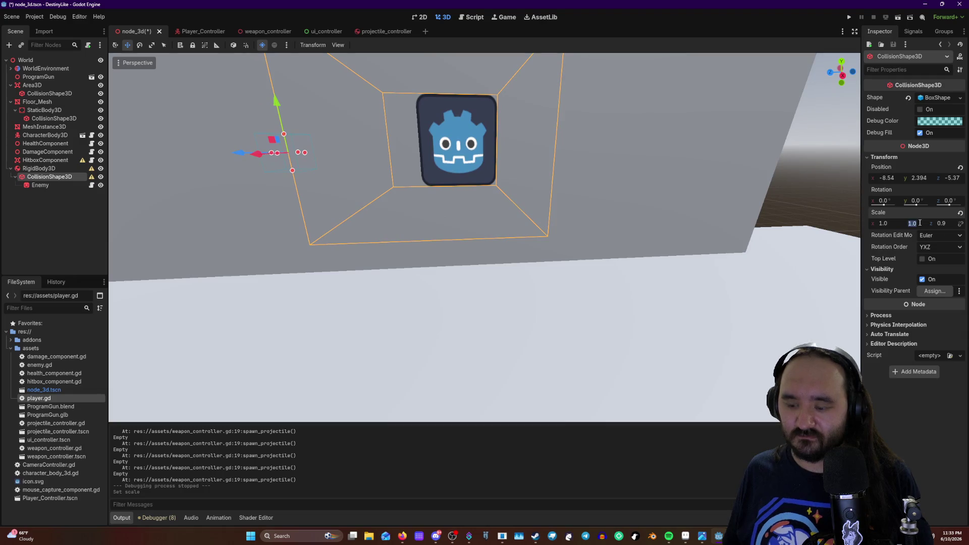
{"action": "key", "text": "Return"}
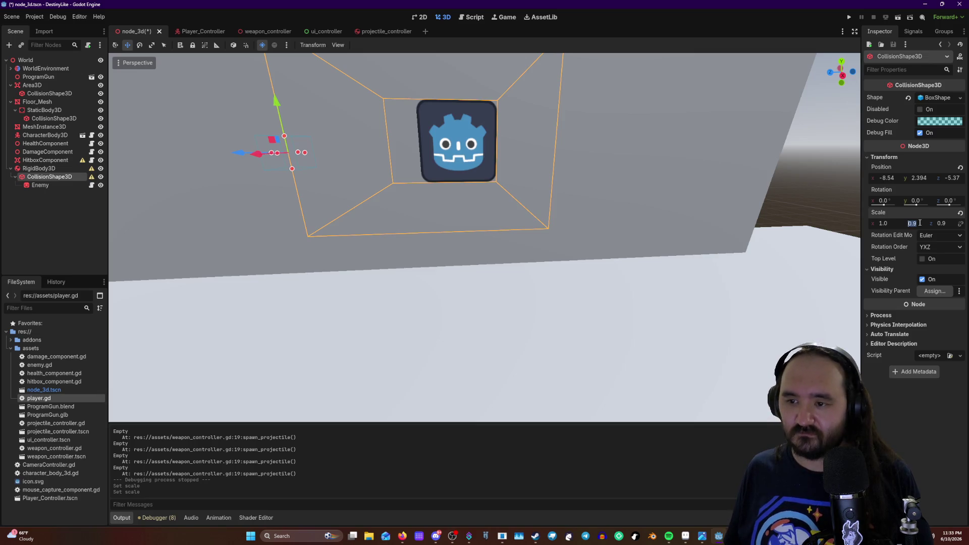
{"action": "key", "text": "Return"}
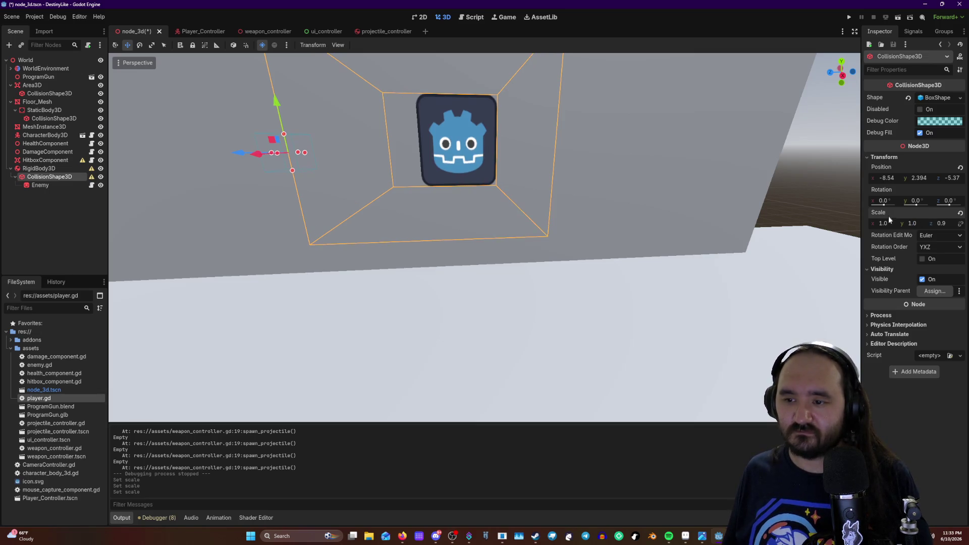
Narrow the collider's X scale from 0.9 through 0.5 and 0.2 down to 0.1.
{"action": "left_click", "coordinate": [890, 224]}
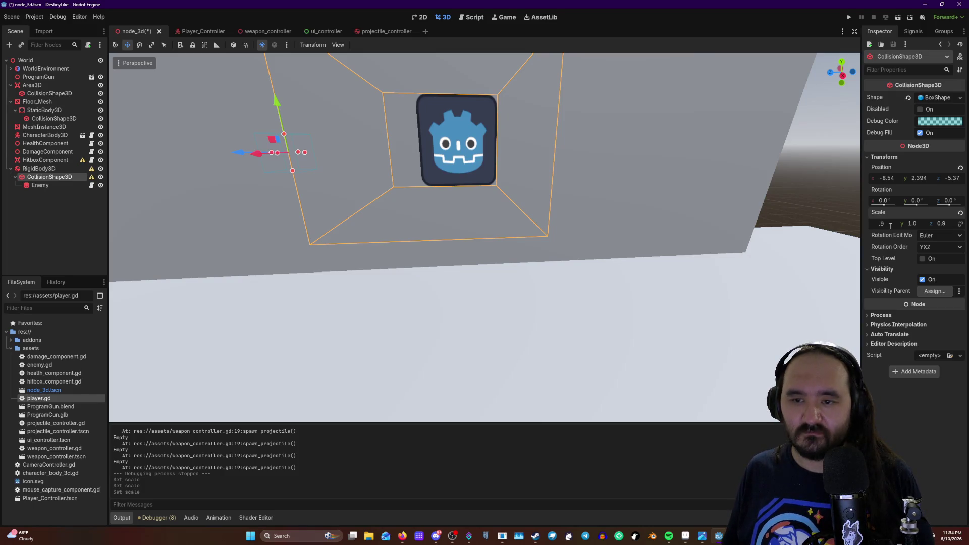
{"action": "key", "text": "Return"}
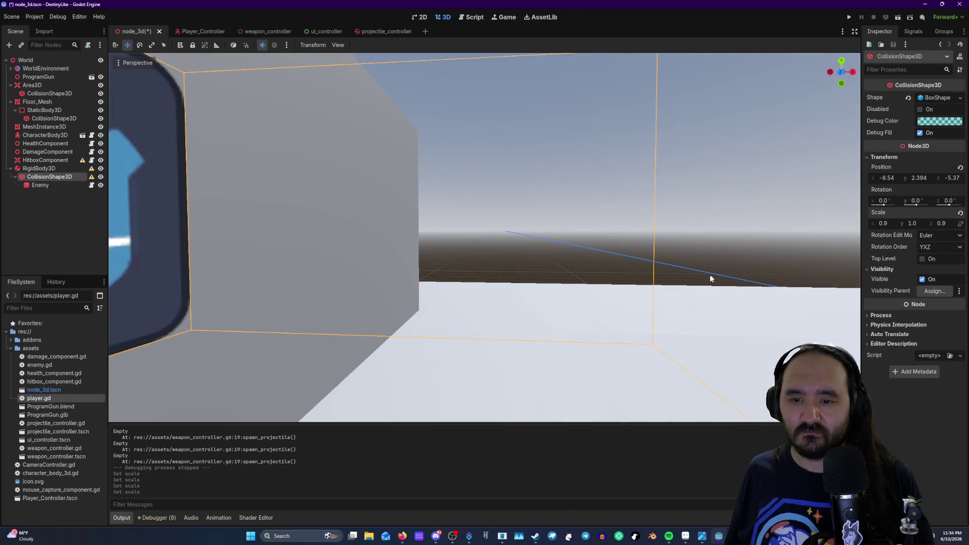
{"action": "scroll", "coordinate": [722, 278], "scroll_direction": "down", "scroll_amount": 3}
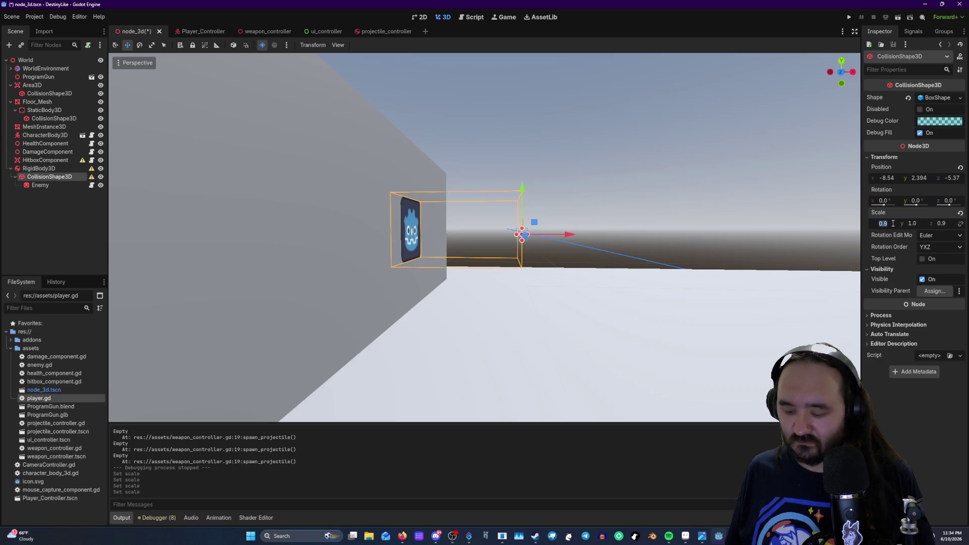
{"action": "key", "text": "Return"}
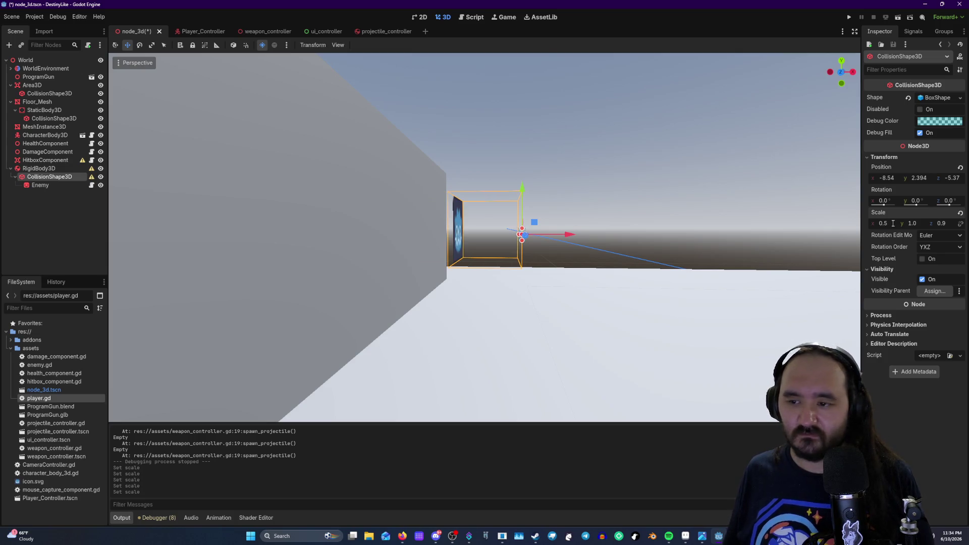
{"action": "key", "text": "Return"}
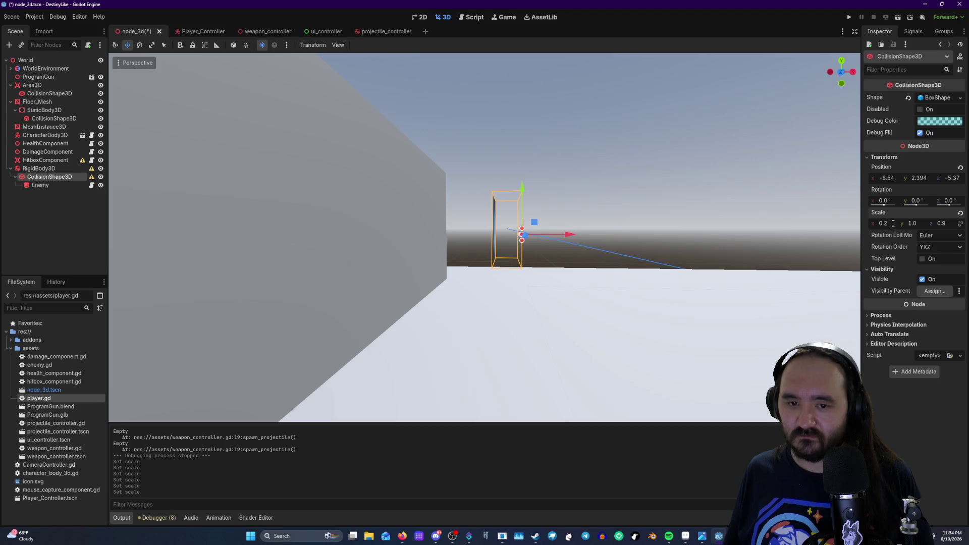
{"action": "key", "text": "Return"}
{"action": "left_click", "coordinate": [749, 261]}
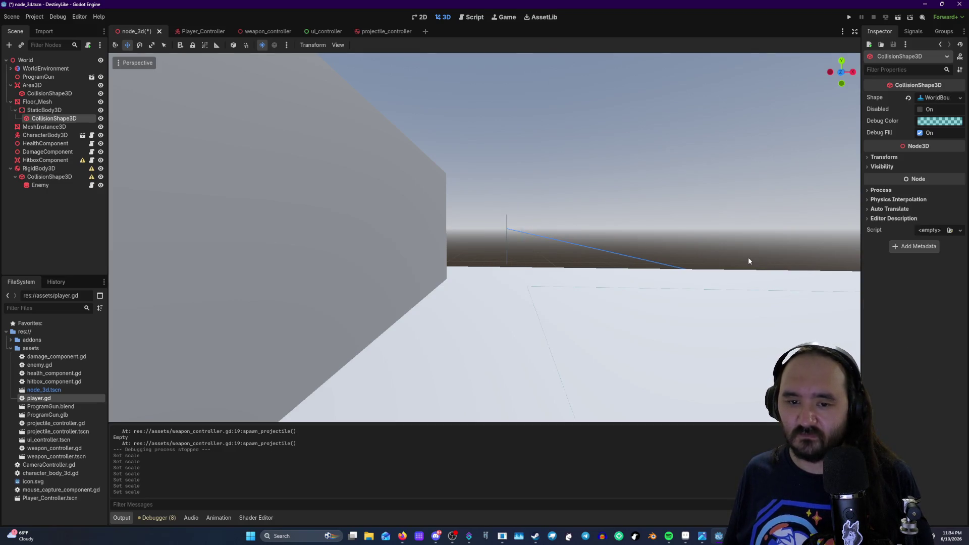
Look around the Enemy sprite, then reselect and frame the target's collision shape.
{"action": "mouse_move", "coordinate": [661, 243]}
{"action": "left_mouse_down"}
{"action": "mouse_move", "coordinate": [702, 229]}
{"action": "mouse_move", "coordinate": [671, 220]}
{"action": "mouse_move", "coordinate": [668, 253]}
{"action": "left_mouse_up"}
{"action": "left_click", "coordinate": [668, 253]}
{"action": "left_click", "coordinate": [505, 238]}
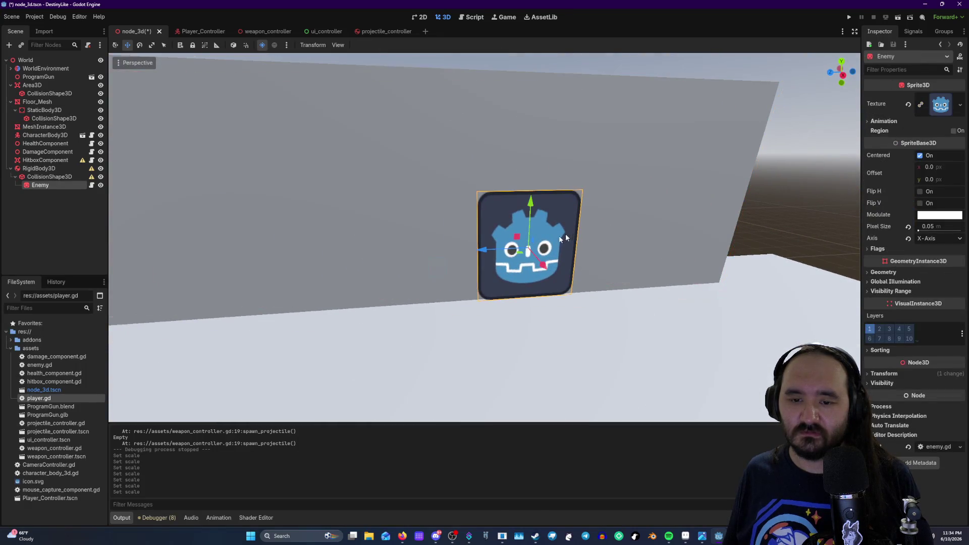
{"action": "scroll", "coordinate": [613, 235], "scroll_direction": "down", "scroll_amount": 2}
{"action": "mouse_move", "coordinate": [613, 236]}
{"action": "left_mouse_down"}
{"action": "mouse_move", "coordinate": [480, 244]}
{"action": "mouse_move", "coordinate": [573, 246]}
{"action": "left_mouse_up"}
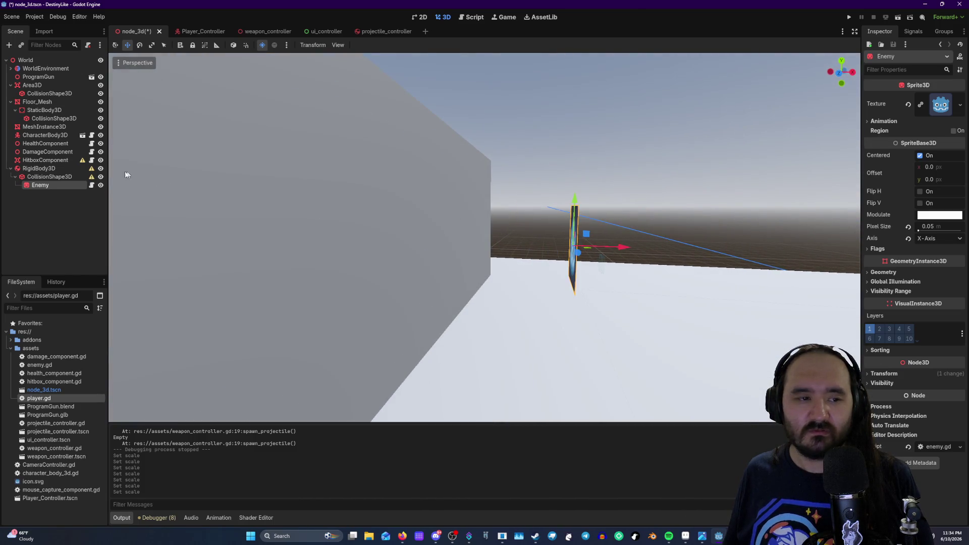
{"action": "left_click", "coordinate": [50, 176]}
{"action": "double_click", "coordinate": [50, 177]}
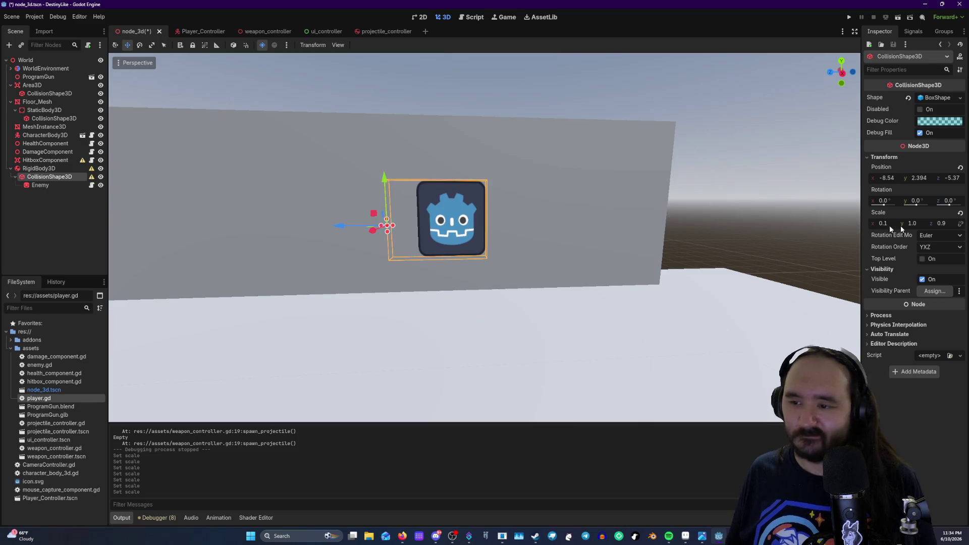
Try Z scales 0.8, 0 and 0.5, settling the collider's Z scale at 1.0.
{"action": "left_click", "coordinate": [912, 224]}
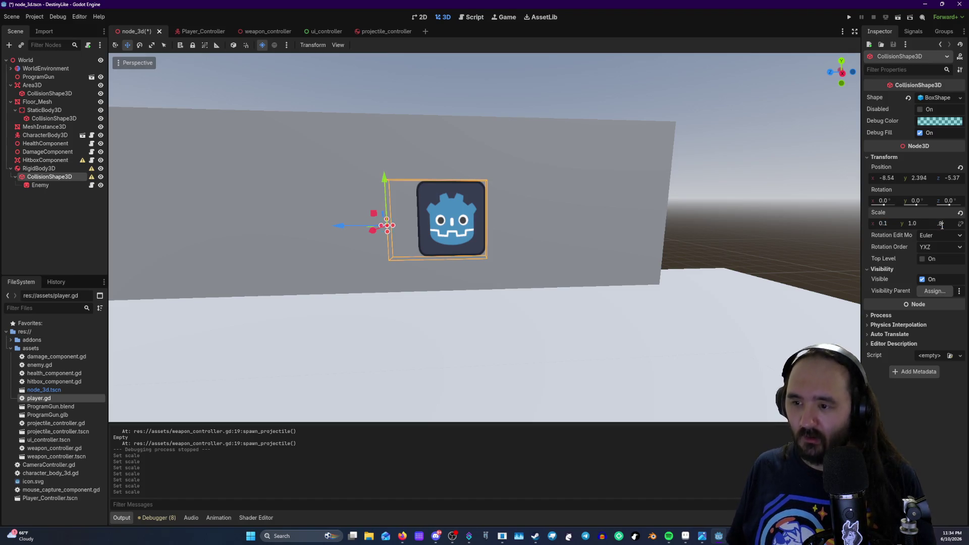
{"action": "key", "text": "Return"}
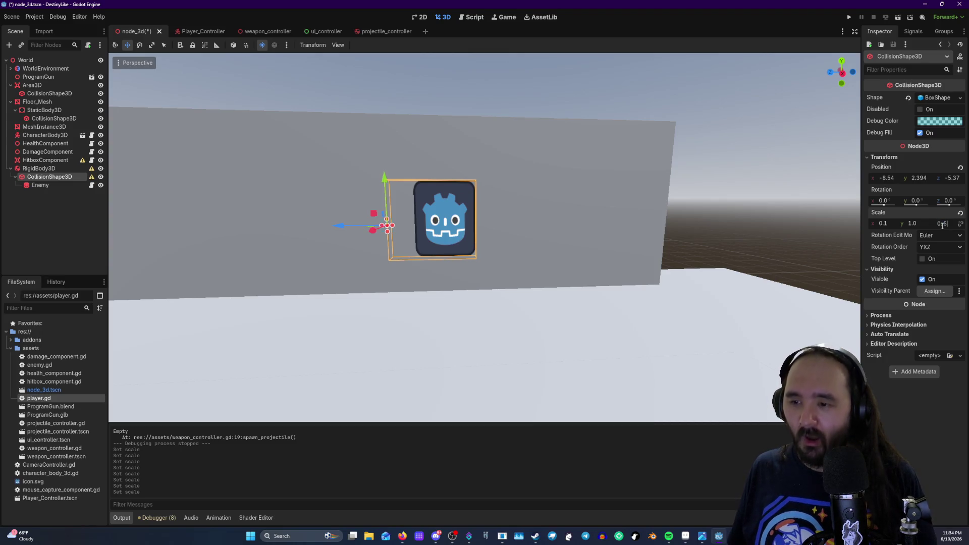
{"action": "key", "text": "Return"}
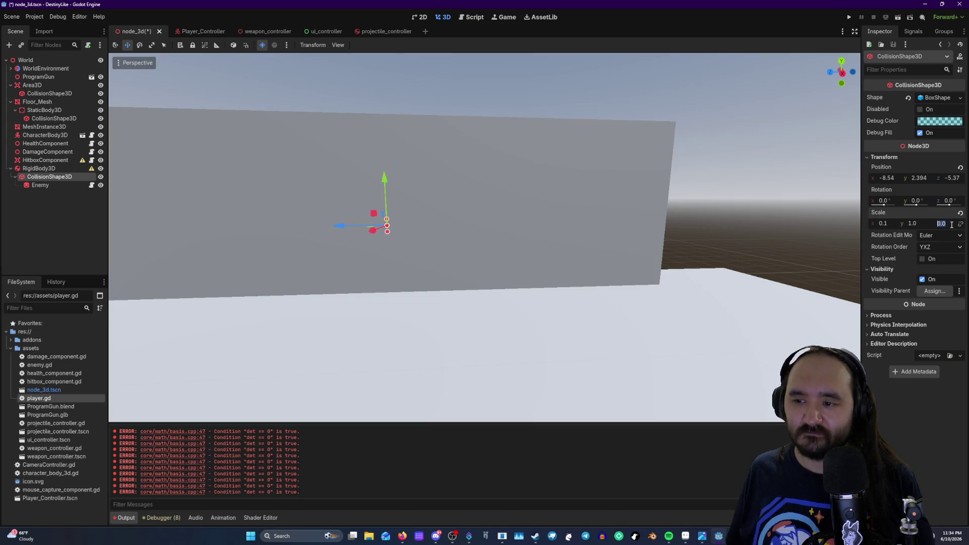
{"action": "key", "text": "Return"}
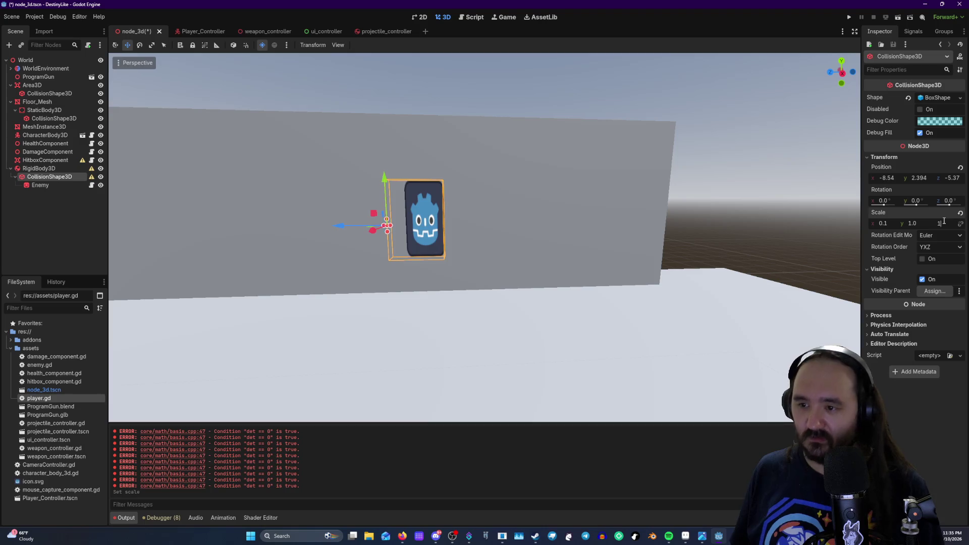
{"action": "key", "text": "Return"}
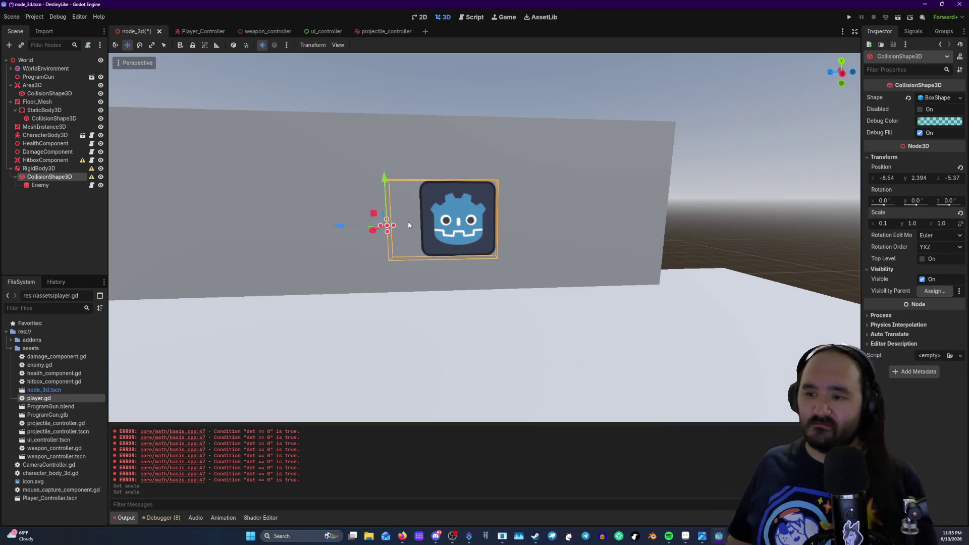
{"action": "scroll", "coordinate": [394, 224], "scroll_direction": "down", "scroll_amount": 5}
Resize and reposition the box collision shape around the sprite using the viewport gizmo.
{"action": "key", "text": "f"}
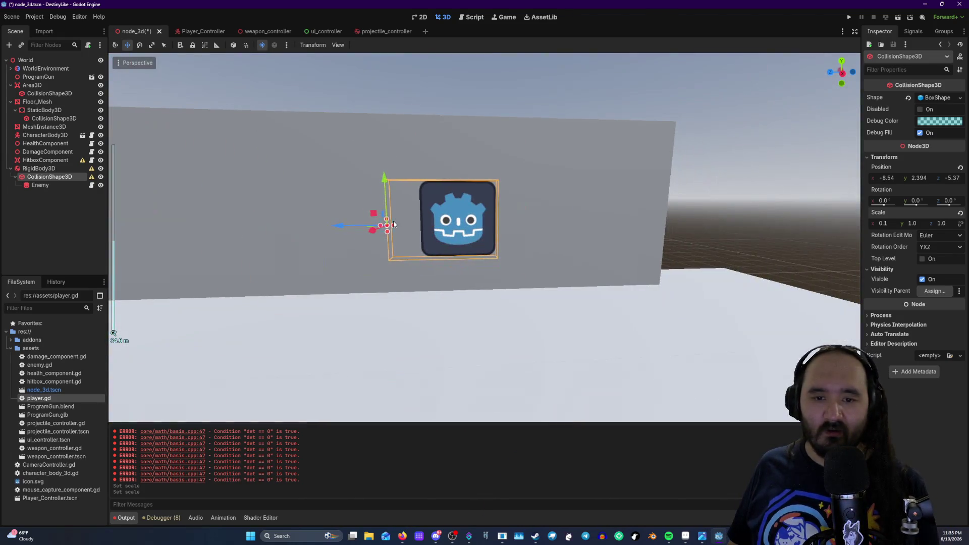
{"action": "left_click_drag", "start_coordinate": [113, 333], "coordinate": [276, 213]}
{"action": "mouse_move", "coordinate": [347, 186]}
{"action": "left_mouse_down"}
{"action": "mouse_move", "coordinate": [348, 174]}
{"action": "mouse_move", "coordinate": [351, 199]}
{"action": "left_mouse_up"}
{"action": "mouse_move", "coordinate": [360, 246]}
{"action": "left_mouse_down"}
{"action": "mouse_move", "coordinate": [386, 241]}
{"action": "mouse_move", "coordinate": [357, 237]}
{"action": "mouse_move", "coordinate": [396, 233]}
{"action": "left_mouse_up"}
{"action": "left_click_drag", "start_coordinate": [428, 230], "coordinate": [360, 240]}
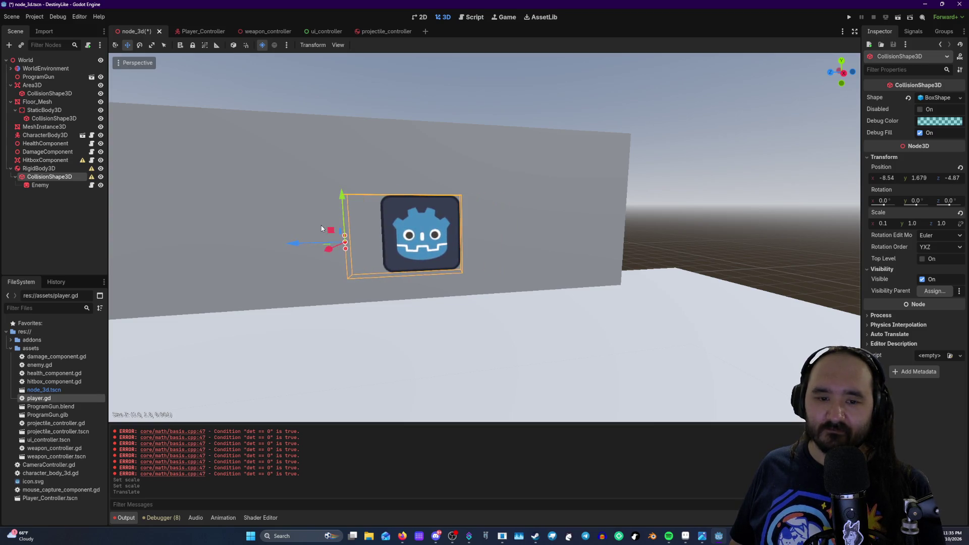
{"action": "mouse_move", "coordinate": [347, 274]}
{"action": "left_mouse_down"}
{"action": "mouse_move", "coordinate": [357, 293]}
{"action": "mouse_move", "coordinate": [347, 263]}
{"action": "mouse_move", "coordinate": [586, 259]}
{"action": "mouse_move", "coordinate": [372, 248]}
{"action": "mouse_move", "coordinate": [408, 254]}
{"action": "mouse_move", "coordinate": [383, 217]}
{"action": "left_mouse_up"}
{"action": "left_click", "coordinate": [347, 262]}
Raise the RigidBody3D to Y 4.751 and slide it along X against the wall.
{"action": "left_click", "coordinate": [56, 169]}
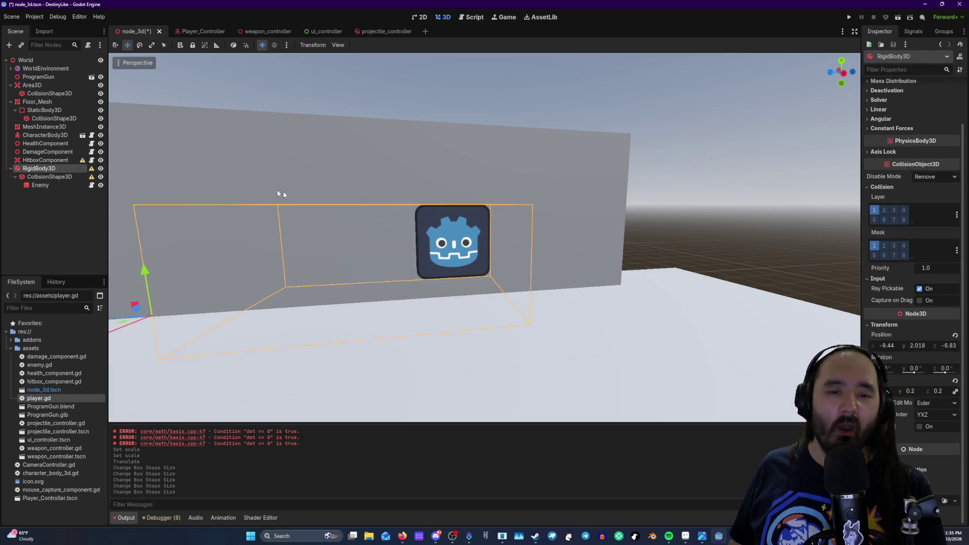
{"action": "scroll", "coordinate": [348, 255], "scroll_direction": "down", "scroll_amount": 5}
{"action": "scroll", "coordinate": [343, 257], "scroll_direction": "up", "scroll_amount": 6}
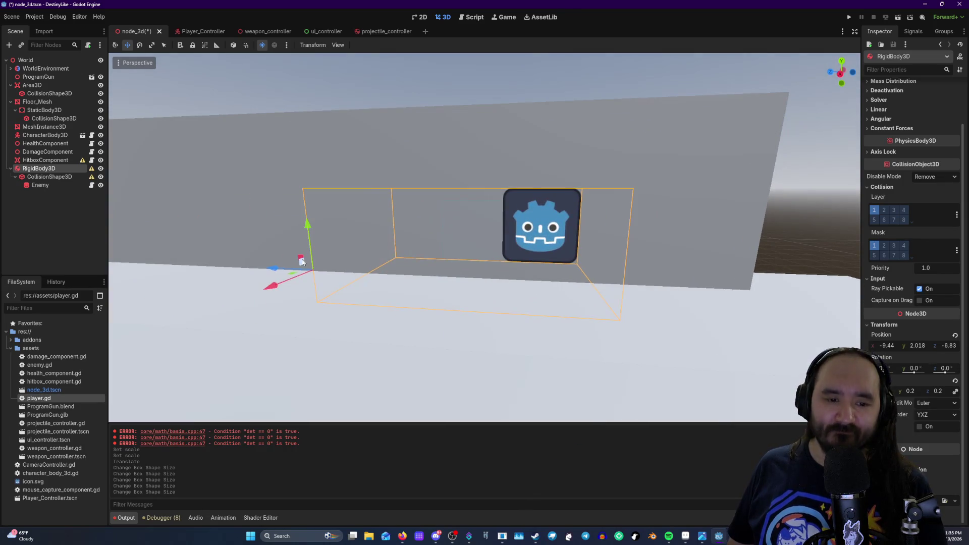
{"action": "mouse_move", "coordinate": [309, 262]}
{"action": "left_mouse_down"}
{"action": "mouse_move", "coordinate": [407, 269]}
{"action": "mouse_move", "coordinate": [465, 246]}
{"action": "mouse_move", "coordinate": [396, 329]}
{"action": "mouse_move", "coordinate": [363, 317]}
{"action": "left_mouse_up"}
{"action": "mouse_move", "coordinate": [419, 247]}
{"action": "left_mouse_down"}
{"action": "mouse_move", "coordinate": [434, 61]}
{"action": "mouse_move", "coordinate": [336, 92]}
{"action": "mouse_move", "coordinate": [398, 80]}
{"action": "left_mouse_up"}
{"action": "scroll", "coordinate": [435, 190], "scroll_direction": "down", "scroll_amount": 5}
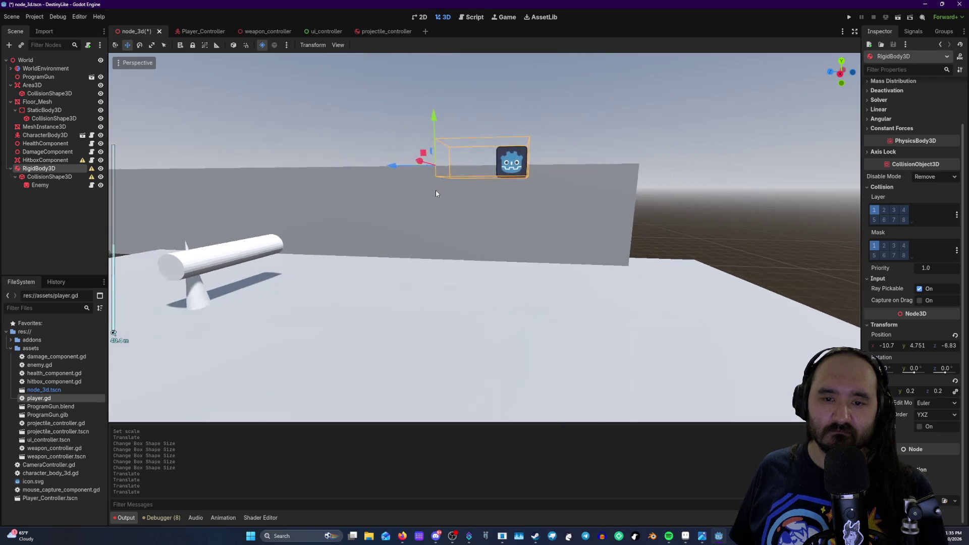
{"action": "scroll", "coordinate": [383, 227], "scroll_direction": "up", "scroll_amount": 4}
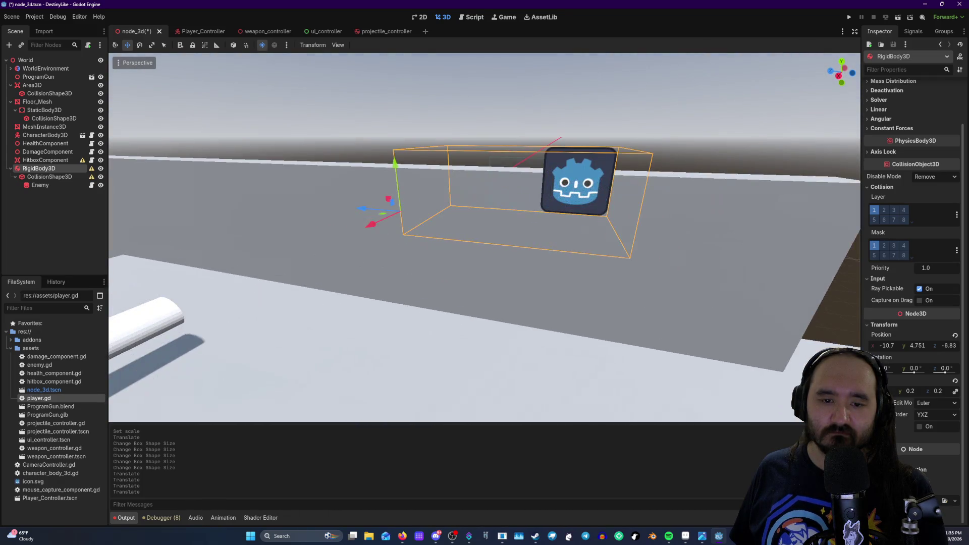
{"action": "mouse_move", "coordinate": [371, 222]}
{"action": "left_mouse_down"}
{"action": "mouse_move", "coordinate": [334, 258]}
{"action": "mouse_move", "coordinate": [336, 246]}
{"action": "mouse_move", "coordinate": [331, 259]}
{"action": "mouse_move", "coordinate": [240, 273]}
{"action": "mouse_move", "coordinate": [275, 247]}
{"action": "mouse_move", "coordinate": [298, 254]}
{"action": "mouse_move", "coordinate": [247, 263]}
{"action": "mouse_move", "coordinate": [245, 252]}
{"action": "mouse_move", "coordinate": [272, 247]}
{"action": "mouse_move", "coordinate": [470, 255]}
{"action": "mouse_move", "coordinate": [465, 268]}
{"action": "left_mouse_up"}
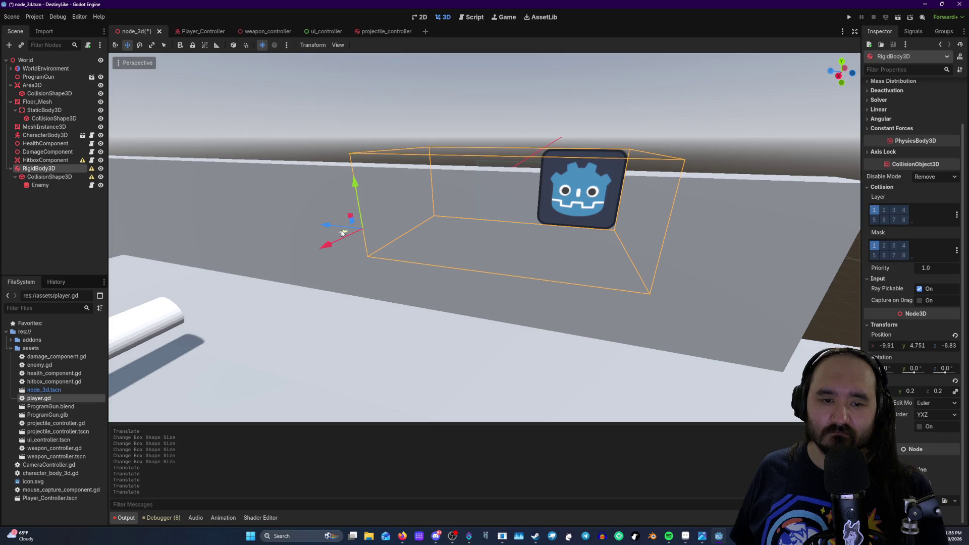
{"action": "left_click", "coordinate": [459, 274]}
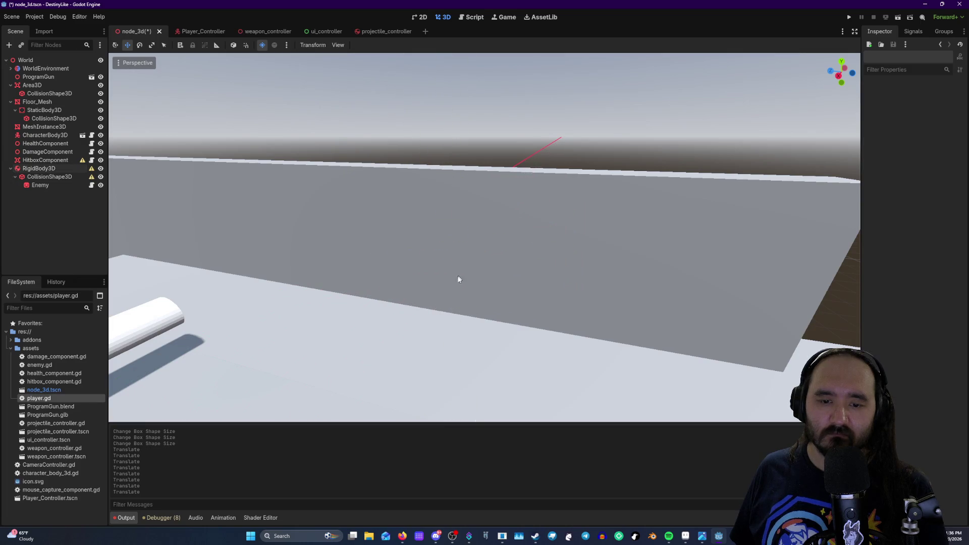
Select the Enemy sprite in the 3D viewport.
{"action": "scroll", "coordinate": [480, 262], "scroll_direction": "down", "scroll_amount": 5}
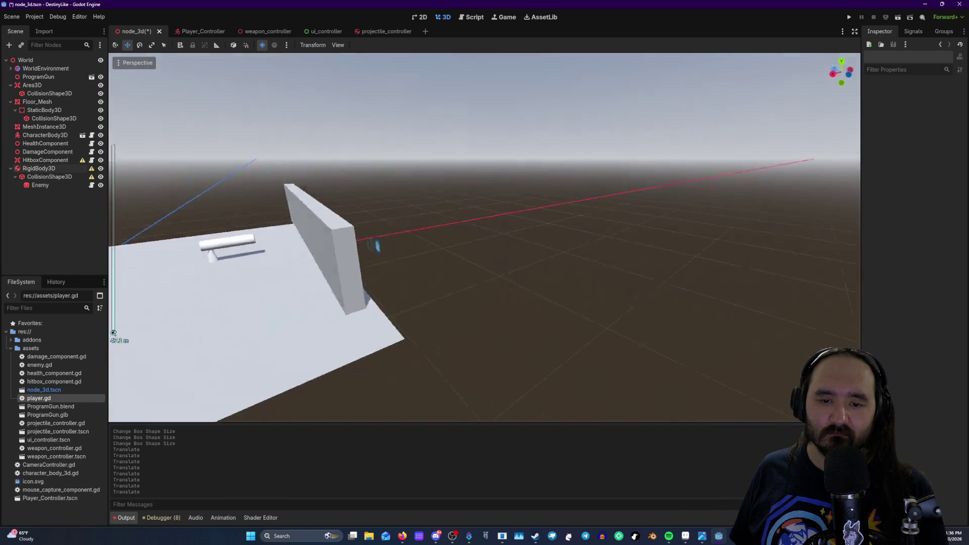
{"action": "scroll", "coordinate": [480, 261], "scroll_direction": "down", "scroll_amount": 2}
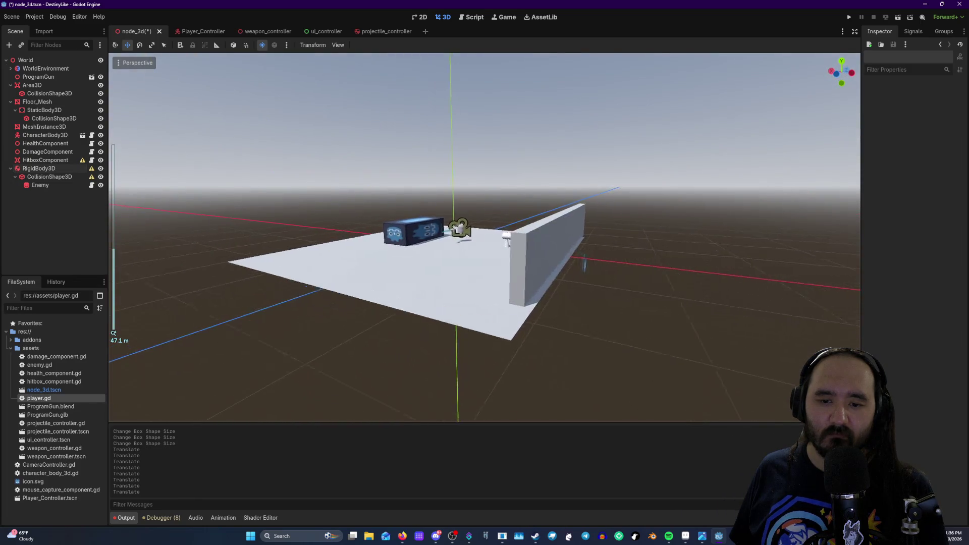
{"action": "scroll", "coordinate": [480, 261], "scroll_direction": "up", "scroll_amount": 5}
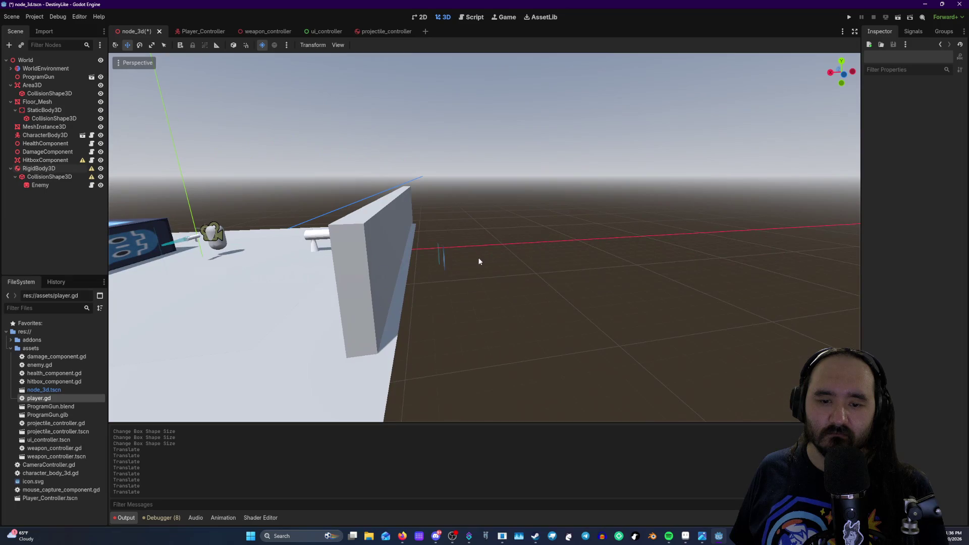
{"action": "left_click", "coordinate": [443, 260]}
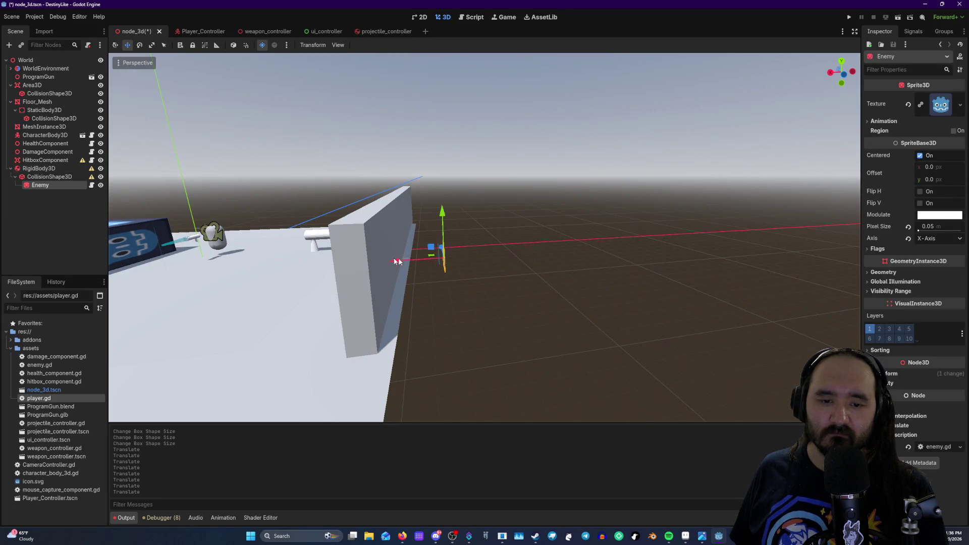
{"action": "left_click", "coordinate": [368, 265]}
{"action": "scroll", "coordinate": [367, 267], "scroll_direction": "up", "scroll_amount": 3}
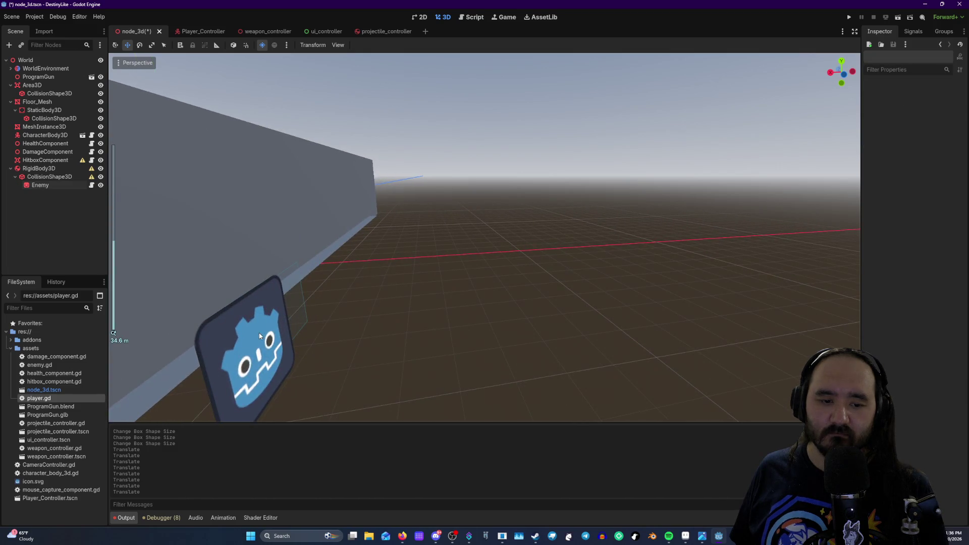
{"action": "left_click", "coordinate": [323, 301]}
{"action": "scroll", "coordinate": [323, 301], "scroll_direction": "down", "scroll_amount": 5}
{"action": "scroll", "coordinate": [493, 264], "scroll_direction": "up", "scroll_amount": 3}
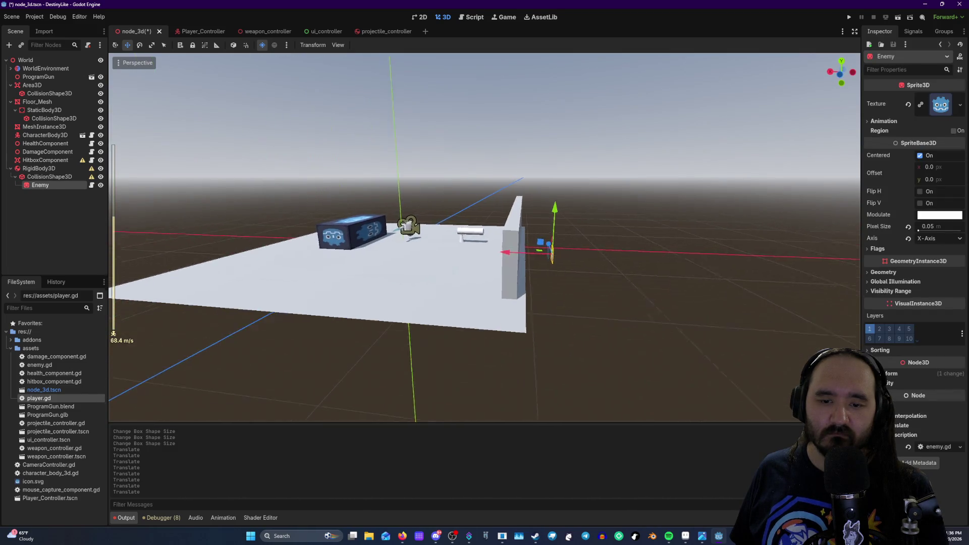
Move Enemy along the X axis in front of the wall, frame it, and start a play-test.
{"action": "mouse_move", "coordinate": [492, 264]}
{"action": "left_mouse_down"}
{"action": "mouse_move", "coordinate": [381, 262]}
{"action": "mouse_move", "coordinate": [410, 255]}
{"action": "left_mouse_up"}
{"action": "scroll", "coordinate": [368, 242], "scroll_direction": "down", "scroll_amount": 1}
{"action": "scroll", "coordinate": [367, 243], "scroll_direction": "up", "scroll_amount": 4}
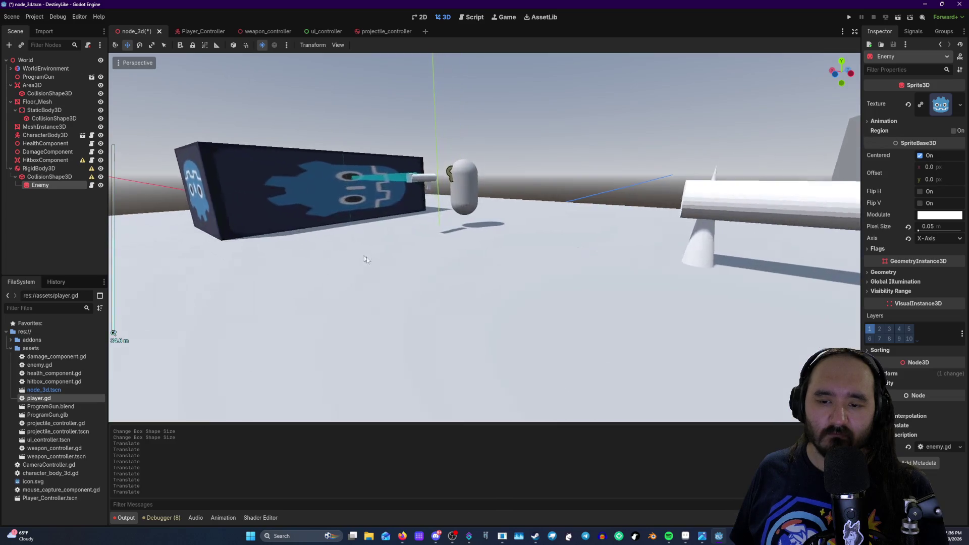
{"action": "key", "text": "f"}
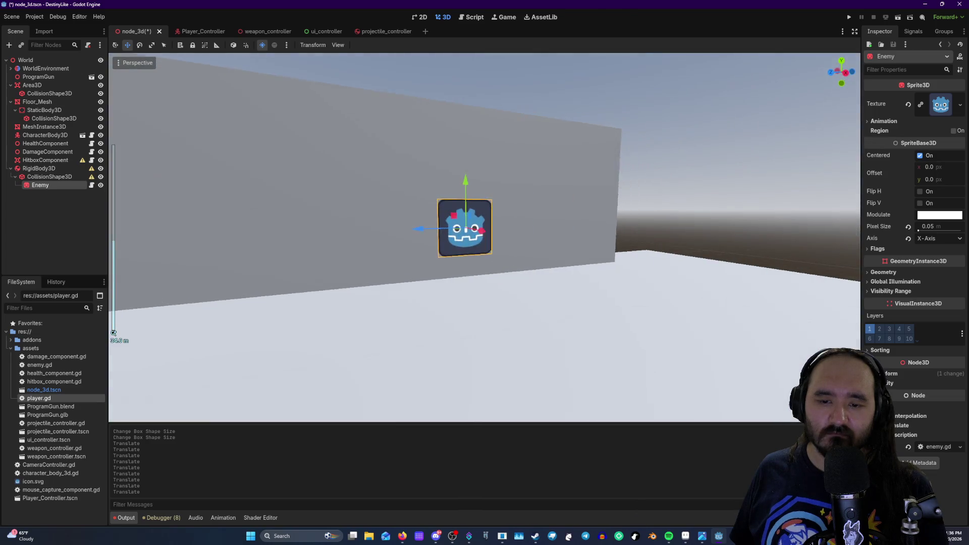
{"action": "left_click", "coordinate": [848, 16]}
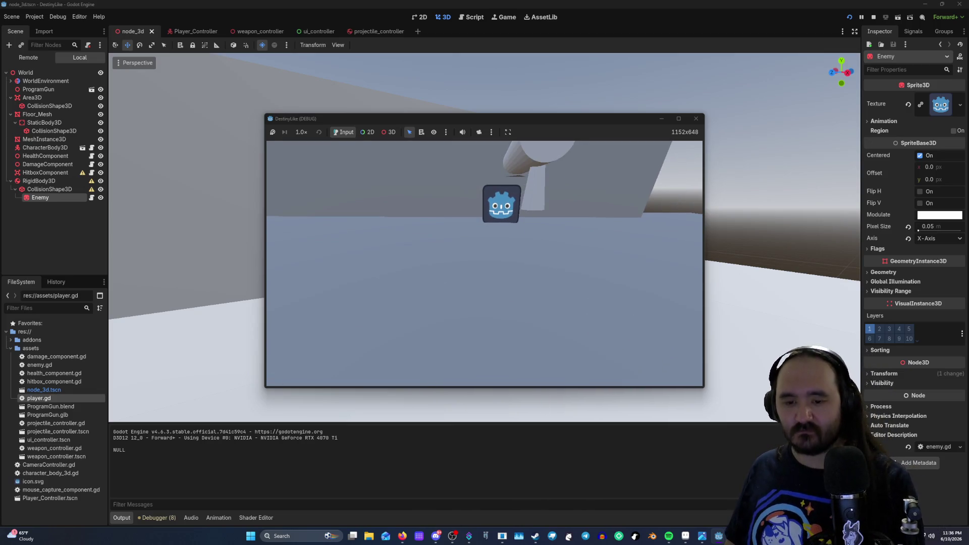
Stop the game with F8 and show CollisionShape3D's non-uniform scale warning.
{"action": "key", "text": "F8"}
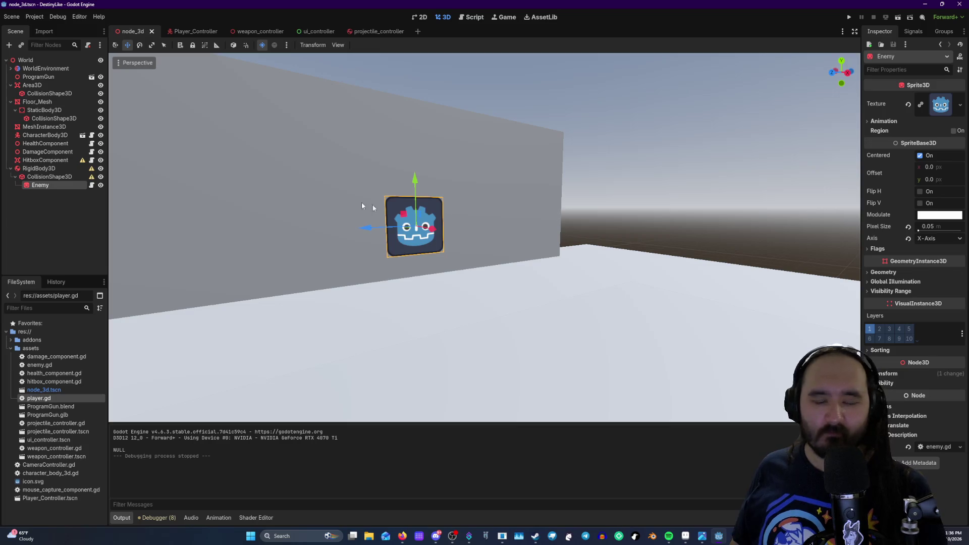
{"action": "left_click", "coordinate": [91, 176]}
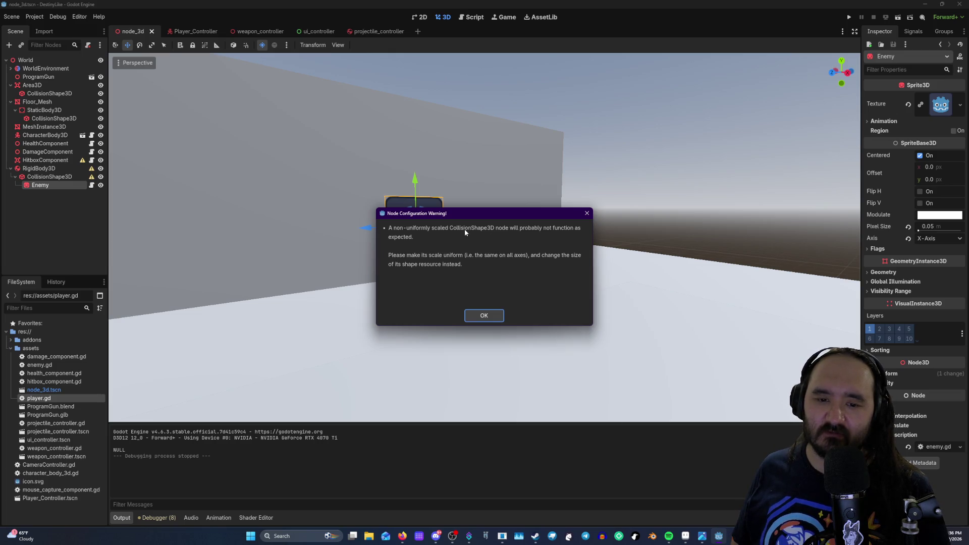
Dismiss the CollisionShape3D and RigidBody3D scale warnings, then select CollisionShape3D to view its properties.
{"action": "left_click", "coordinate": [483, 316]}
{"action": "left_click", "coordinate": [91, 169]}
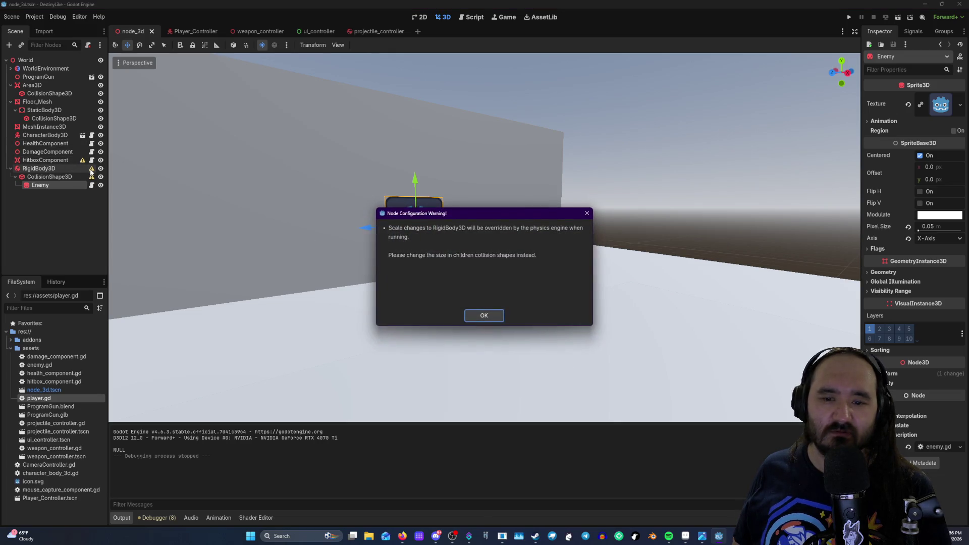
{"action": "left_click", "coordinate": [479, 318]}
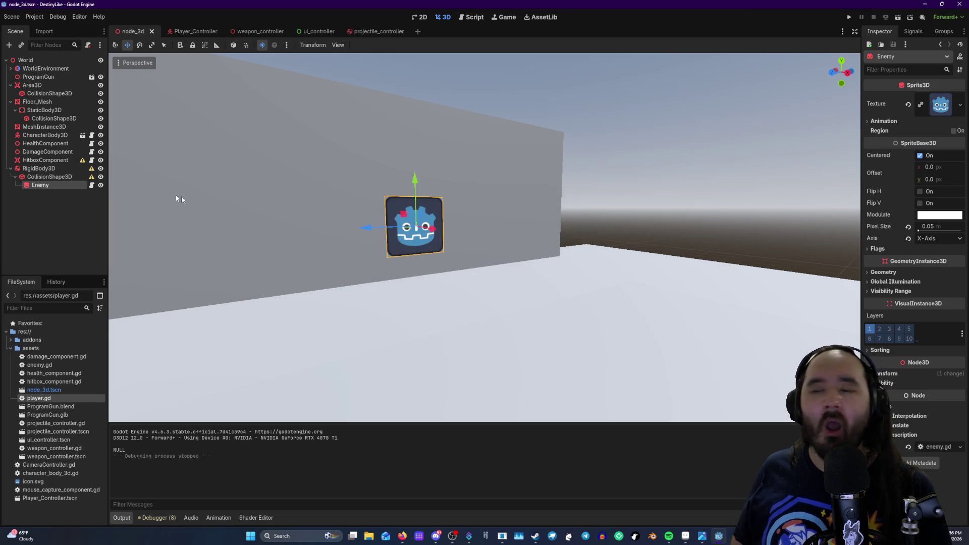
{"action": "left_click", "coordinate": [348, 227]}
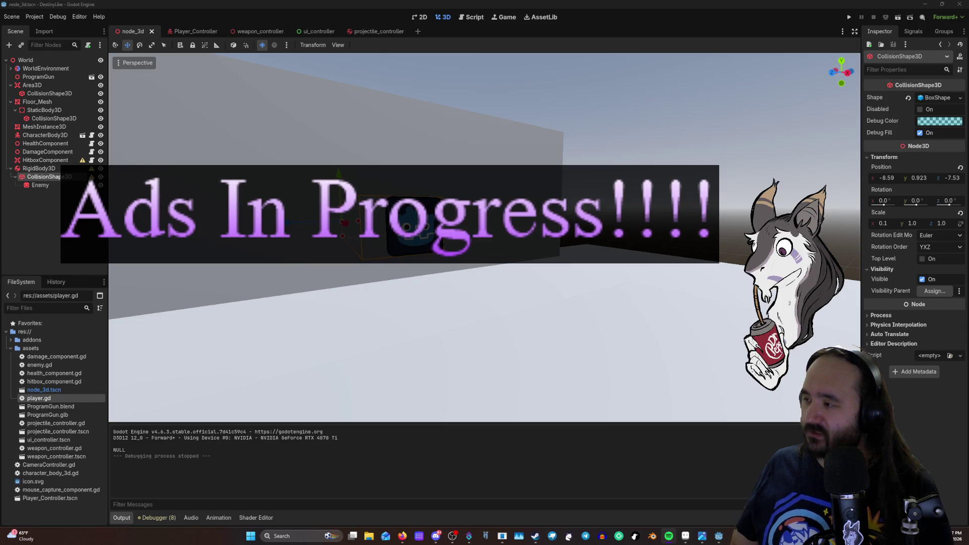
{"action": "key", "text": "alt+Tab"}
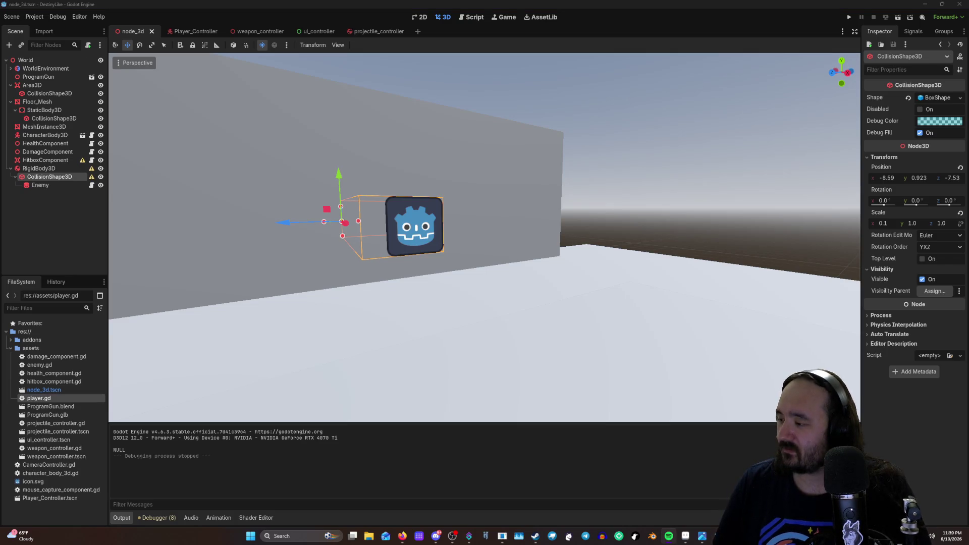
Delete RigidBody3D from the Scene tree along with its children, confirming with OK.
{"action": "key", "text": "alt+Tab"}
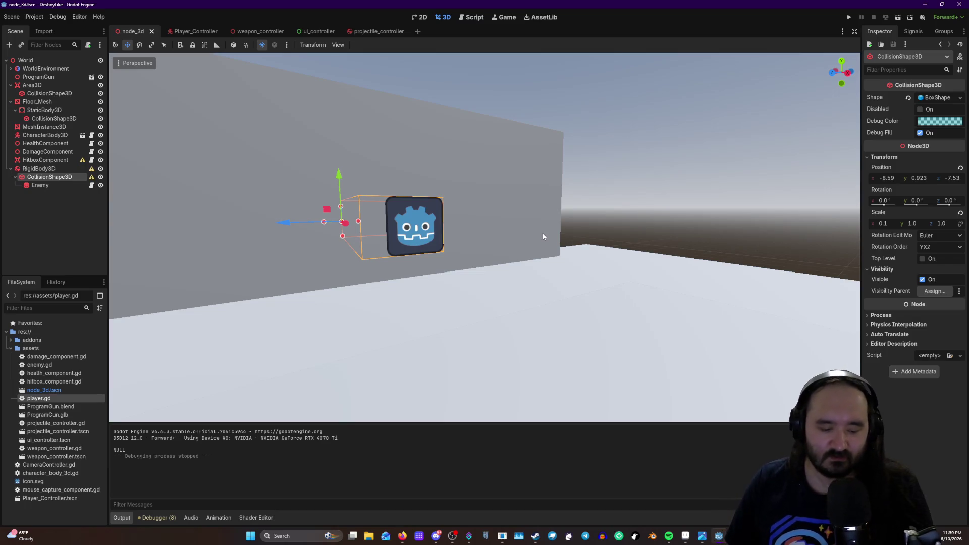
{"action": "mouse_move", "coordinate": [557, 263]}
{"action": "left_mouse_down"}
{"action": "mouse_move", "coordinate": [504, 262]}
{"action": "mouse_move", "coordinate": [557, 264]}
{"action": "left_mouse_up"}
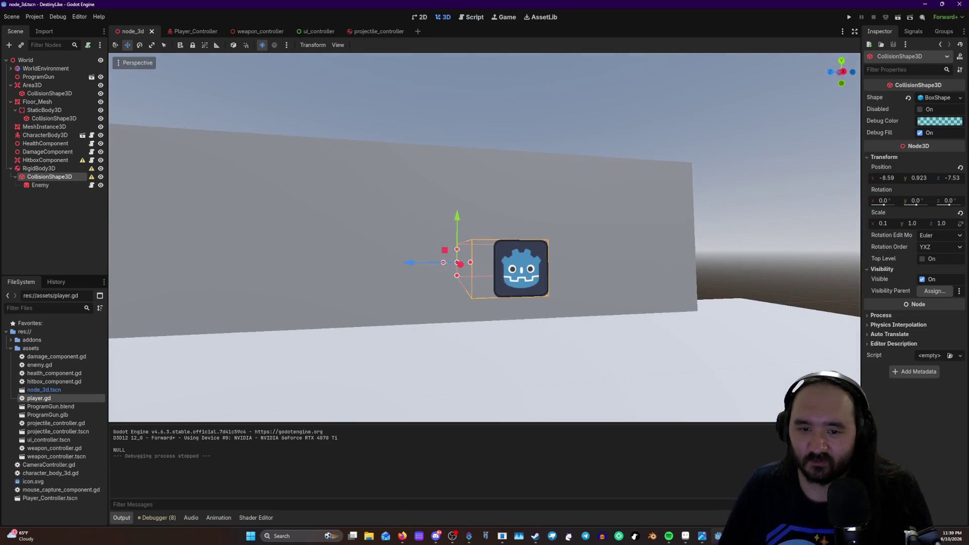
{"action": "mouse_move", "coordinate": [485, 262]}
{"action": "left_mouse_down"}
{"action": "mouse_move", "coordinate": [454, 303]}
{"action": "mouse_move", "coordinate": [464, 252]}
{"action": "mouse_move", "coordinate": [479, 247]}
{"action": "mouse_move", "coordinate": [475, 257]}
{"action": "mouse_move", "coordinate": [469, 227]}
{"action": "mouse_move", "coordinate": [475, 243]}
{"action": "mouse_move", "coordinate": [278, 229]}
{"action": "left_mouse_up"}
{"action": "left_click", "coordinate": [42, 169]}
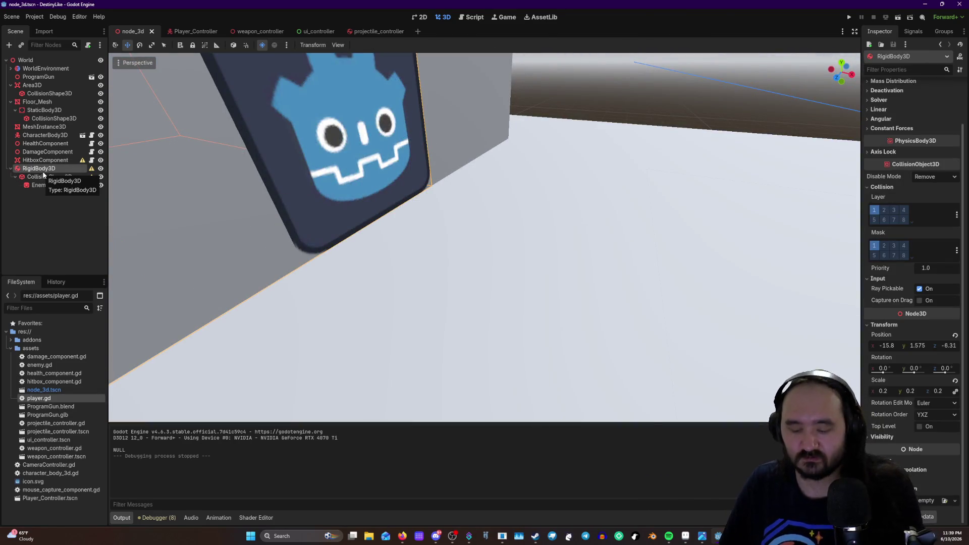
{"action": "key", "text": "Delete"}
{"action": "left_click", "coordinate": [457, 279]}
{"action": "mouse_move", "coordinate": [457, 272]}
{"action": "left_mouse_down"}
{"action": "mouse_move", "coordinate": [444, 242]}
{"action": "mouse_move", "coordinate": [486, 262]}
{"action": "left_mouse_up"}
Add a RigidBody3D child under World and dismiss its missing-shape warning.
{"action": "scroll", "coordinate": [486, 262], "scroll_direction": "down", "scroll_amount": 5}
{"action": "scroll", "coordinate": [486, 261], "scroll_direction": "up", "scroll_amount": 5}
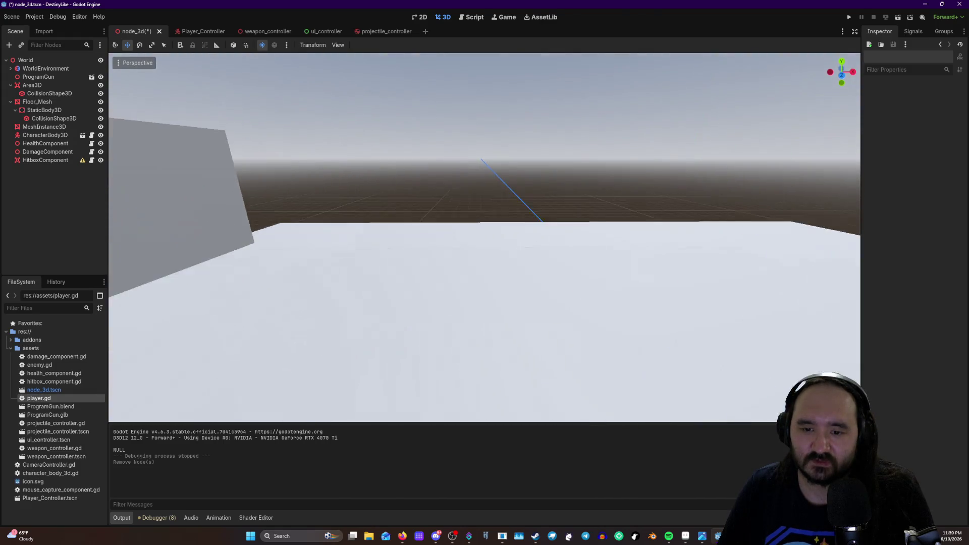
{"action": "scroll", "coordinate": [486, 262], "scroll_direction": "down", "scroll_amount": 3}
{"action": "scroll", "coordinate": [486, 262], "scroll_direction": "up", "scroll_amount": 3}
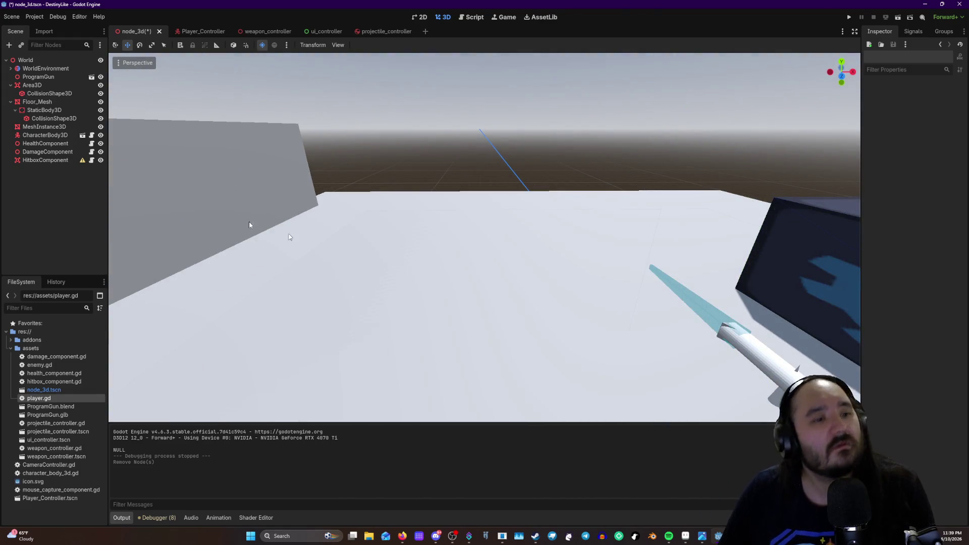
{"action": "right_click", "coordinate": [34, 59]}
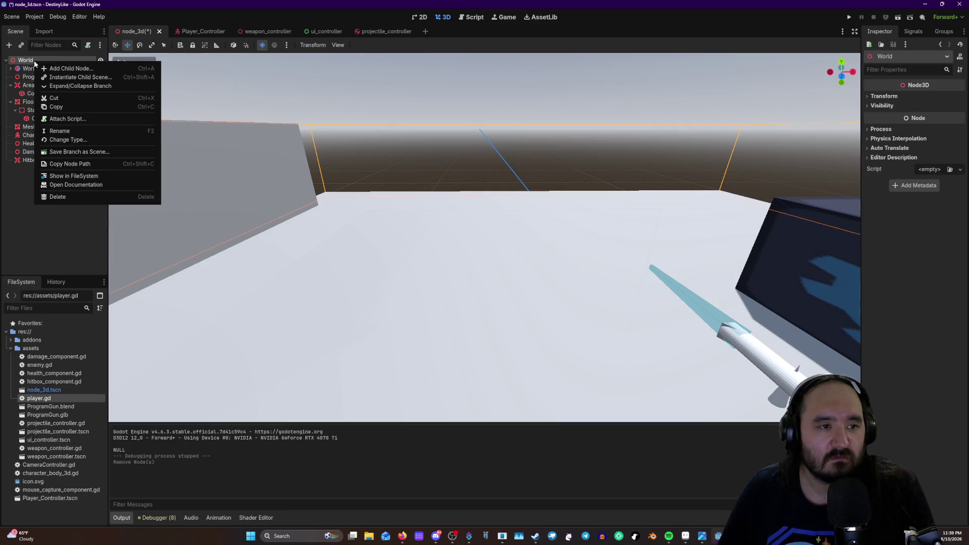
{"action": "left_click", "coordinate": [65, 68]}
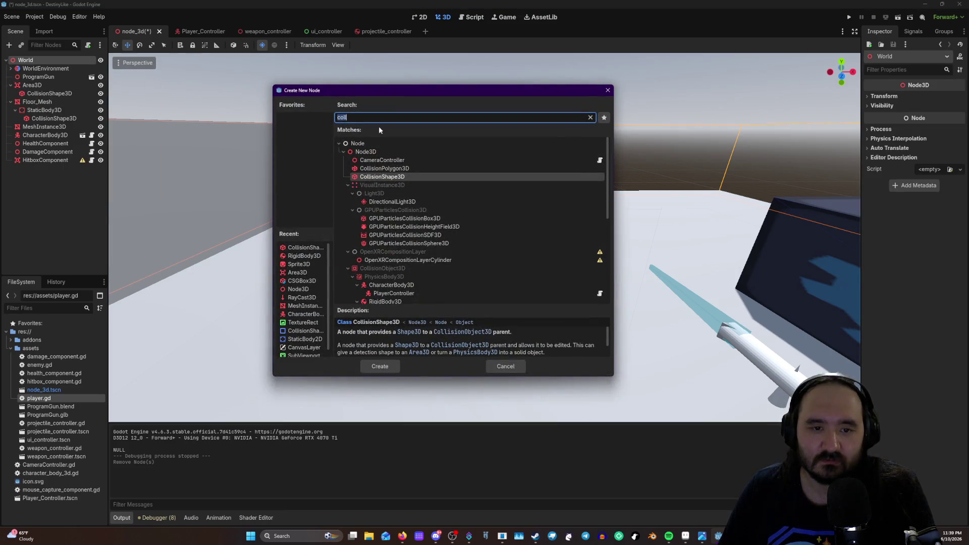
{"action": "type", "text": "ri"}
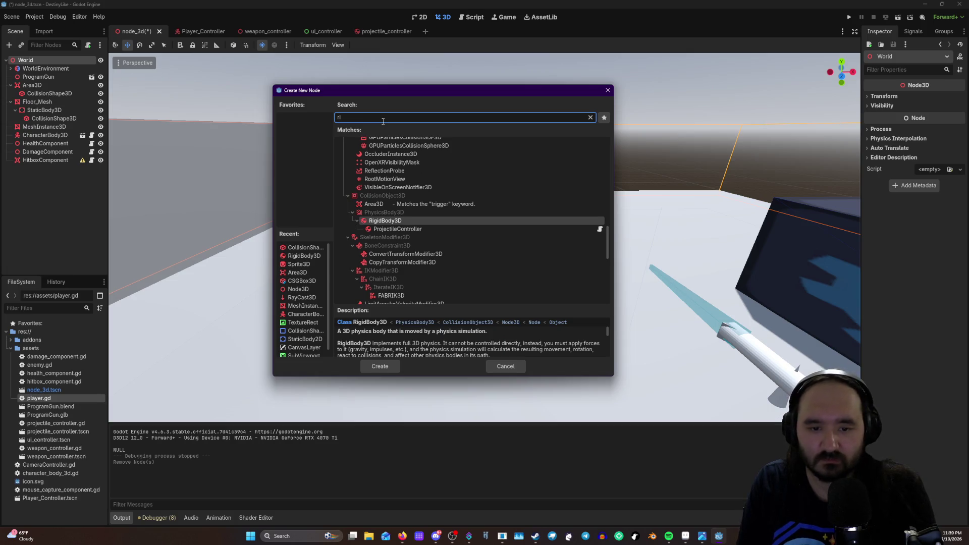
{"action": "left_click", "coordinate": [410, 220]}
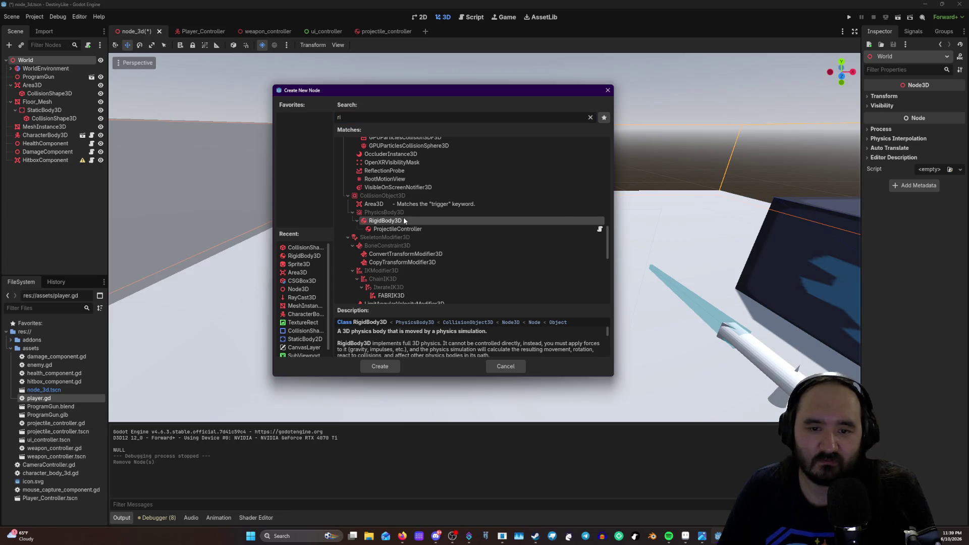
{"action": "double_click", "coordinate": [410, 220]}
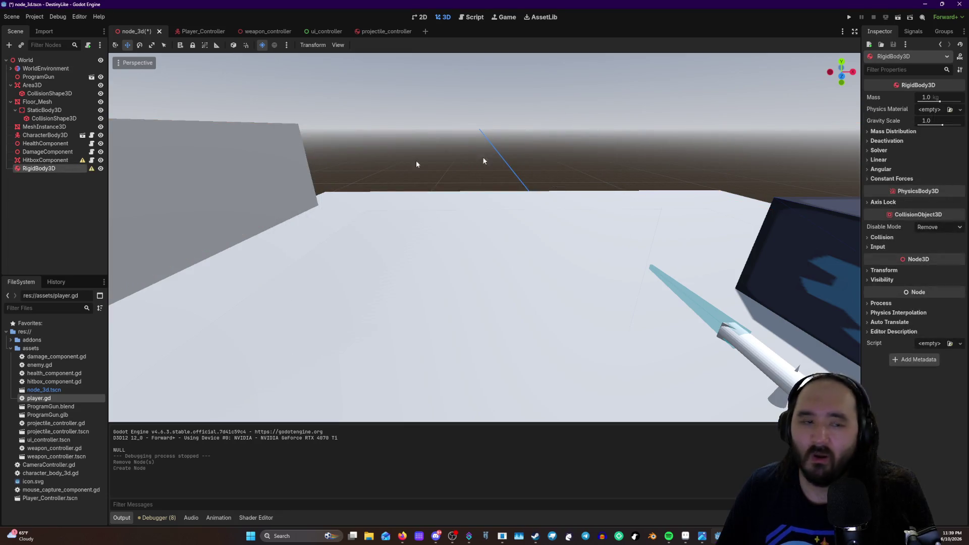
{"action": "left_click", "coordinate": [91, 170]}
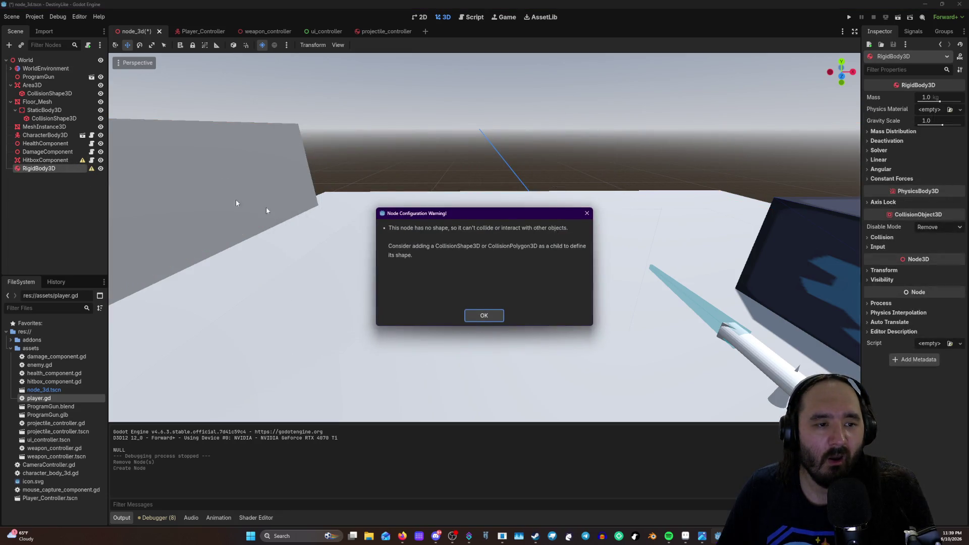
{"action": "left_click", "coordinate": [483, 317]}
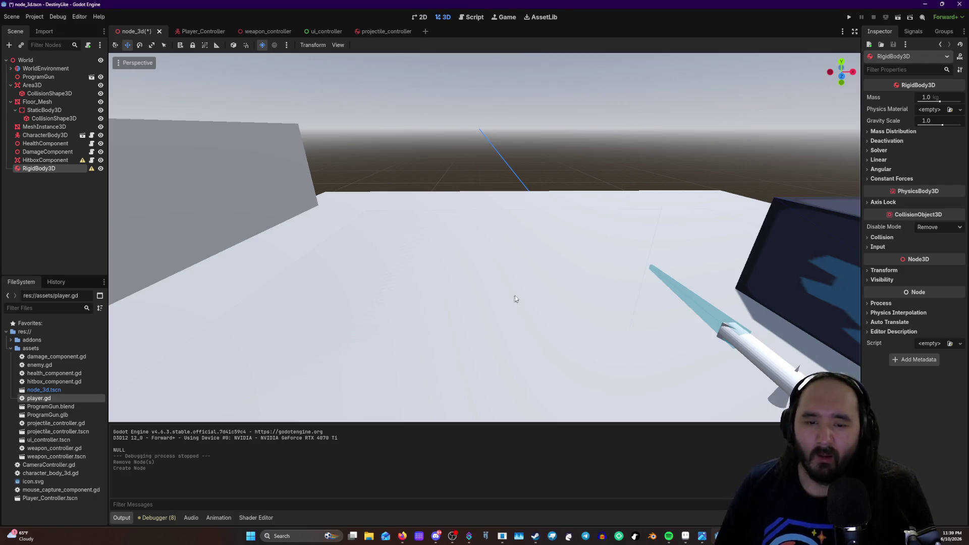
Add a CollisionShape3D under the RigidBody3D and give it a New SphereShape3D.
{"action": "right_click", "coordinate": [66, 169]}
{"action": "left_click", "coordinate": [101, 180]}
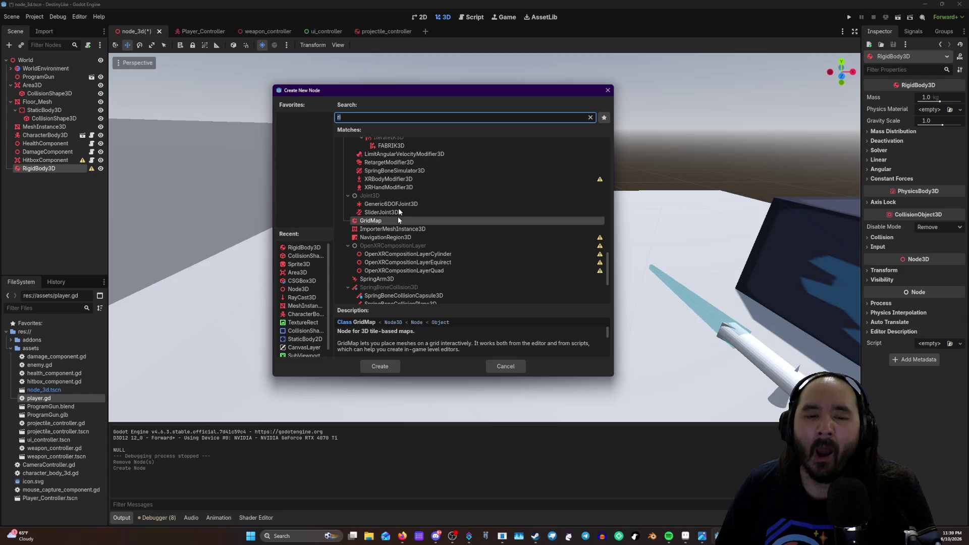
{"action": "type", "text": "coll"}
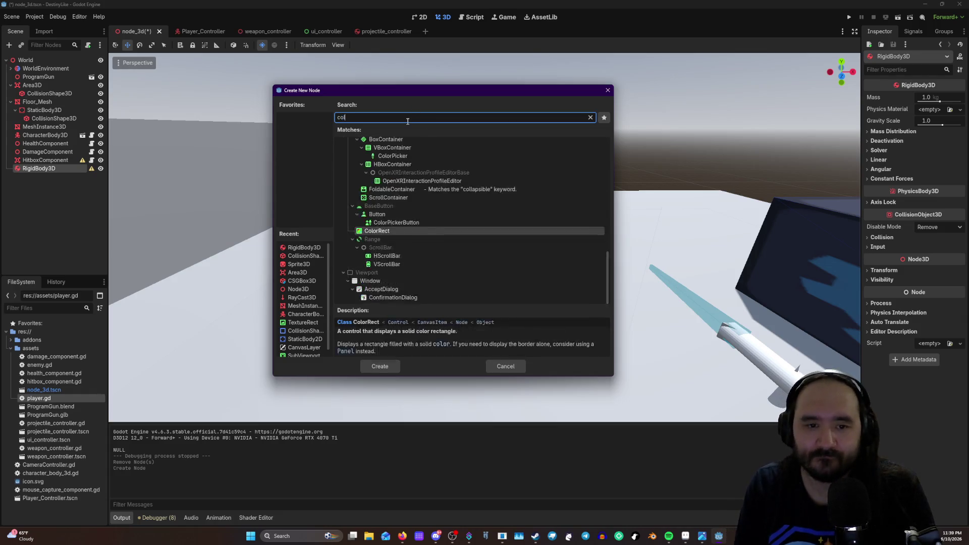
{"action": "left_click", "coordinate": [385, 177]}
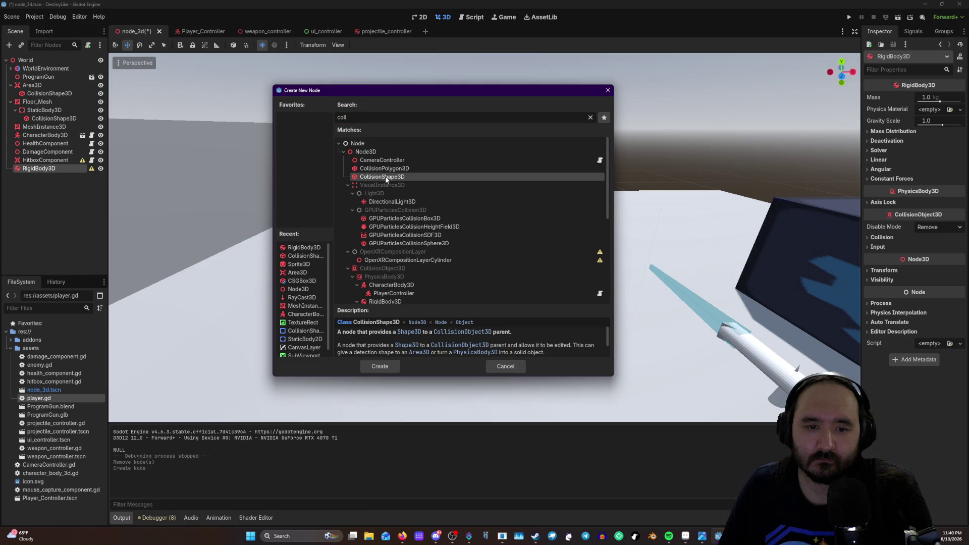
{"action": "left_click", "coordinate": [380, 366]}
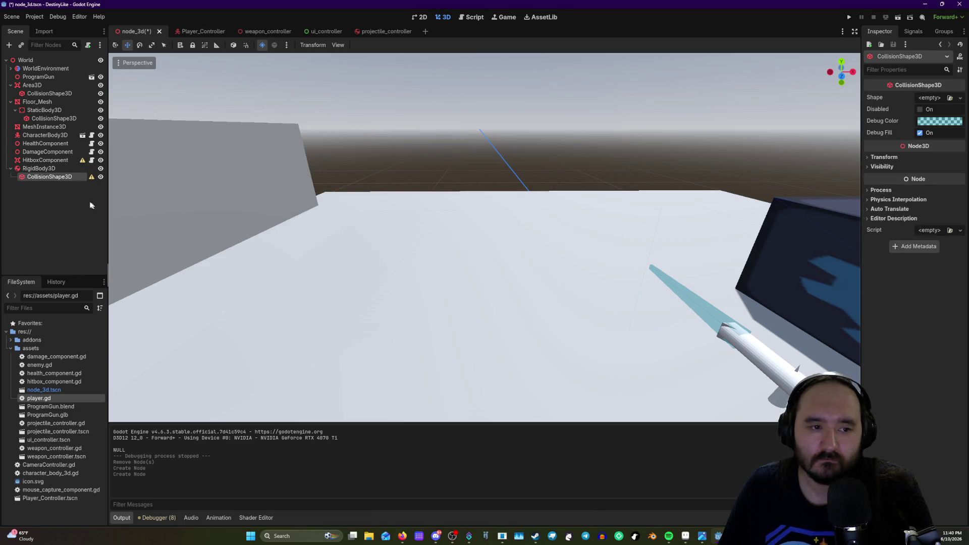
{"action": "left_click", "coordinate": [959, 99]}
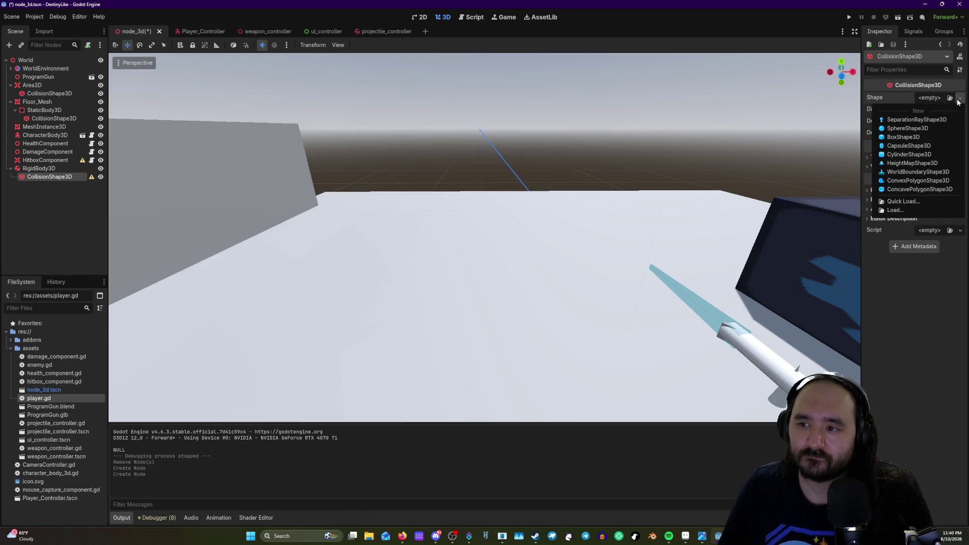
{"action": "left_click", "coordinate": [889, 129]}
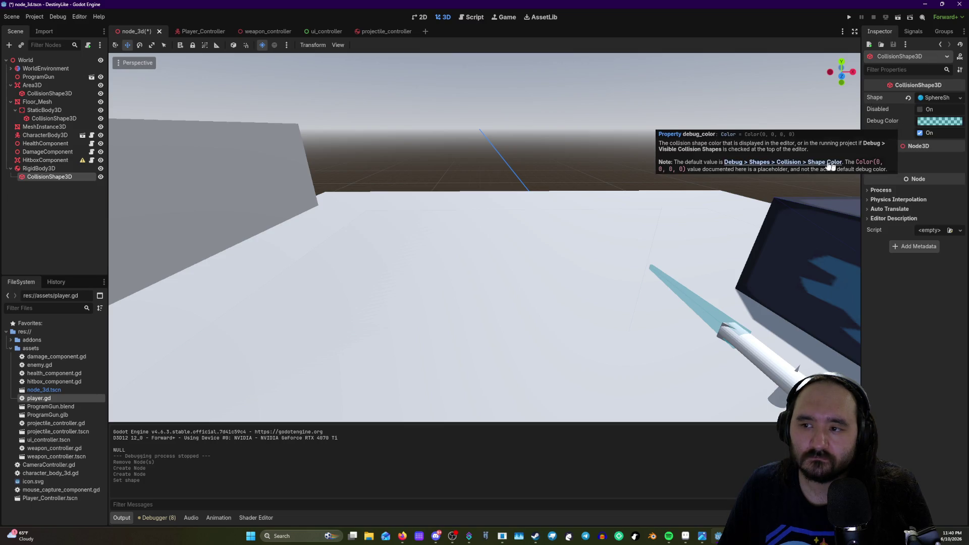
{"action": "left_click", "coordinate": [63, 169]}
{"action": "scroll", "coordinate": [510, 288], "scroll_direction": "down", "scroll_amount": 5}
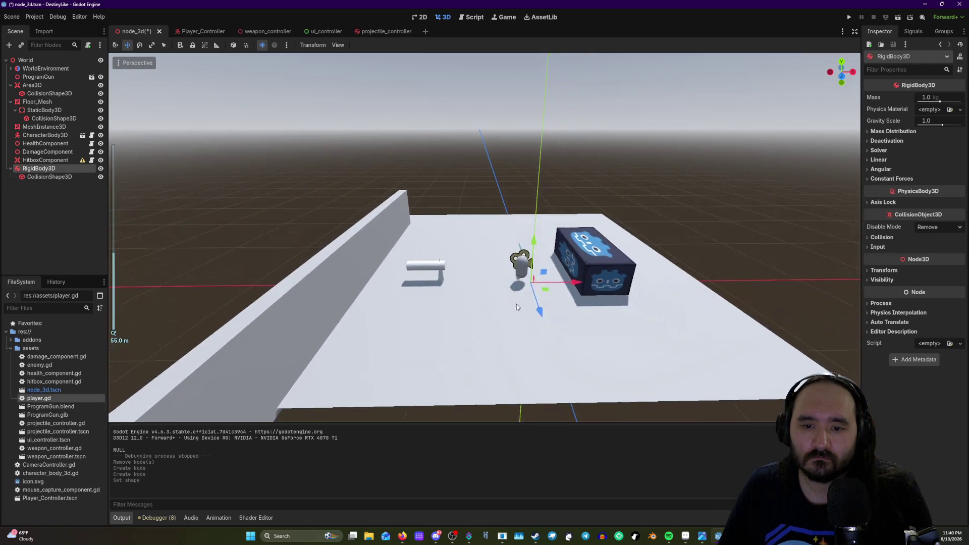
Raise the RigidBody3D up to the box's edge.
{"action": "scroll", "coordinate": [514, 300], "scroll_direction": "up", "scroll_amount": 5}
{"action": "scroll", "coordinate": [535, 313], "scroll_direction": "down", "scroll_amount": 3}
{"action": "mouse_move", "coordinate": [620, 325]}
{"action": "left_mouse_down"}
{"action": "mouse_move", "coordinate": [653, 233]}
{"action": "mouse_move", "coordinate": [596, 150]}
{"action": "mouse_move", "coordinate": [644, 167]}
{"action": "left_mouse_up"}
{"action": "scroll", "coordinate": [597, 234], "scroll_direction": "up", "scroll_amount": 3}
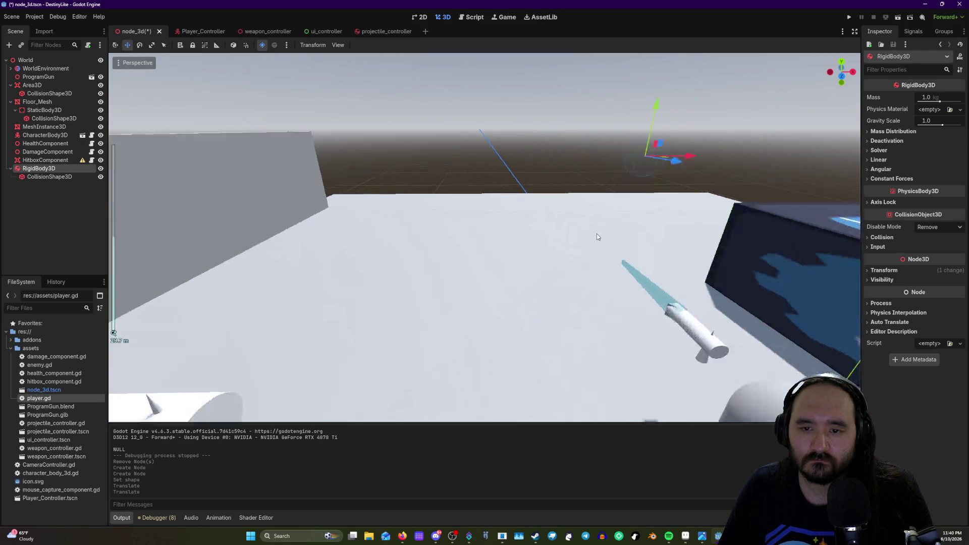
{"action": "scroll", "coordinate": [596, 232], "scroll_direction": "down", "scroll_amount": 3}
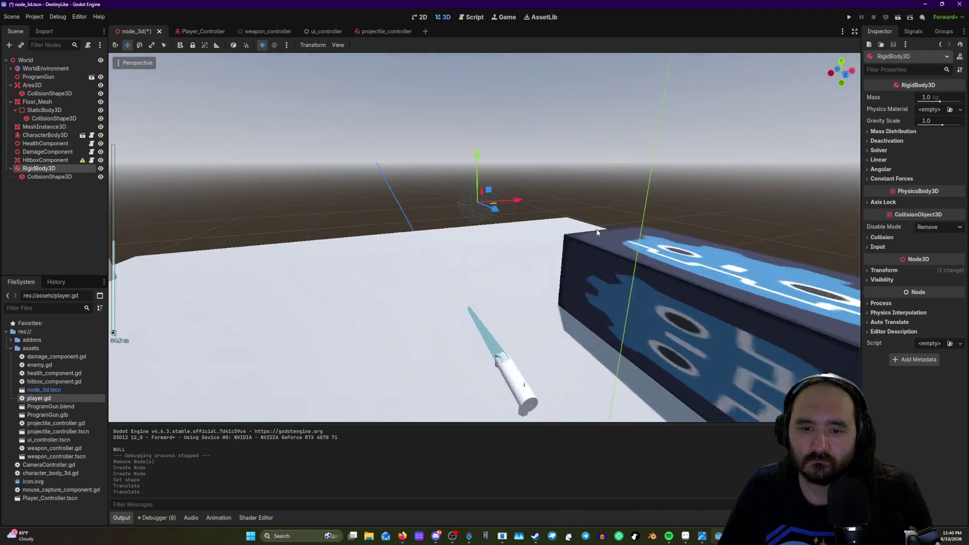
{"action": "mouse_move", "coordinate": [597, 231]}
{"action": "left_mouse_down"}
{"action": "mouse_move", "coordinate": [555, 202]}
{"action": "mouse_move", "coordinate": [552, 298]}
{"action": "mouse_move", "coordinate": [393, 282]}
{"action": "mouse_move", "coordinate": [383, 272]}
{"action": "mouse_move", "coordinate": [404, 262]}
{"action": "mouse_move", "coordinate": [393, 265]}
{"action": "left_mouse_up"}
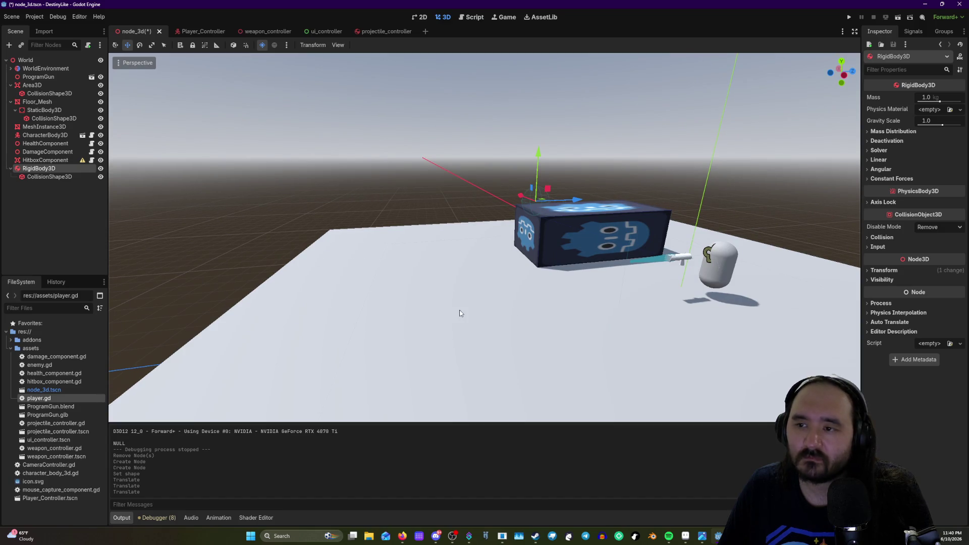
Assign a New PhysicsMaterial to the RigidBody3D and check its CollisionShape3D.
{"action": "left_click", "coordinate": [960, 110]}
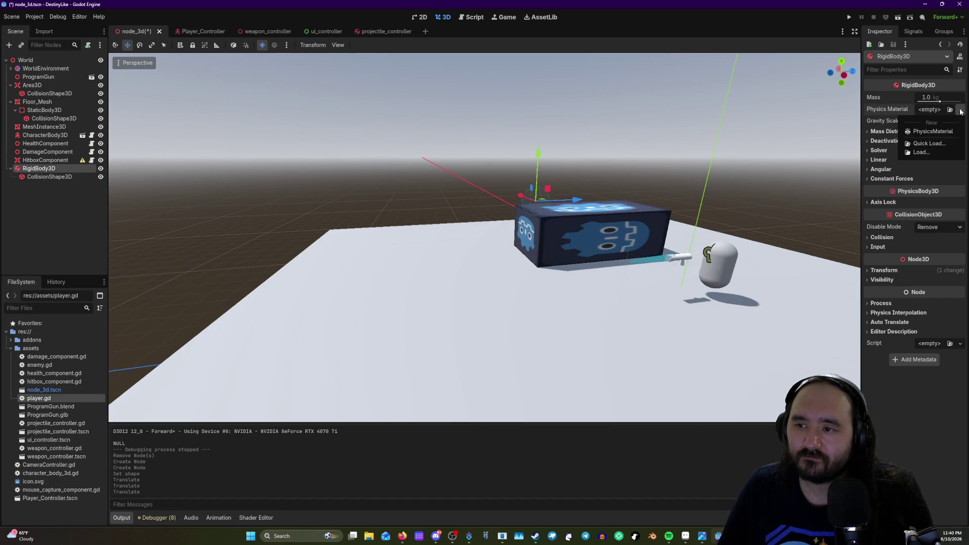
{"action": "left_click", "coordinate": [948, 132]}
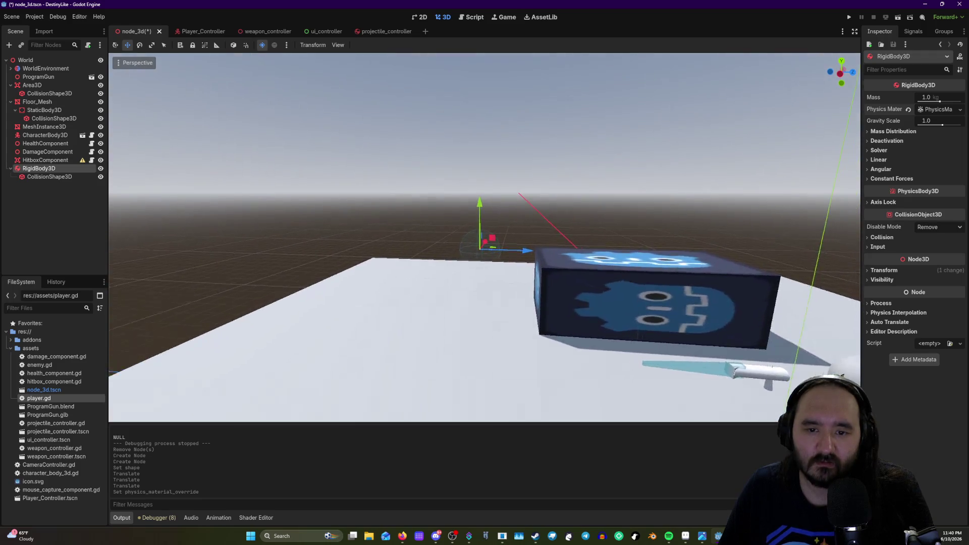
{"action": "left_click", "coordinate": [32, 176]}
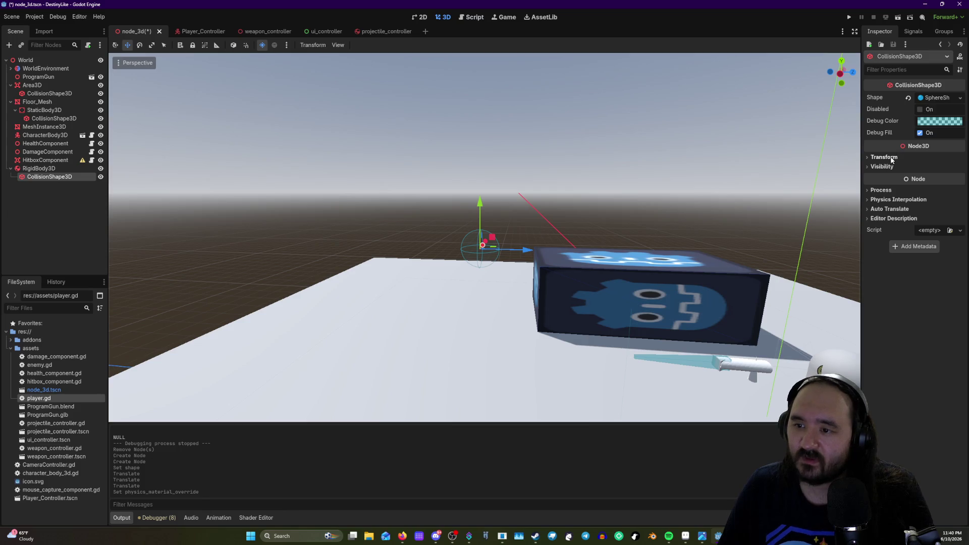
Search the node list and create a MeshInstance3D as the RigidBody3D's child.
{"action": "left_click", "coordinate": [51, 169]}
{"action": "right_click", "coordinate": [53, 170]}
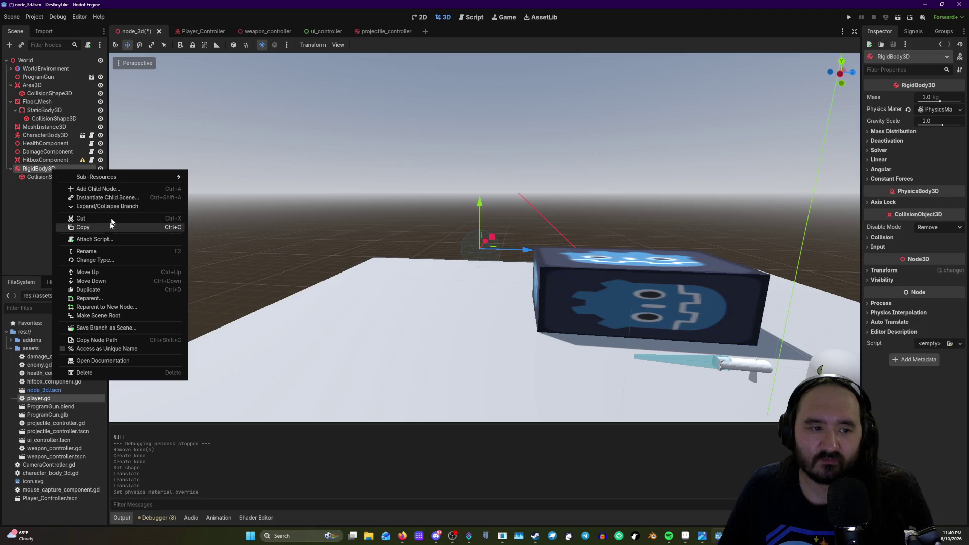
{"action": "mouse_move", "coordinate": [128, 175]}
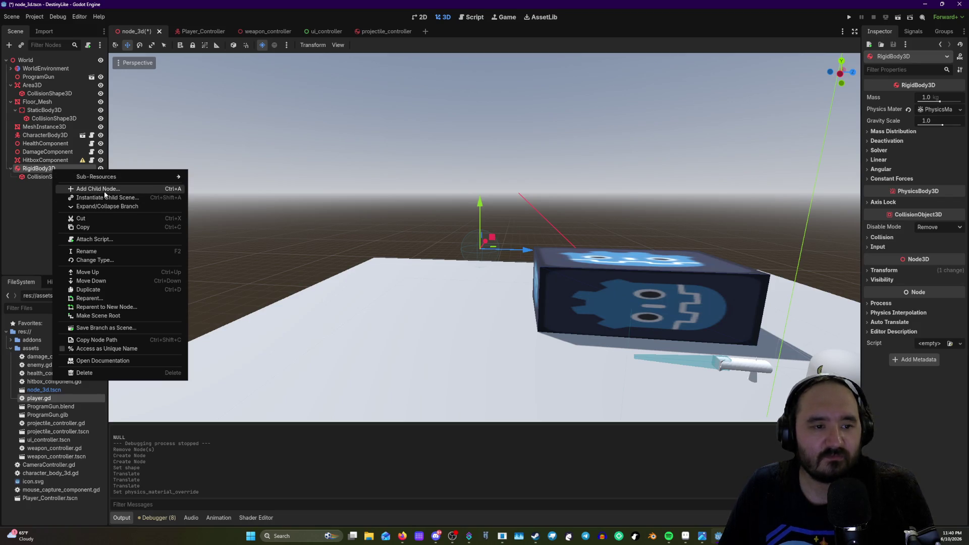
{"action": "left_click", "coordinate": [36, 177]}
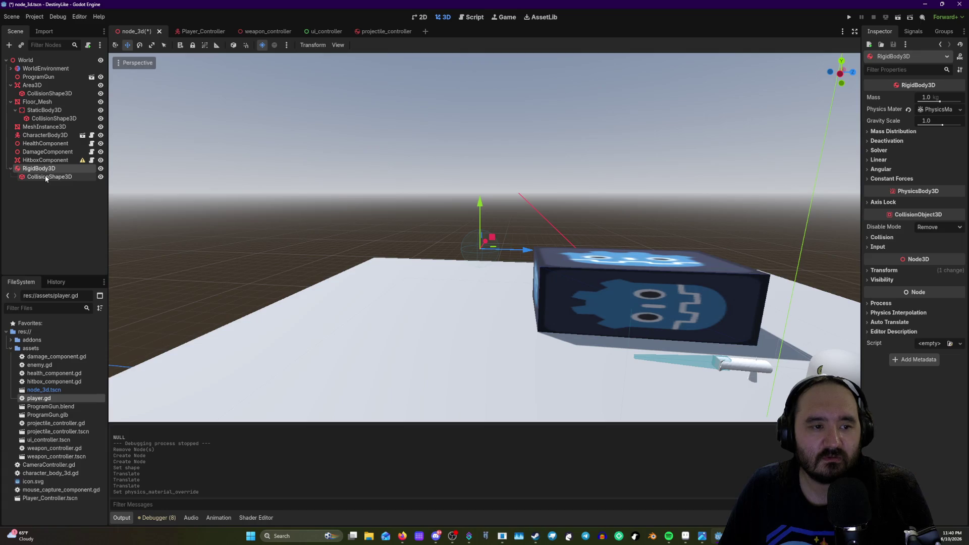
{"action": "right_click", "coordinate": [49, 168]}
{"action": "left_click", "coordinate": [92, 188]}
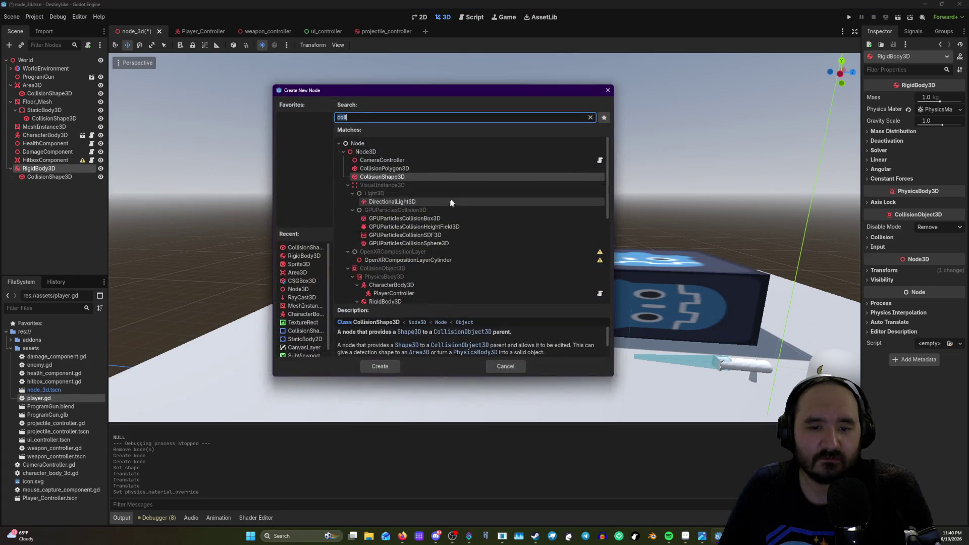
{"action": "type", "text": "texc"}
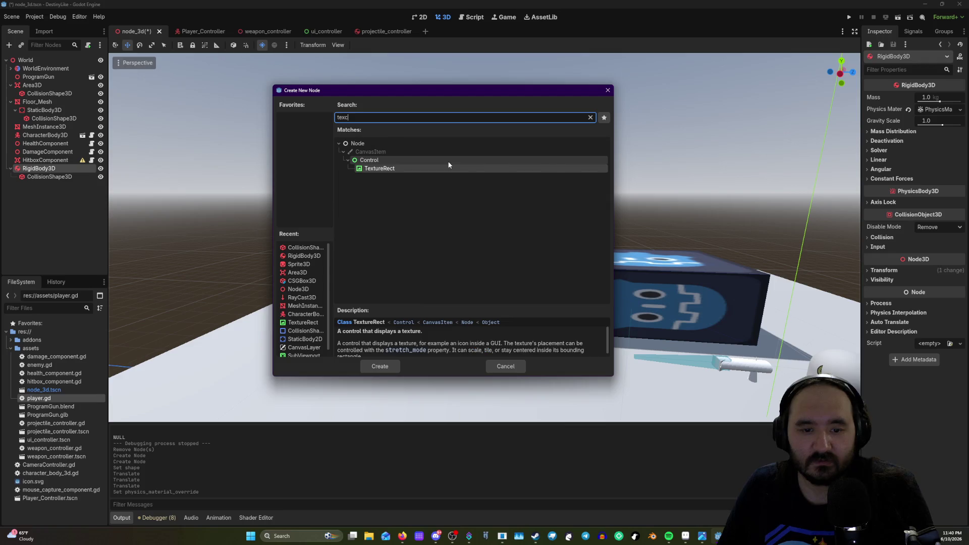
{"action": "key", "text": "BackSpace"}
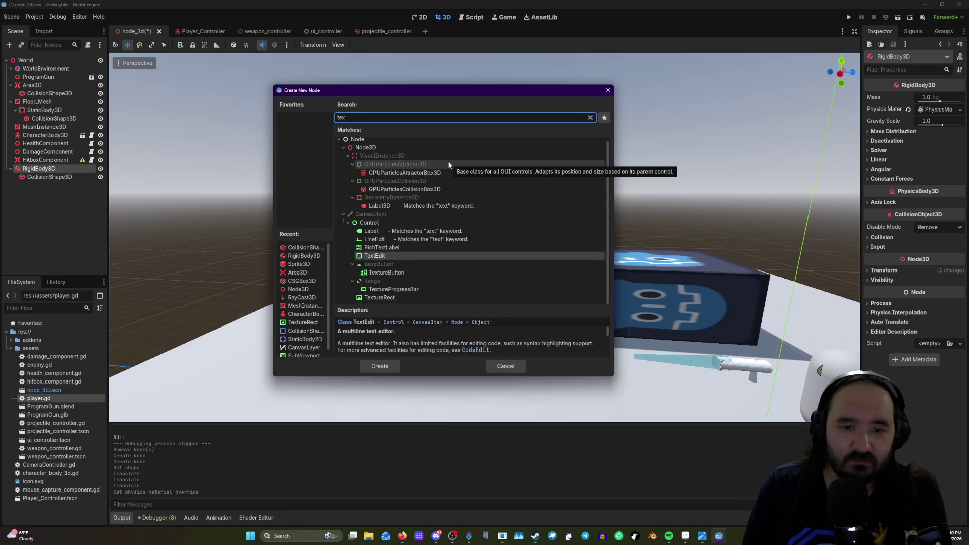
{"action": "key", "text": "BackSpace"}
{"action": "key", "text": "BackSpace"}
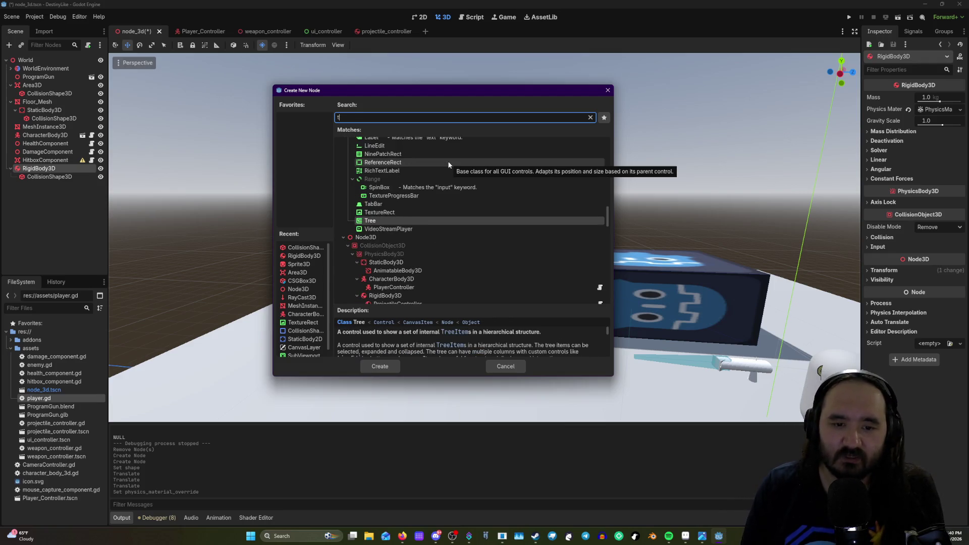
{"action": "scroll", "coordinate": [446, 214], "scroll_direction": "down", "scroll_amount": 3}
{"action": "scroll", "coordinate": [440, 221], "scroll_direction": "down", "scroll_amount": 7}
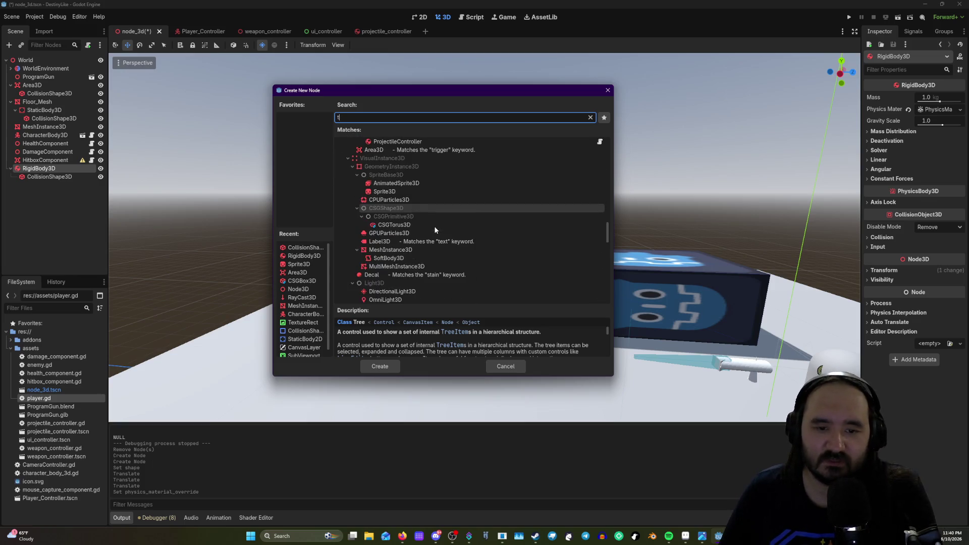
{"action": "left_click", "coordinate": [387, 212]}
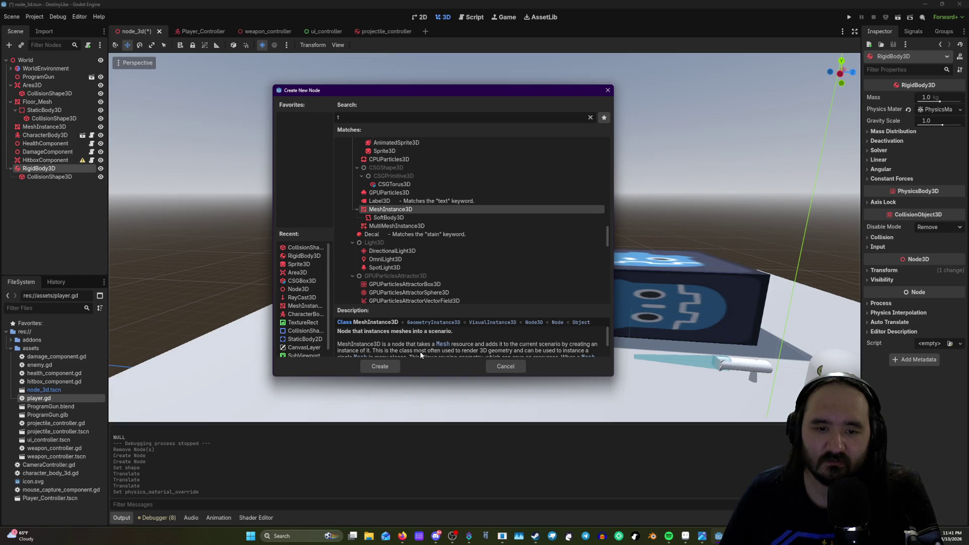
{"action": "left_click", "coordinate": [395, 367]}
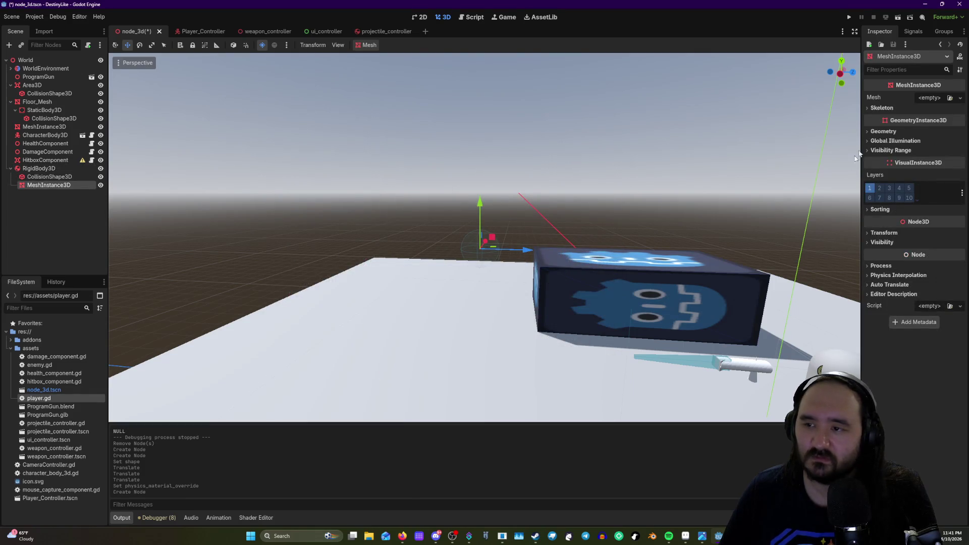
Give the MeshInstance3D a New SphereMesh.
{"action": "left_click", "coordinate": [960, 98]}
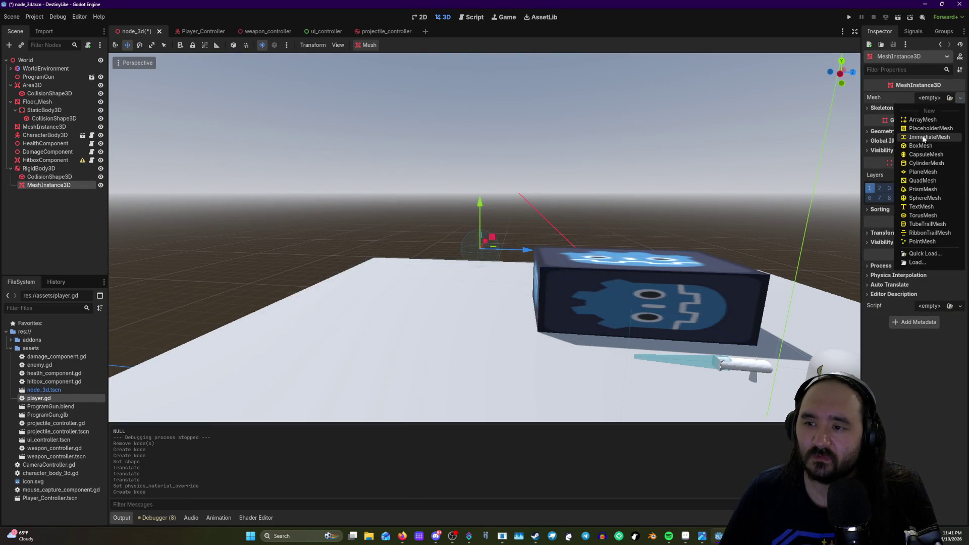
{"action": "left_click", "coordinate": [919, 198]}
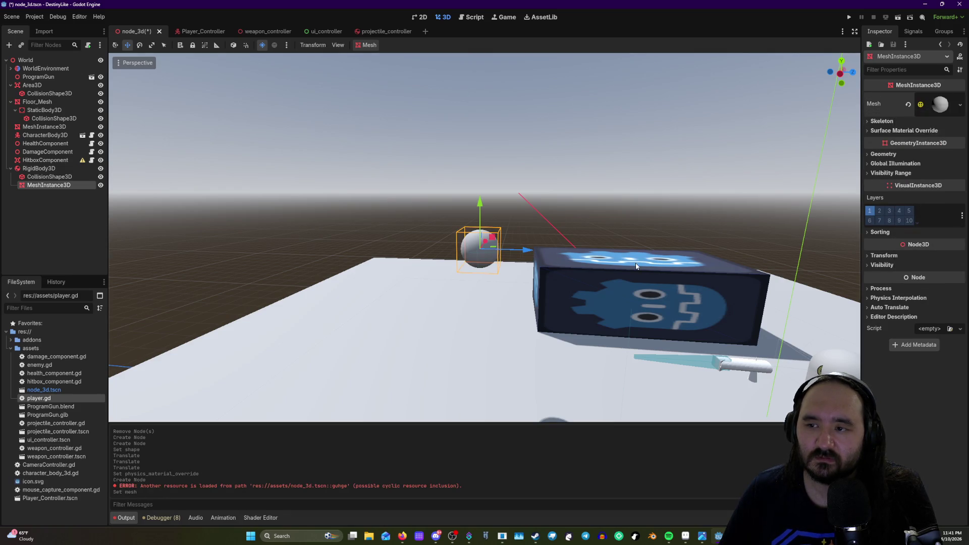
{"action": "scroll", "coordinate": [635, 266], "scroll_direction": "up", "scroll_amount": 3}
{"action": "key", "text": "w"}
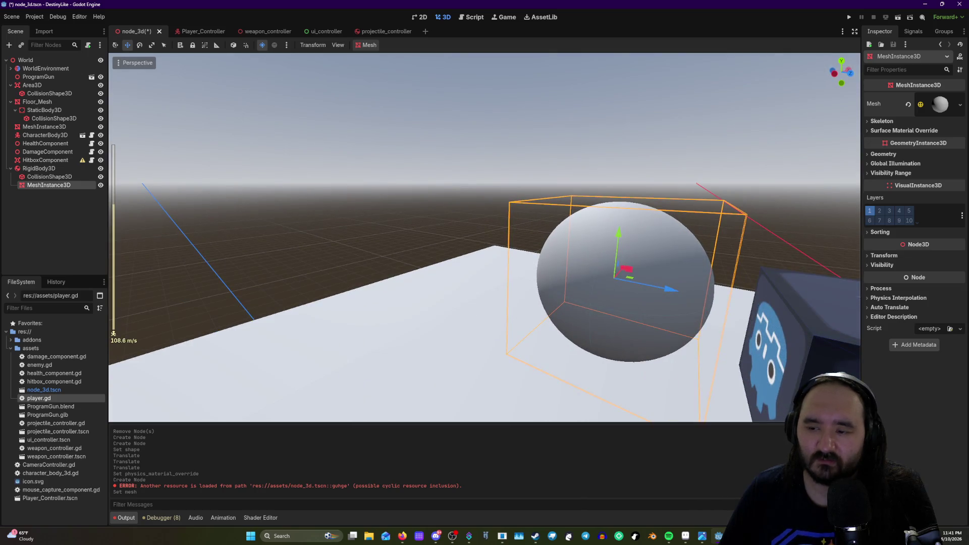
{"action": "key", "text": "s"}
{"action": "scroll", "coordinate": [635, 263], "scroll_direction": "up", "scroll_amount": 5}
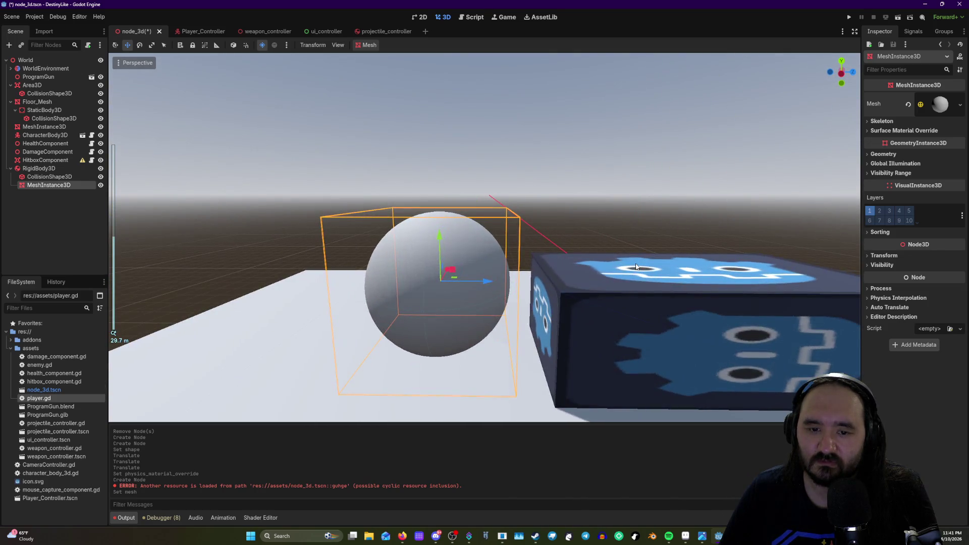
{"action": "scroll", "coordinate": [636, 267], "scroll_direction": "down", "scroll_amount": 4}
Nest the MeshInstance3D under CollisionShape3D, adjusting the sphere's height.
{"action": "mouse_move", "coordinate": [478, 233]}
{"action": "left_mouse_down"}
{"action": "mouse_move", "coordinate": [481, 269]}
{"action": "mouse_move", "coordinate": [492, 198]}
{"action": "left_mouse_up"}
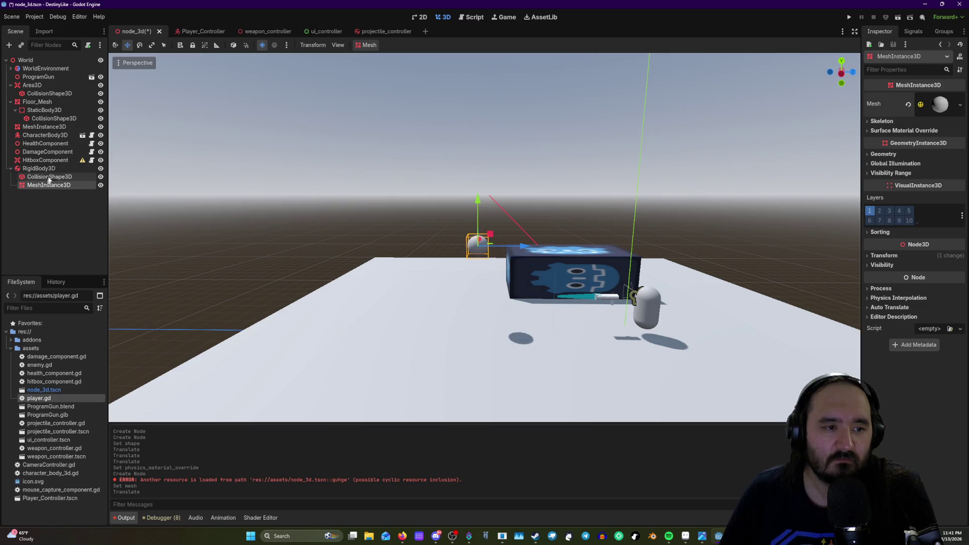
{"action": "mouse_move", "coordinate": [46, 186]}
{"action": "left_mouse_down"}
{"action": "mouse_move", "coordinate": [52, 168]}
{"action": "mouse_move", "coordinate": [55, 177]}
{"action": "left_mouse_up"}
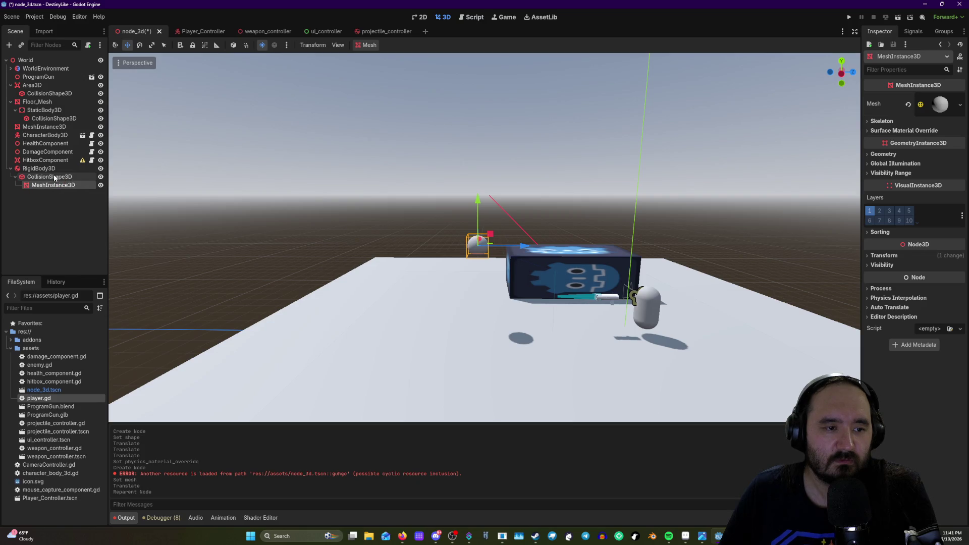
{"action": "scroll", "coordinate": [468, 295], "scroll_direction": "up", "scroll_amount": 3}
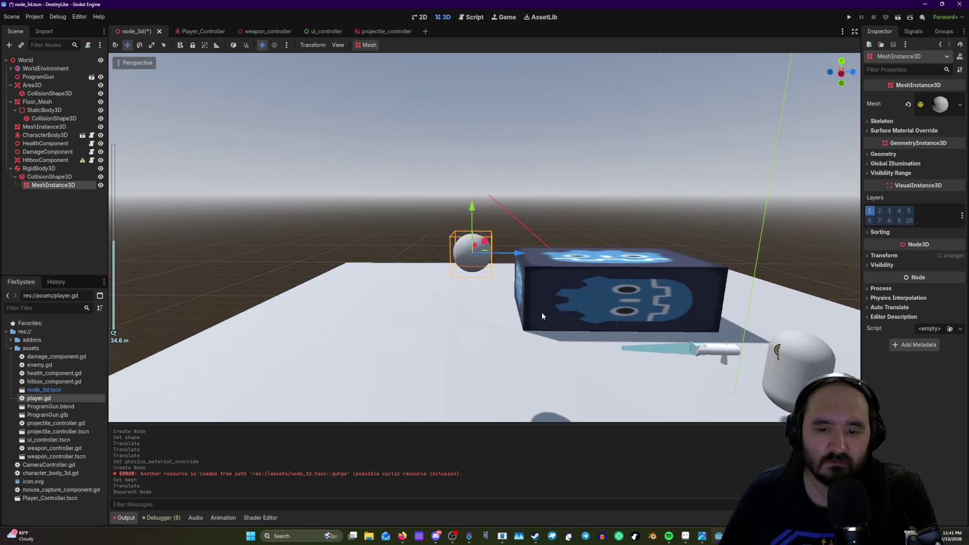
{"action": "mouse_move", "coordinate": [473, 211]}
{"action": "left_mouse_down"}
{"action": "mouse_move", "coordinate": [387, 198]}
{"action": "mouse_move", "coordinate": [385, 234]}
{"action": "mouse_move", "coordinate": [418, 151]}
{"action": "mouse_move", "coordinate": [428, 219]}
{"action": "mouse_move", "coordinate": [425, 204]}
{"action": "mouse_move", "coordinate": [472, 181]}
{"action": "mouse_move", "coordinate": [466, 112]}
{"action": "mouse_move", "coordinate": [462, 255]}
{"action": "mouse_move", "coordinate": [463, 242]}
{"action": "left_mouse_up"}
Move the RigidBody3D sphere left and down near the floor, then save and run the scene.
{"action": "left_click", "coordinate": [46, 170]}
{"action": "left_click_drag", "start_coordinate": [517, 276], "coordinate": [439, 277]}
{"action": "scroll", "coordinate": [437, 278], "scroll_direction": "up", "scroll_amount": 5}
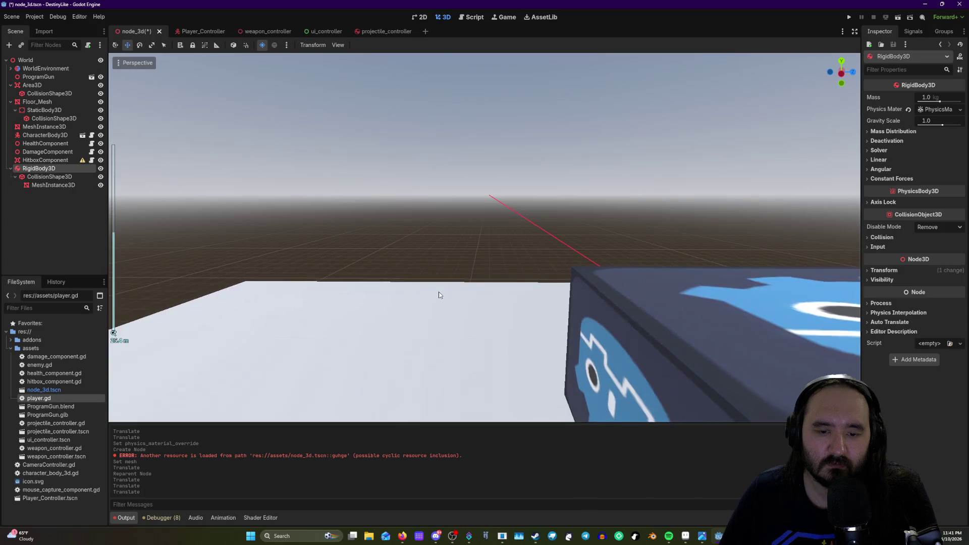
{"action": "scroll", "coordinate": [438, 296], "scroll_direction": "down", "scroll_amount": 5}
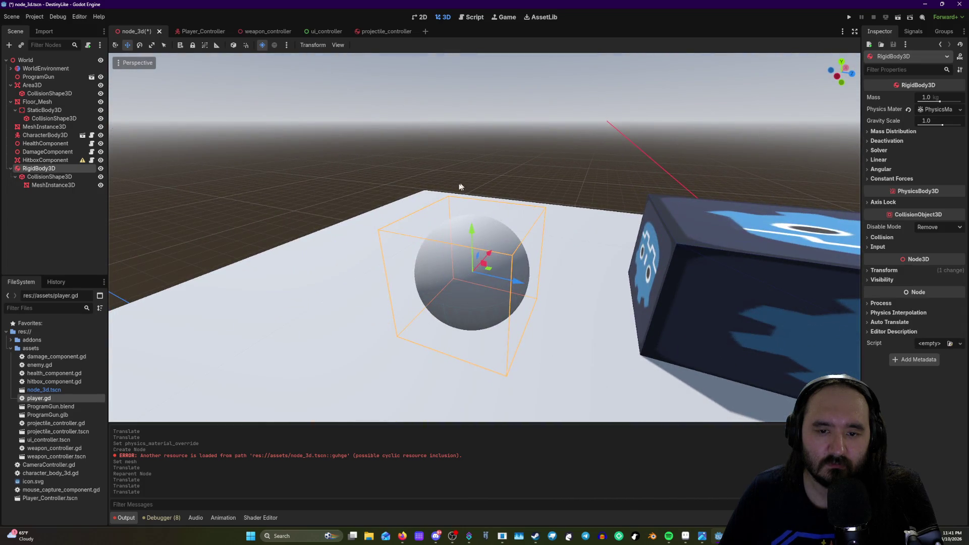
{"action": "left_click_drag", "start_coordinate": [472, 229], "coordinate": [460, 311]}
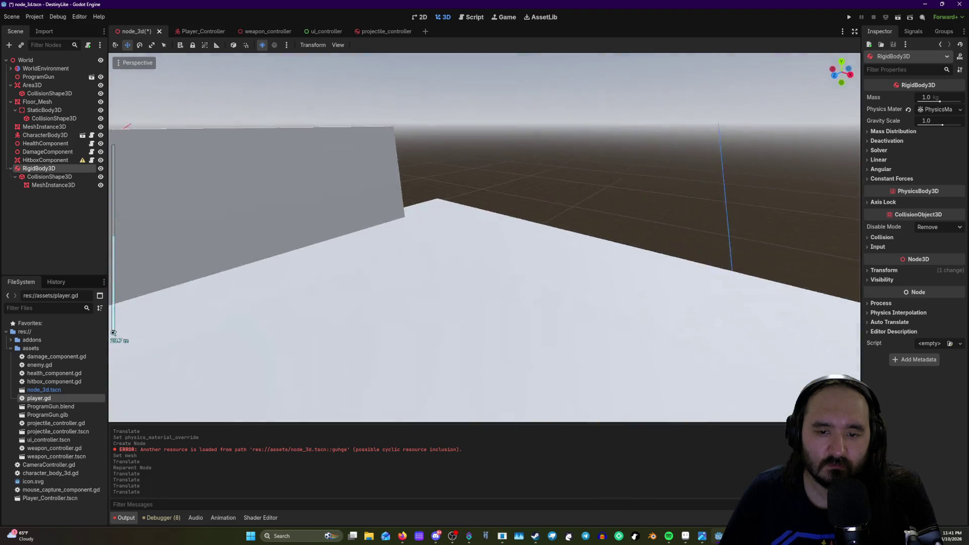
{"action": "scroll", "coordinate": [467, 352], "scroll_direction": "up", "scroll_amount": 3}
{"action": "mouse_move", "coordinate": [468, 352]}
{"action": "left_mouse_down"}
{"action": "mouse_move", "coordinate": [424, 337]}
{"action": "mouse_move", "coordinate": [523, 389]}
{"action": "mouse_move", "coordinate": [417, 165]}
{"action": "left_mouse_up"}
{"action": "scroll", "coordinate": [424, 337], "scroll_direction": "up", "scroll_amount": 3}
{"action": "scroll", "coordinate": [424, 337], "scroll_direction": "down", "scroll_amount": 2}
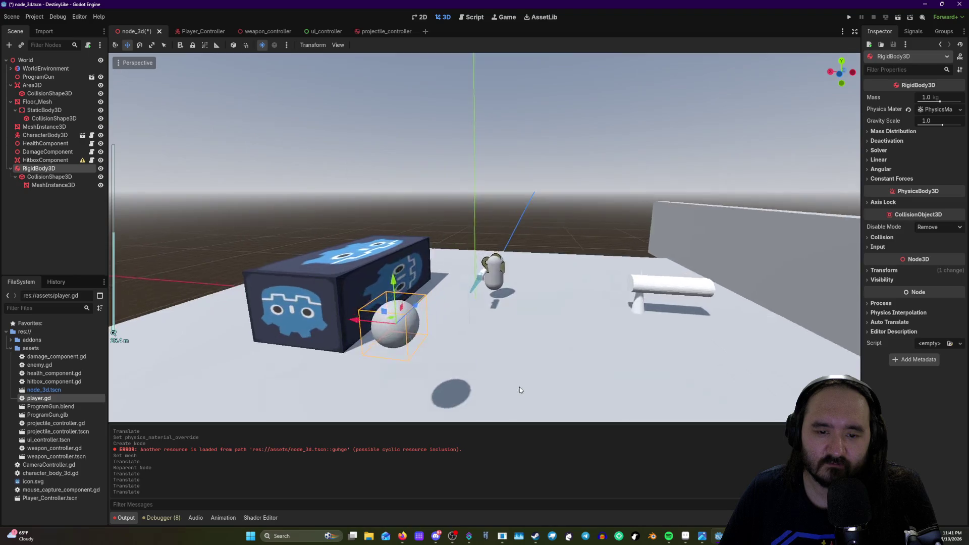
{"action": "scroll", "coordinate": [519, 390], "scroll_direction": "up", "scroll_amount": 3}
{"action": "left_click_drag", "start_coordinate": [422, 177], "coordinate": [432, 308]}
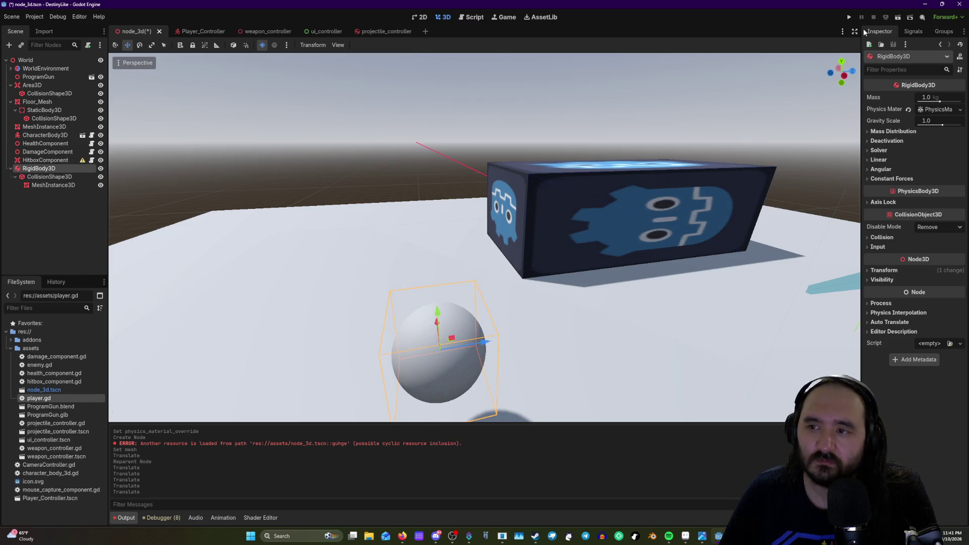
{"action": "left_click", "coordinate": [849, 17]}
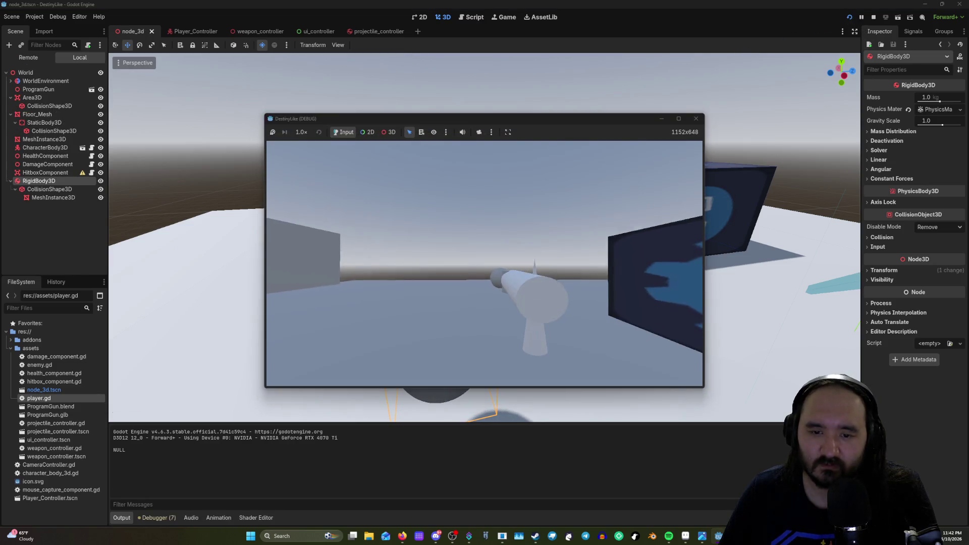
{"action": "left_click", "coordinate": [484, 263]}
{"action": "left_click", "coordinate": [484, 264]}
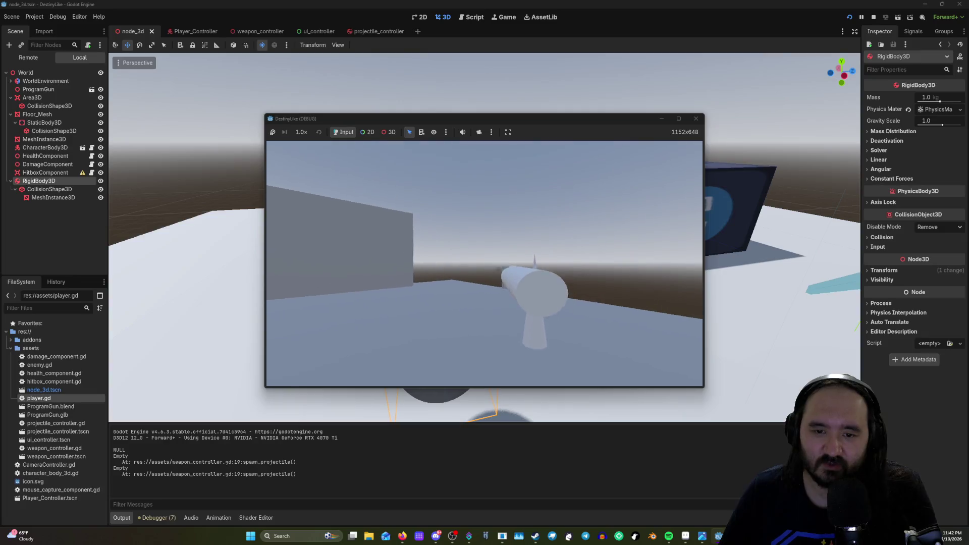
{"action": "left_click", "coordinate": [484, 264]}
{"action": "left_click", "coordinate": [485, 264]}
{"action": "left_click", "coordinate": [485, 264]}
{"action": "left_click", "coordinate": [485, 264]}
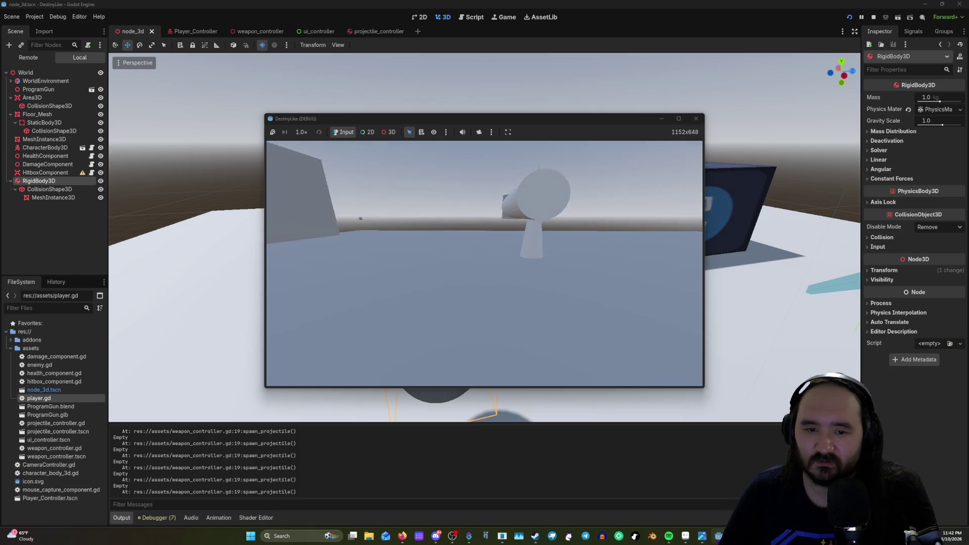
{"action": "left_click", "coordinate": [484, 264]}
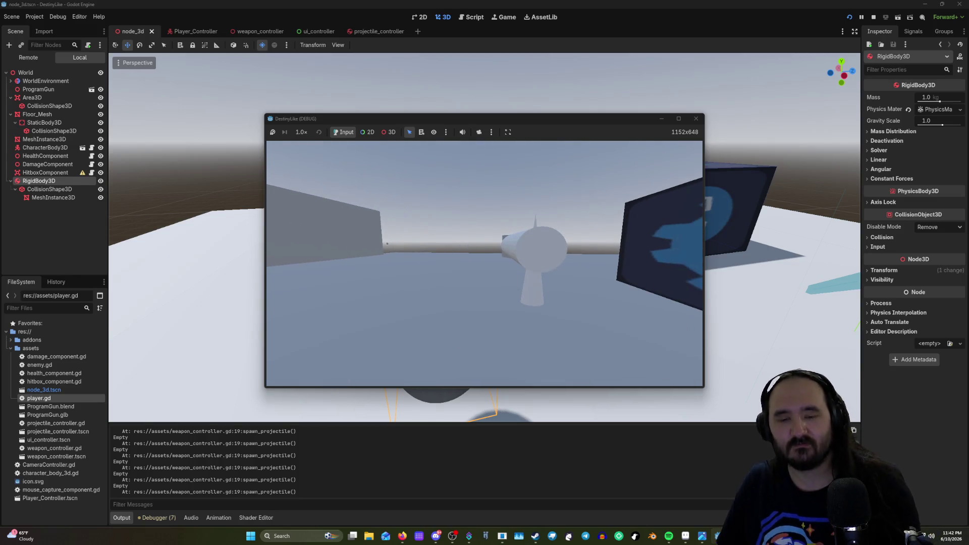
{"action": "key", "text": "F8"}
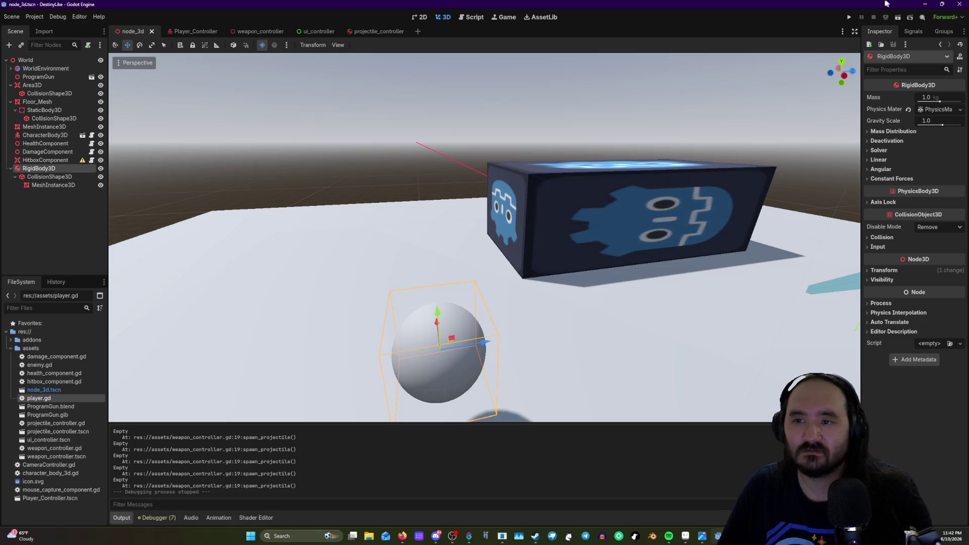
{"action": "left_click", "coordinate": [845, 18]}
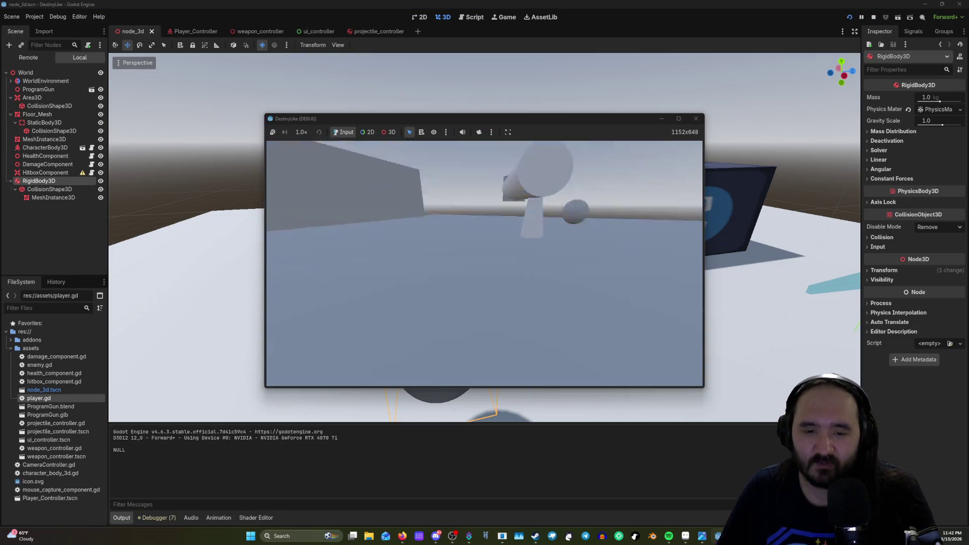
{"action": "left_click", "coordinate": [484, 263]}
{"action": "left_click", "coordinate": [485, 264]}
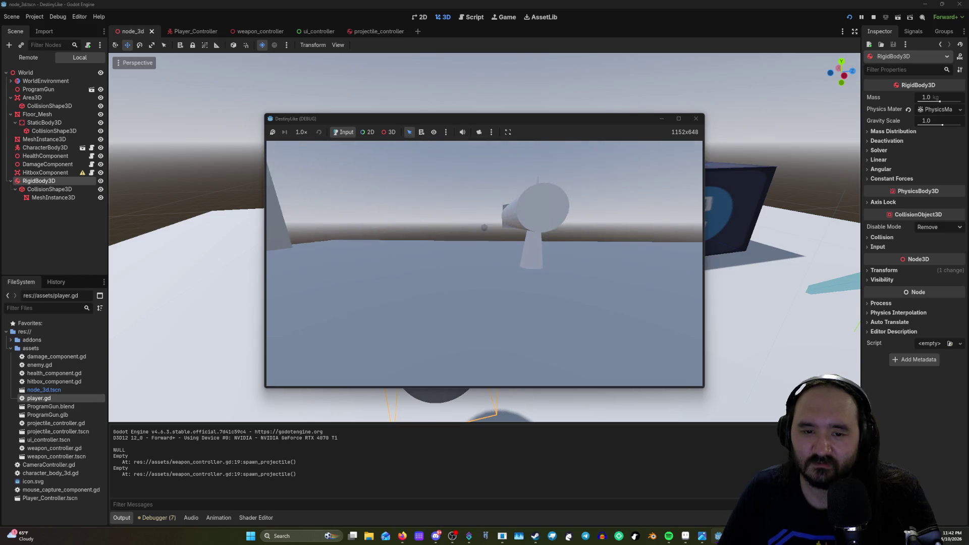
{"action": "left_click", "coordinate": [484, 263]}
{"action": "left_click", "coordinate": [484, 263]}
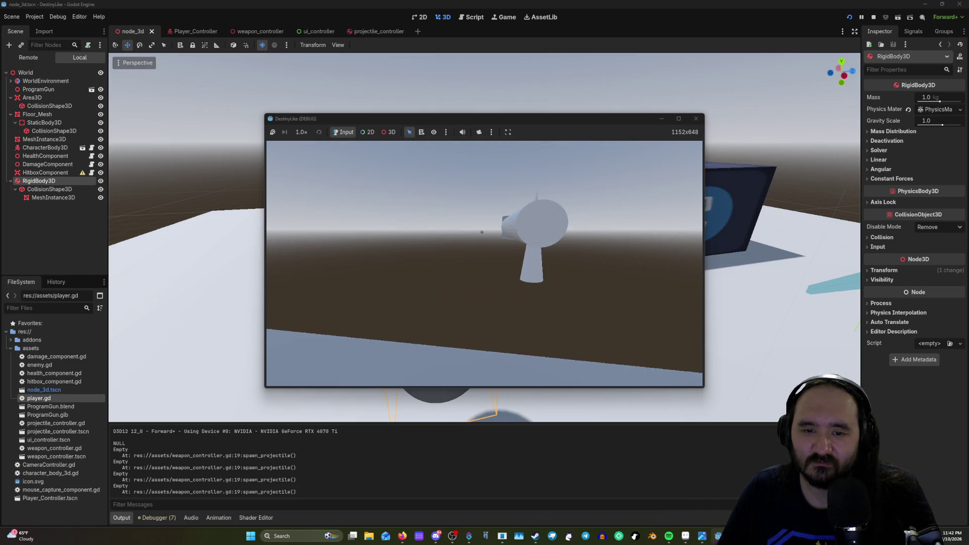
{"action": "key", "text": "F8"}
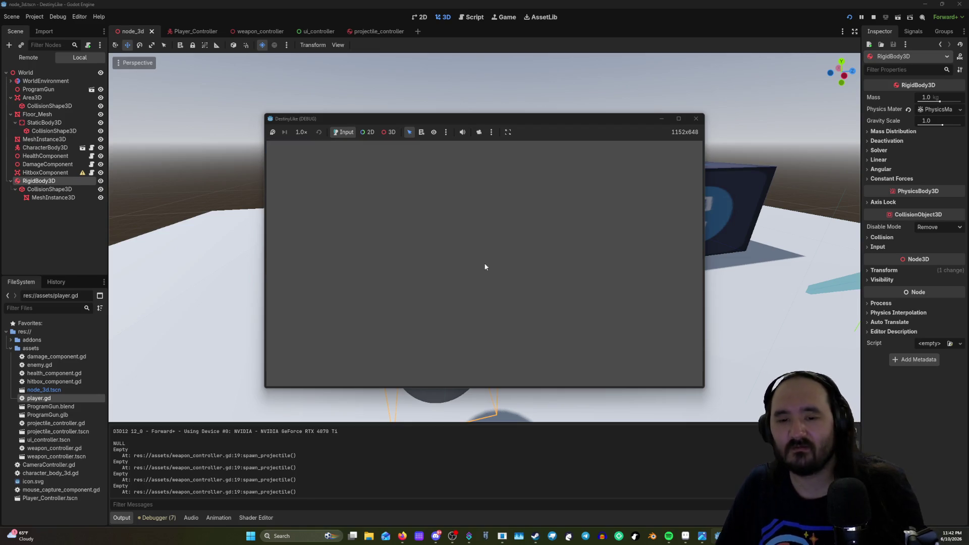
{"action": "left_click", "coordinate": [849, 17]}
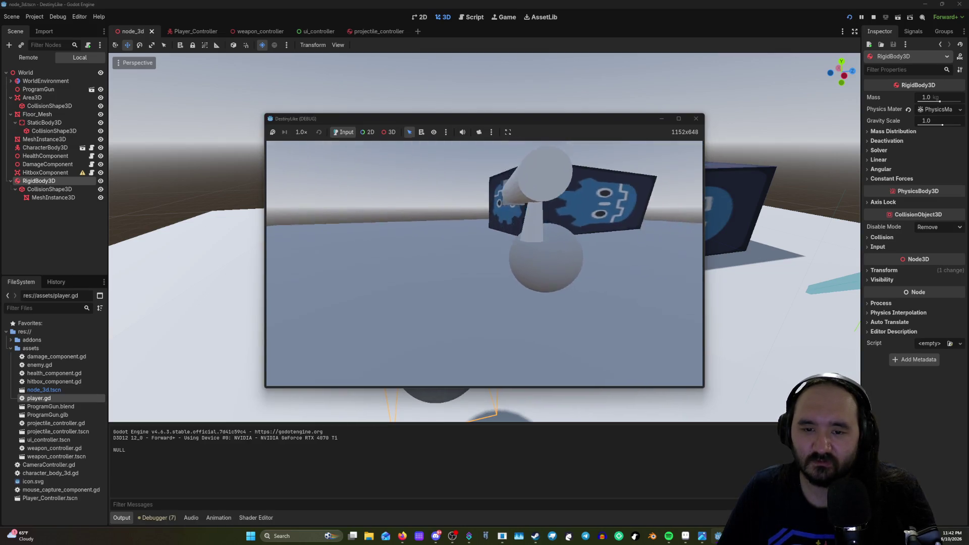
{"action": "left_click", "coordinate": [485, 264]}
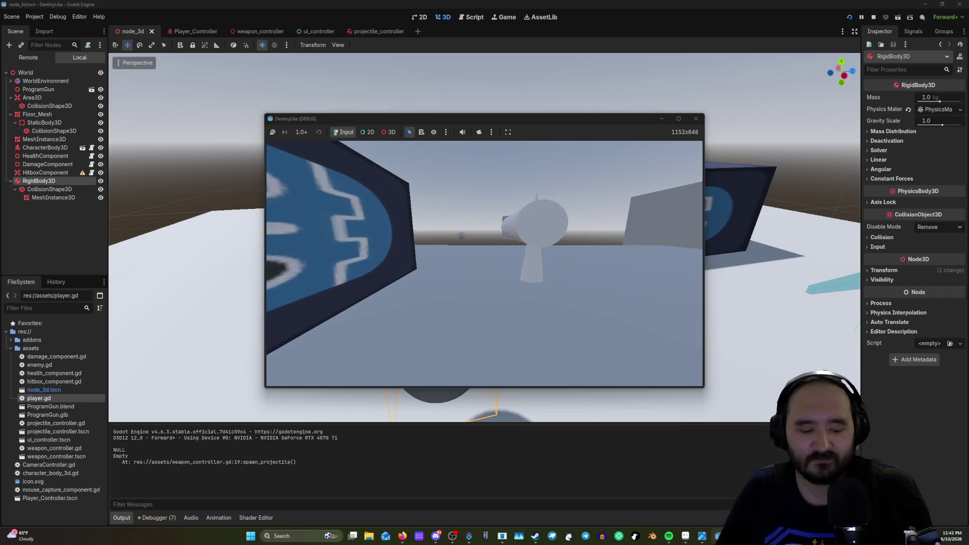
{"action": "key", "text": "F8"}
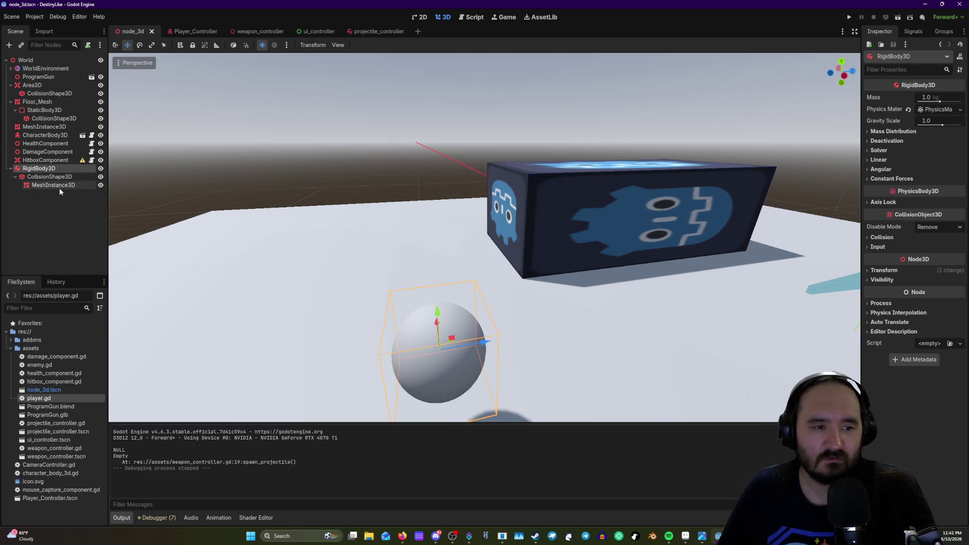
Change the target MeshInstance3D's mesh to a New CylinderMesh.
{"action": "left_click", "coordinate": [59, 187]}
{"action": "left_click", "coordinate": [959, 105]}
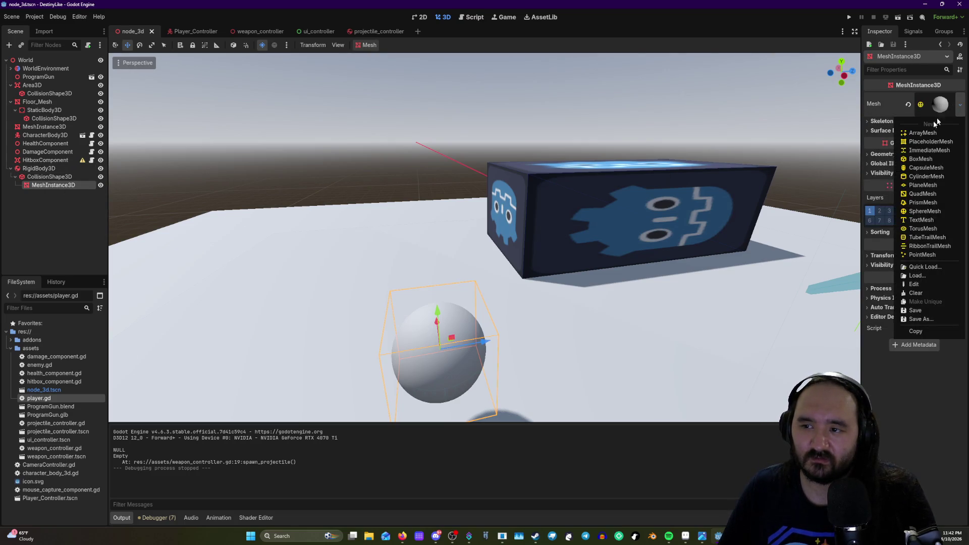
{"action": "left_click", "coordinate": [930, 143]}
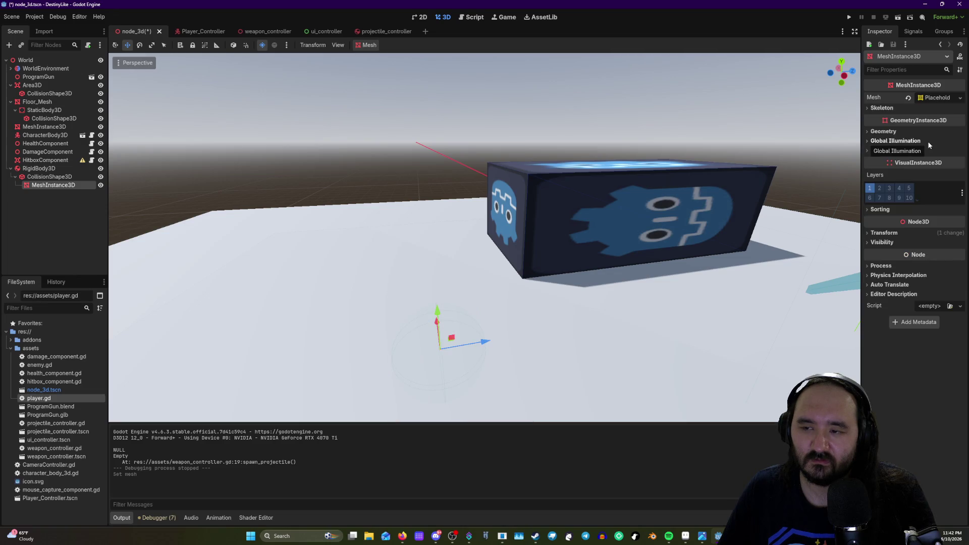
{"action": "left_click", "coordinate": [959, 100]}
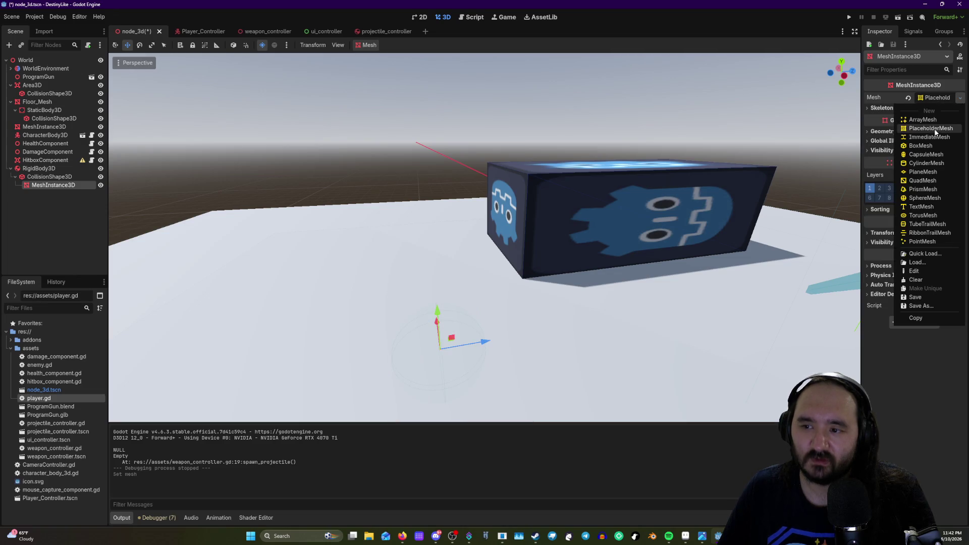
{"action": "left_click", "coordinate": [928, 163]}
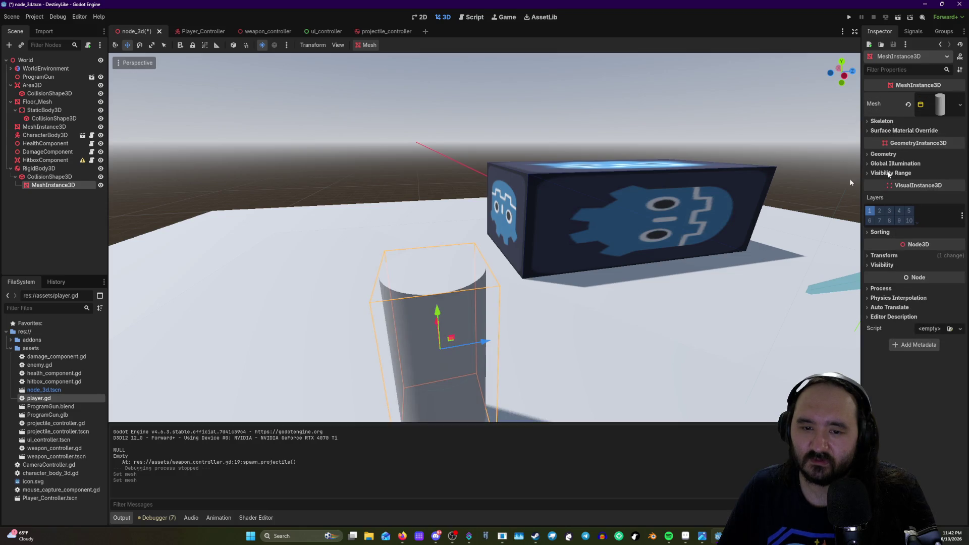
Play-test by shooting the cylinder target, stop with F8, and select its collision shape.
{"action": "left_click", "coordinate": [847, 18]}
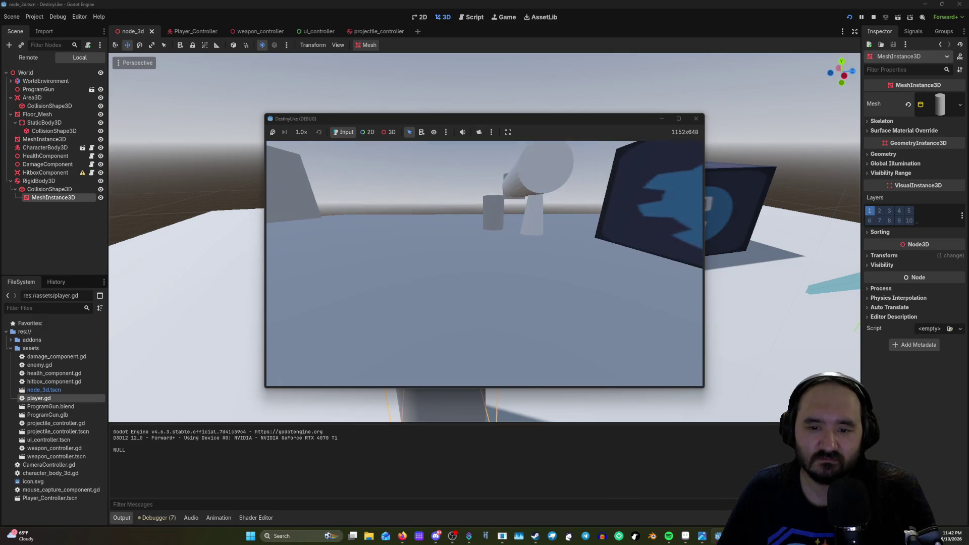
{"action": "left_click", "coordinate": [485, 264]}
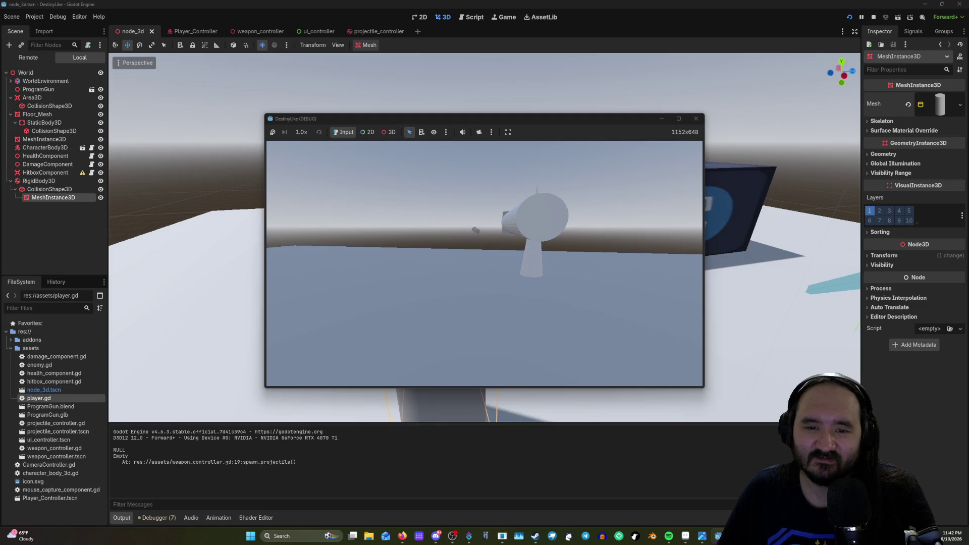
{"action": "key", "text": "s"}
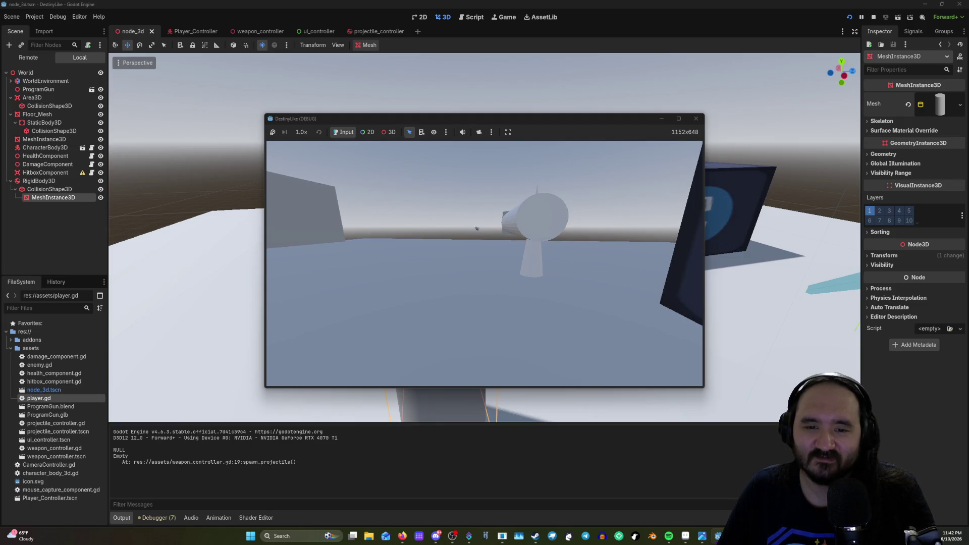
{"action": "key", "text": "F8"}
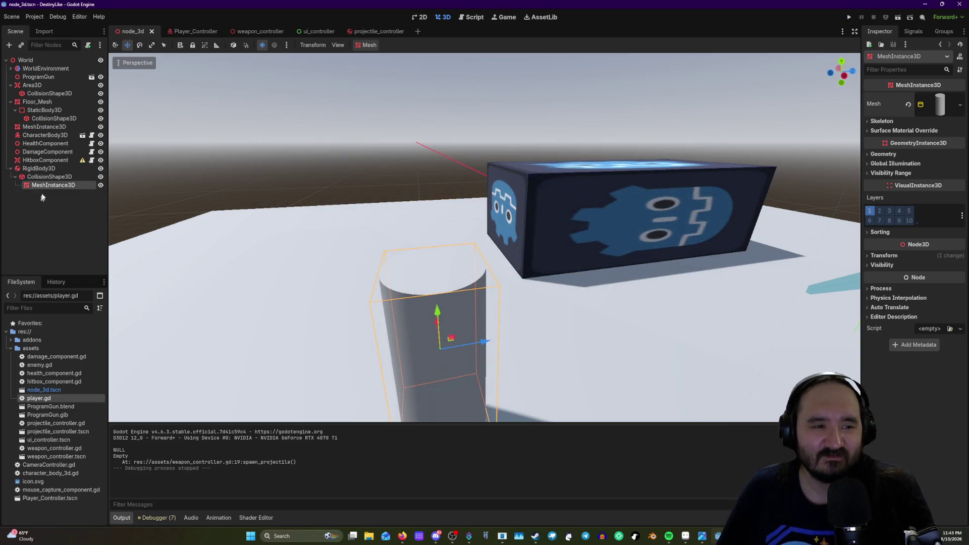
{"action": "left_click", "coordinate": [50, 176]}
Set the collision shape to a New CylinderShape3D (height 2.0 m, radius 0.5 m).
{"action": "left_click", "coordinate": [940, 100]}
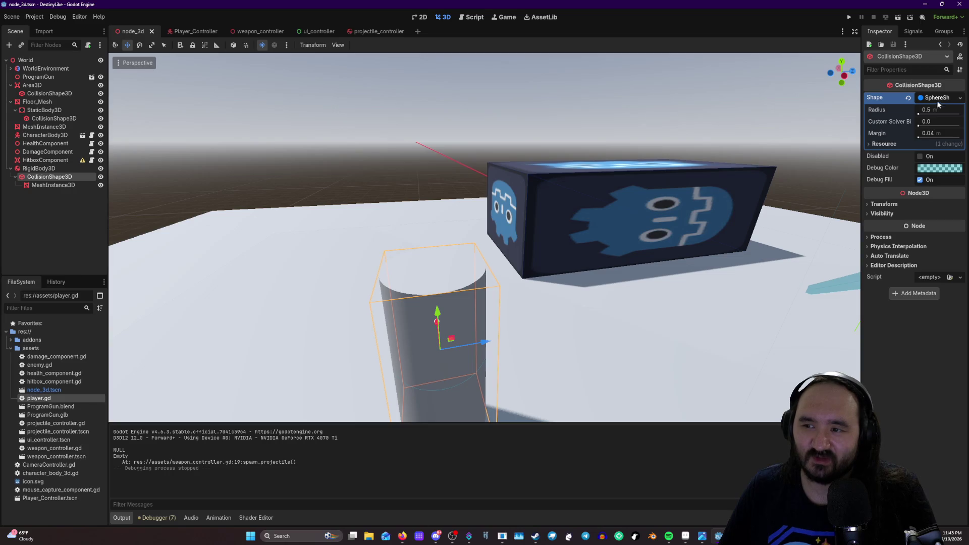
{"action": "left_click", "coordinate": [958, 99]}
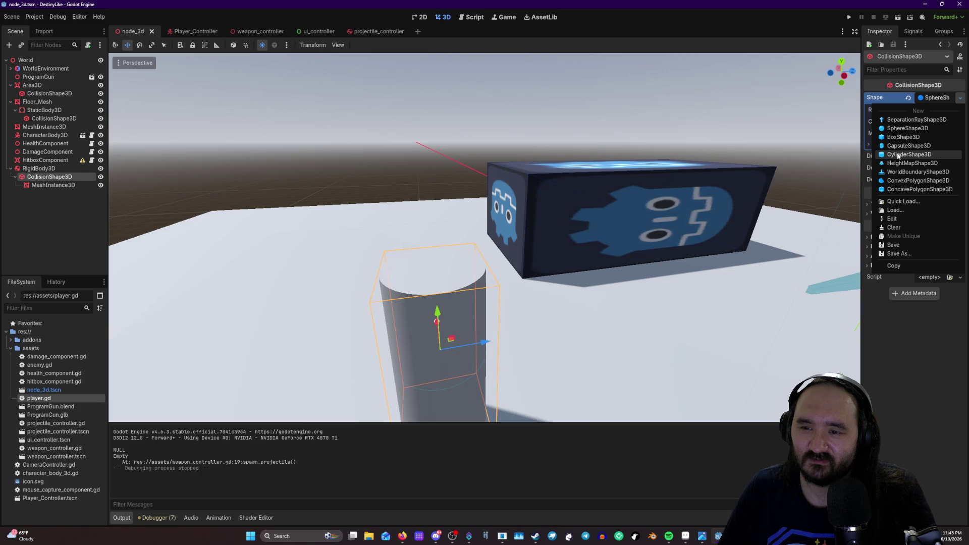
{"action": "left_click", "coordinate": [898, 154]}
{"action": "scroll", "coordinate": [604, 301], "scroll_direction": "down", "scroll_amount": 5}
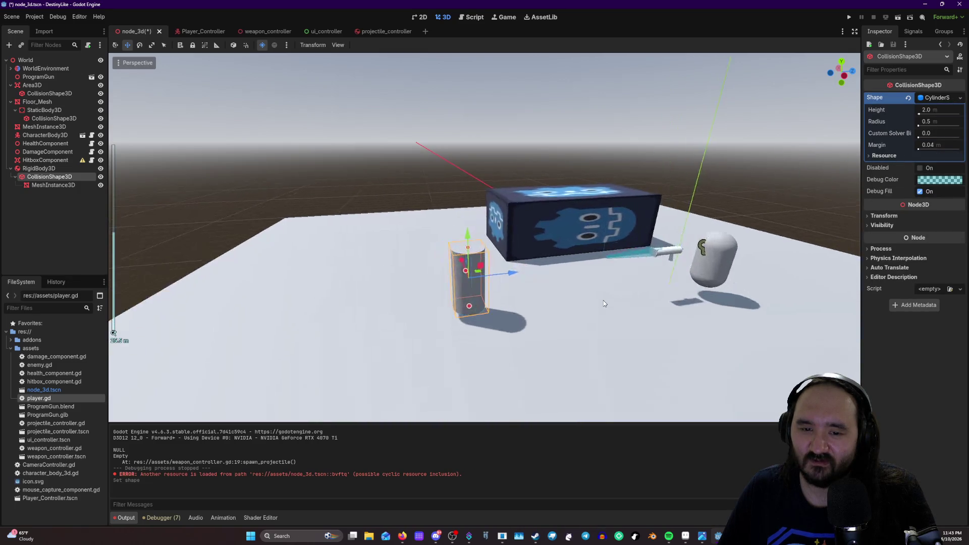
Play-test by shooting and walking toward the cylinder target, then stop with F8.
{"action": "left_click", "coordinate": [851, 17]}
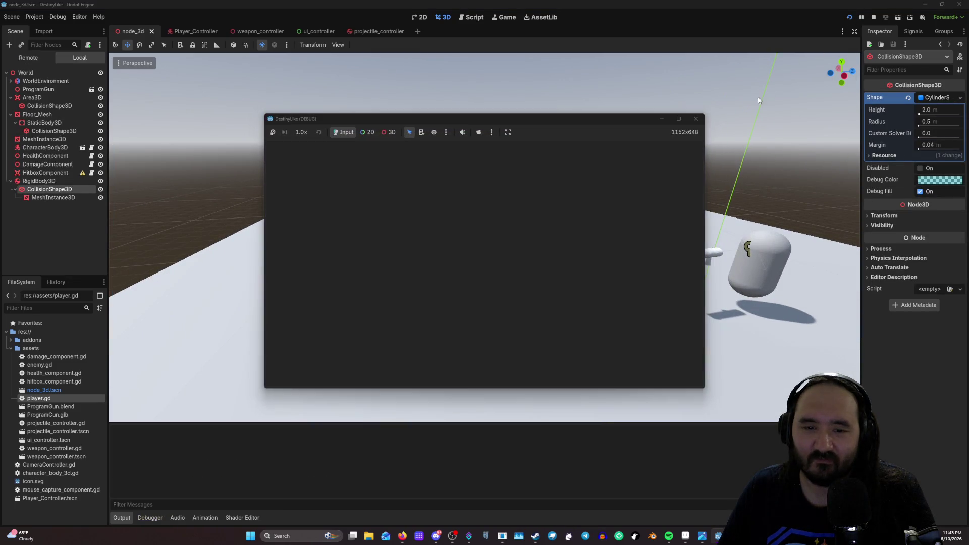
{"action": "left_click", "coordinate": [484, 264]}
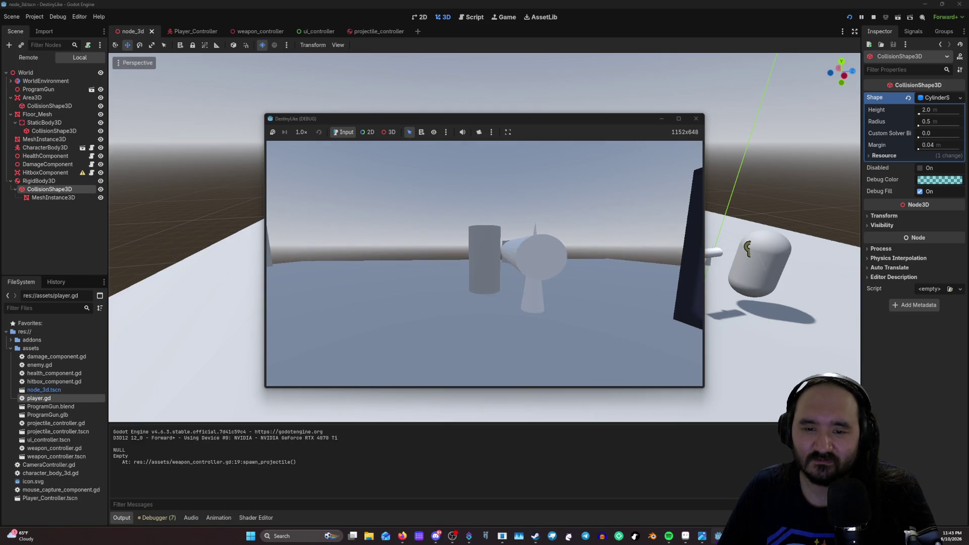
{"action": "left_click", "coordinate": [485, 264]}
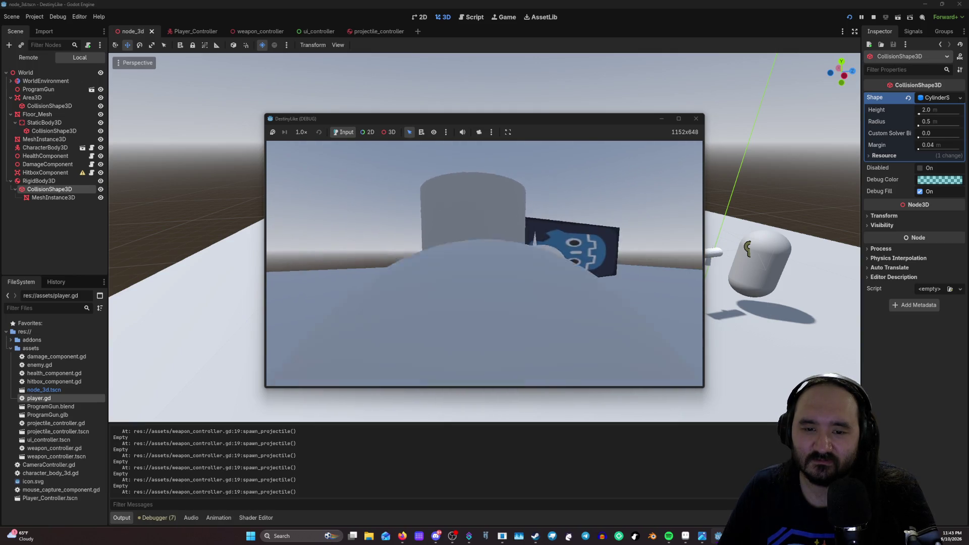
{"action": "key", "text": "w"}
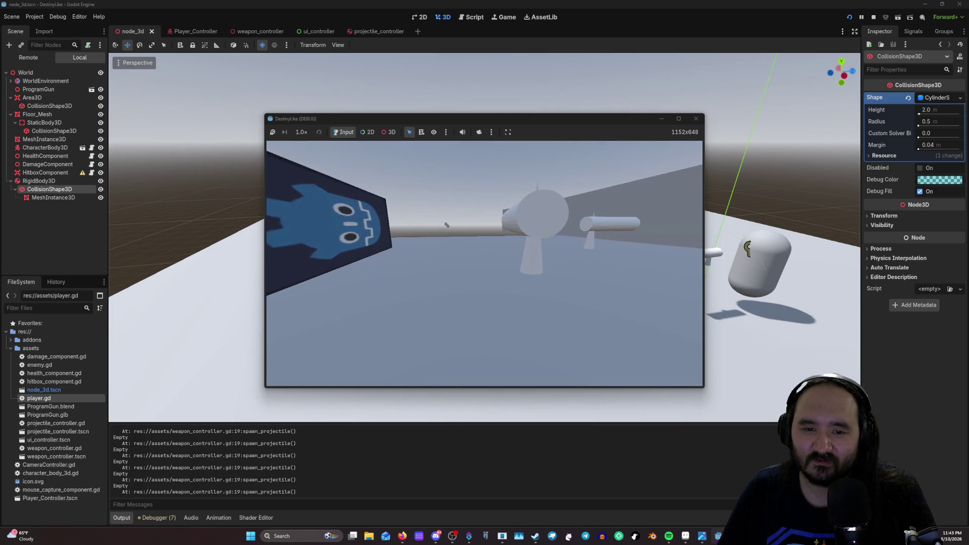
{"action": "key", "text": "w"}
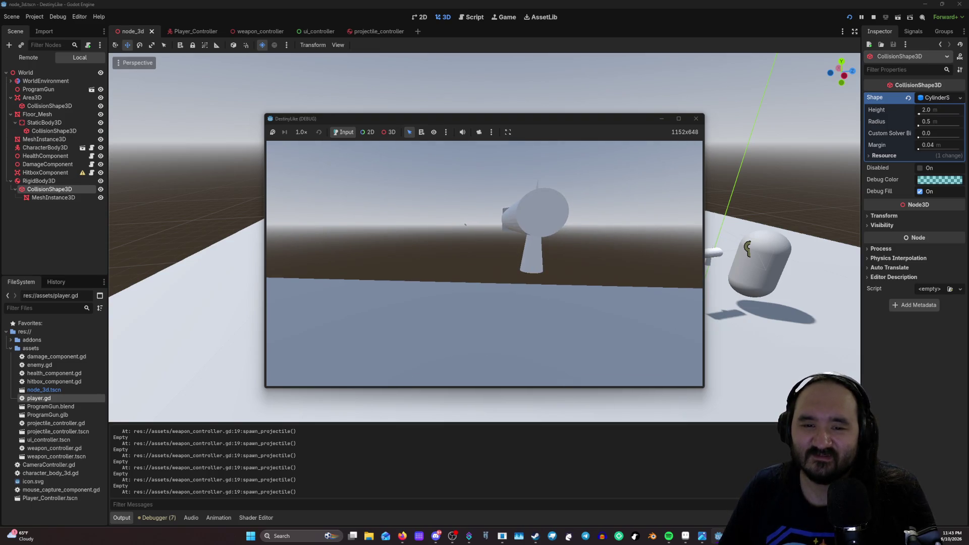
{"action": "key", "text": "F8"}
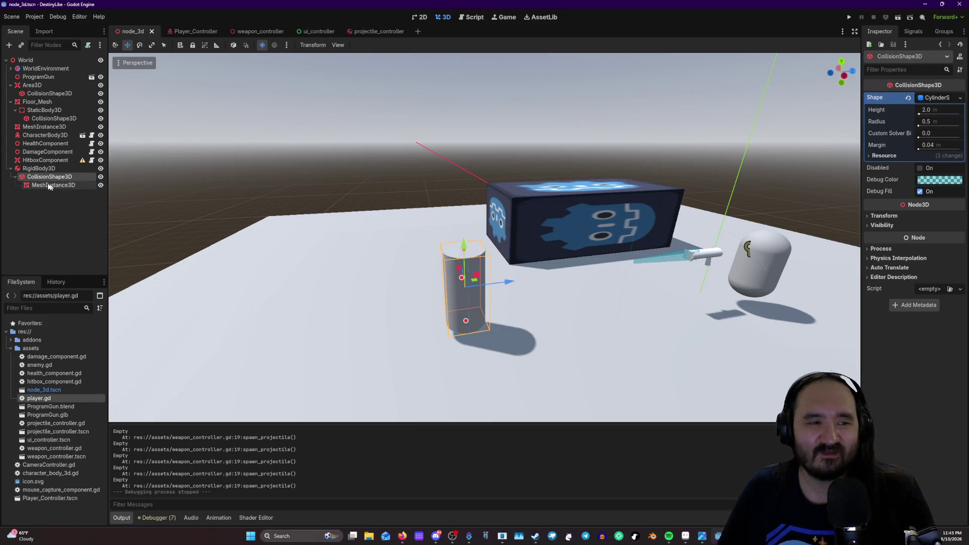
Clear the RigidBody3D's physics material, then playtest by firing shots and stop the game.
{"action": "left_click", "coordinate": [39, 168]}
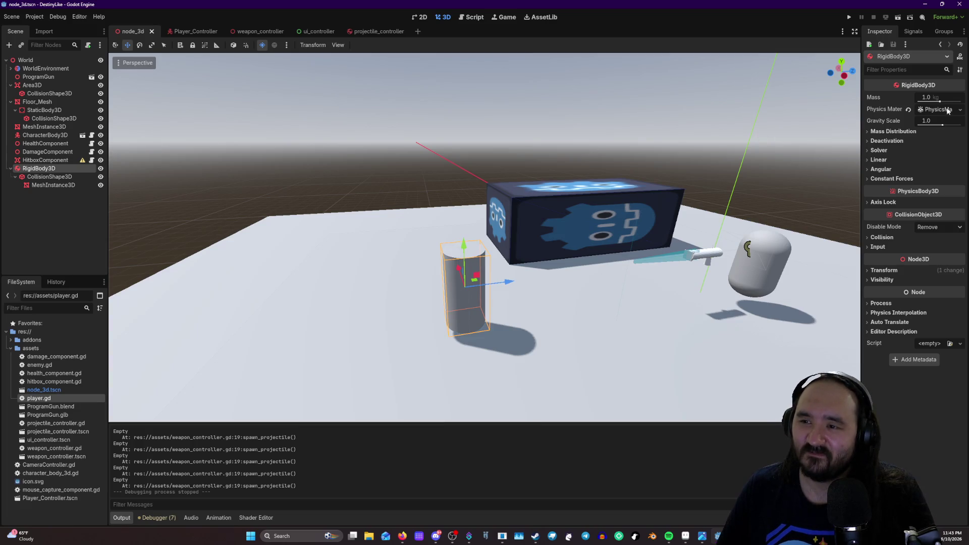
{"action": "left_click", "coordinate": [959, 110]}
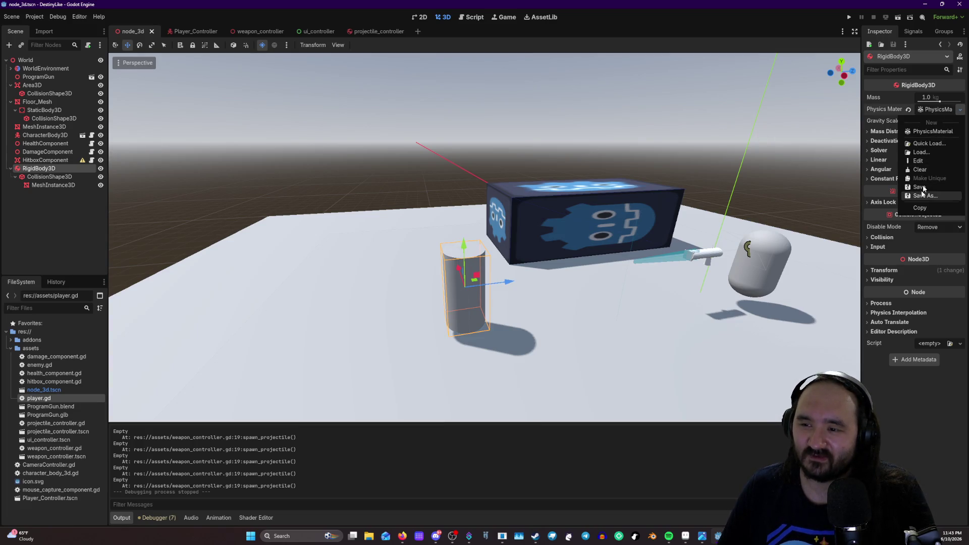
{"action": "left_click", "coordinate": [920, 169]}
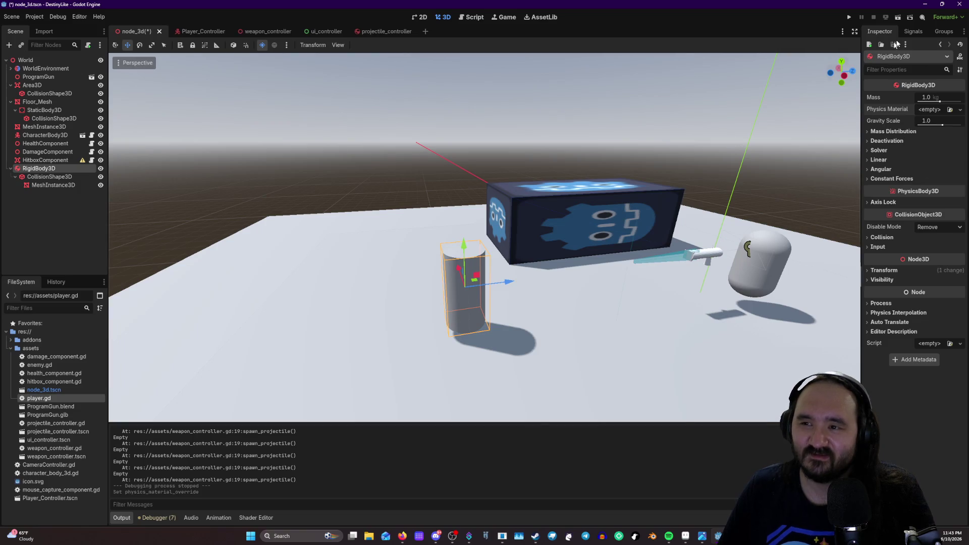
{"action": "left_click", "coordinate": [850, 18]}
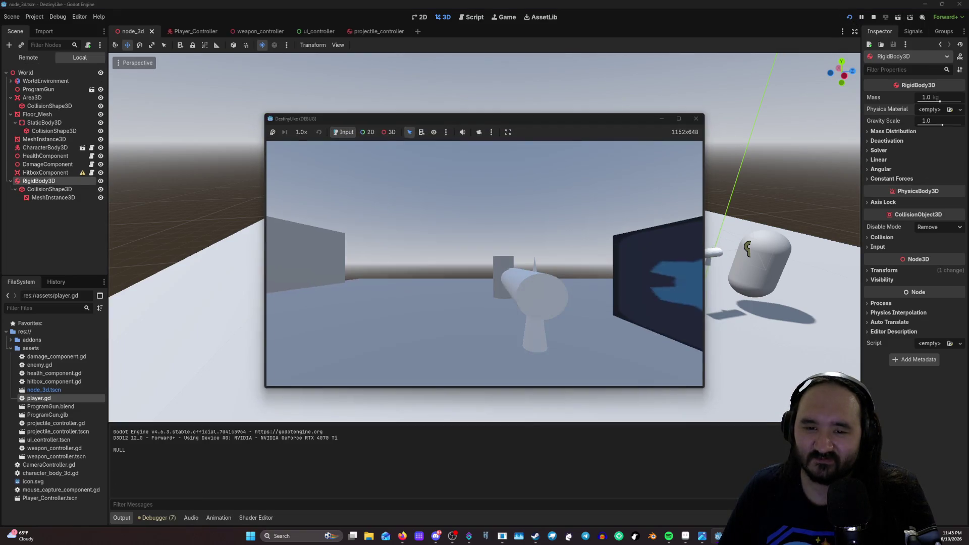
{"action": "left_click", "coordinate": [485, 263]}
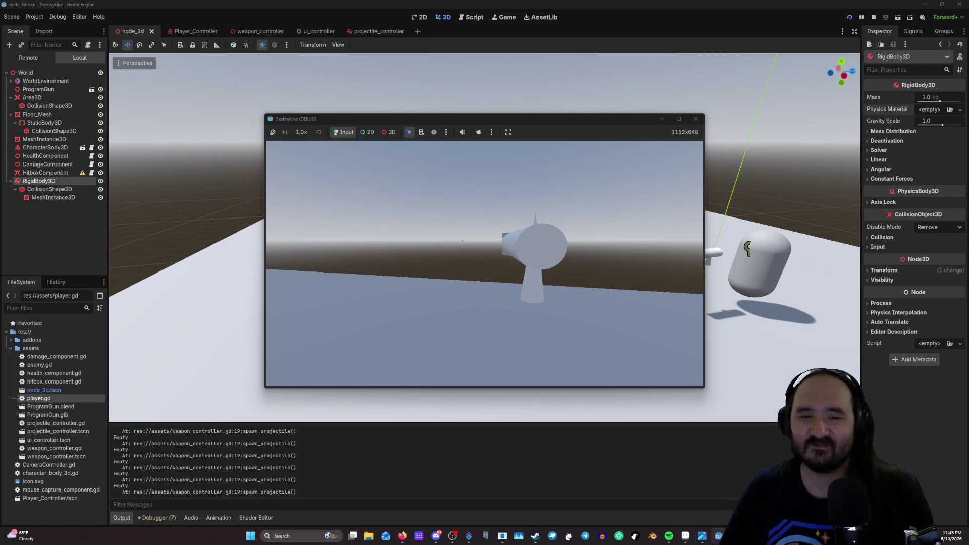
{"action": "key", "text": "F8"}
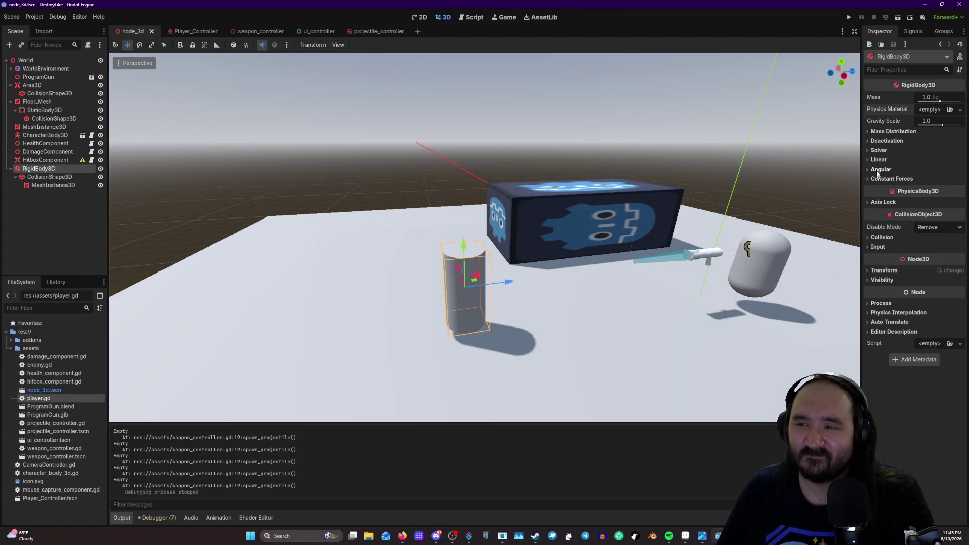
Assign a new PhysicsMaterial to the RigidBody3D, undoing and redoing the assignment.
{"action": "left_click", "coordinate": [960, 110]}
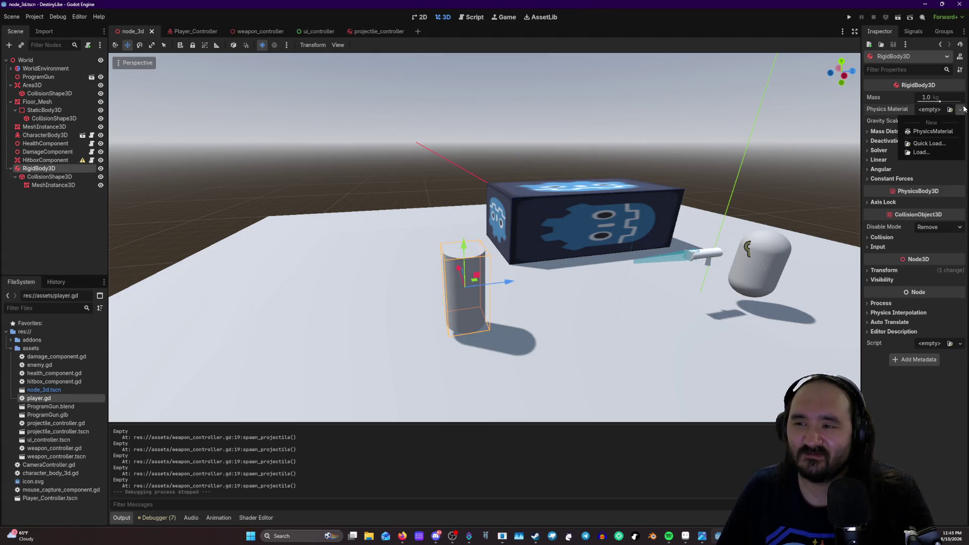
{"action": "left_click", "coordinate": [915, 132]}
{"action": "left_click", "coordinate": [700, 147]}
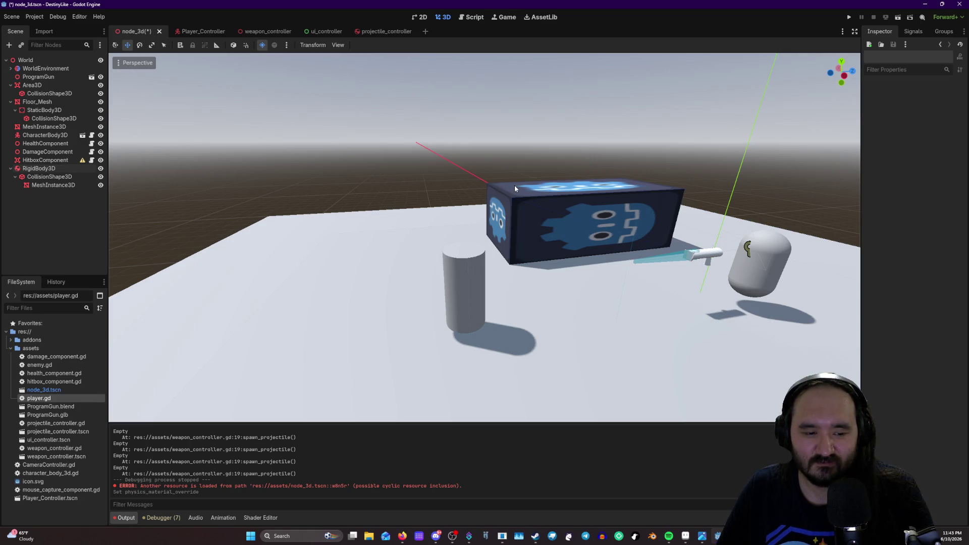
{"action": "key", "text": "ctrl+z"}
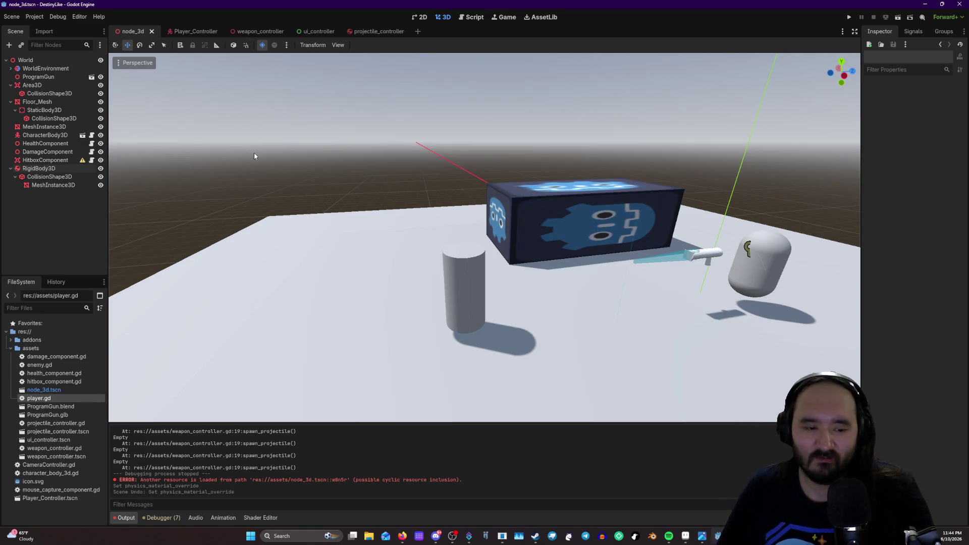
{"action": "key", "text": "ctrl+z"}
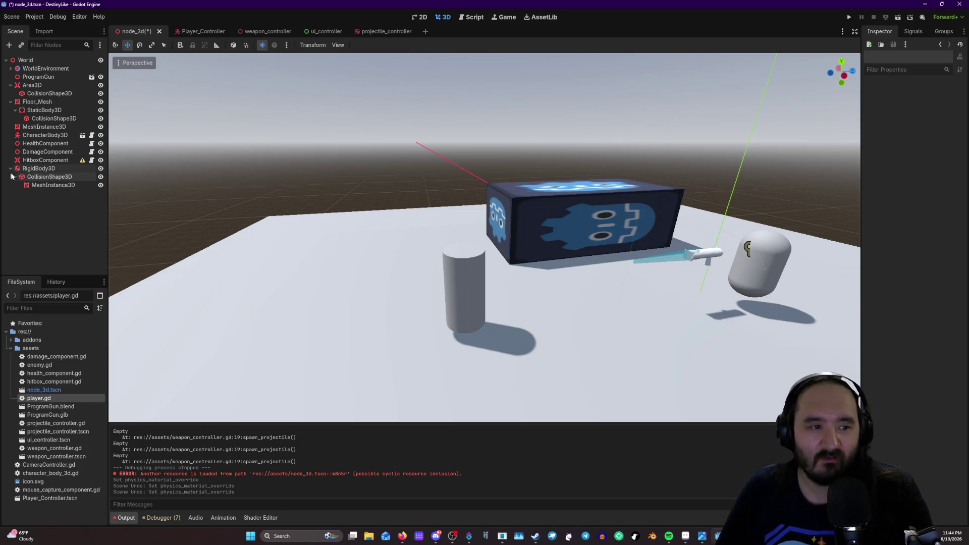
{"action": "left_click", "coordinate": [33, 169]}
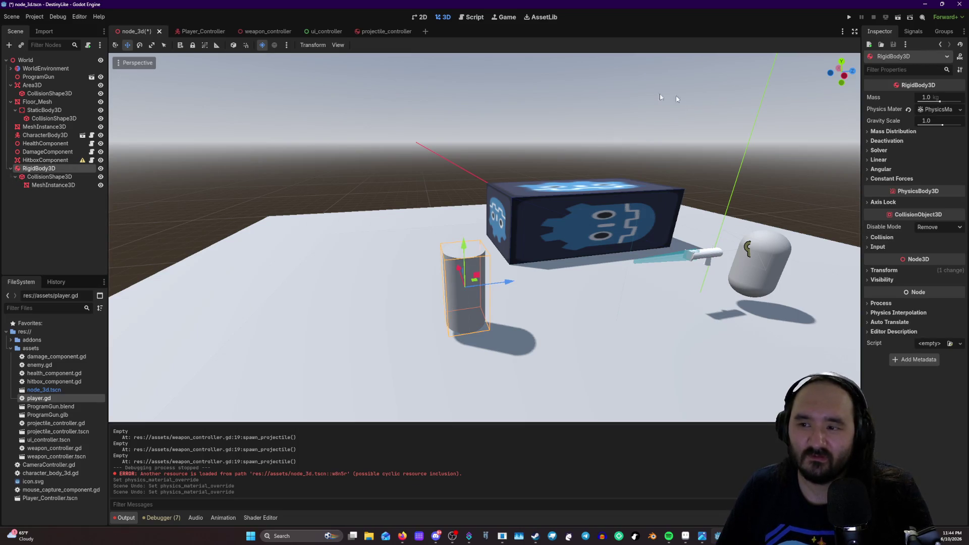
Run the game again, shoot at the cylinder, and stop the playtest.
{"action": "left_click", "coordinate": [850, 17]}
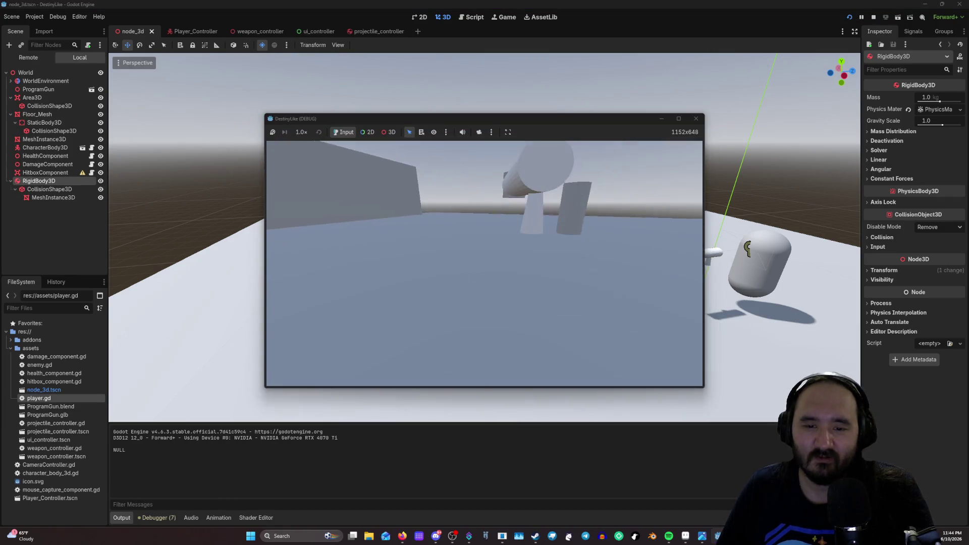
{"action": "left_click", "coordinate": [484, 264]}
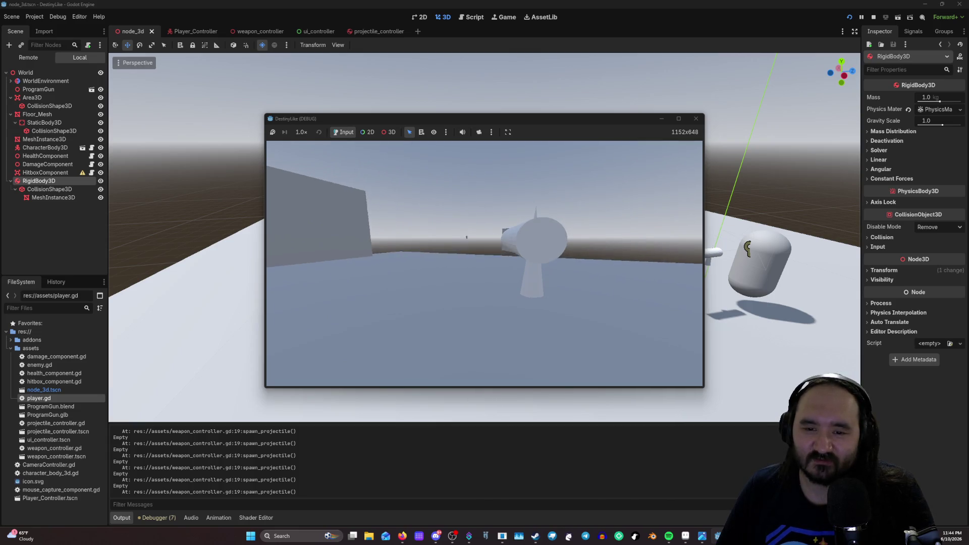
{"action": "key", "text": "F8"}
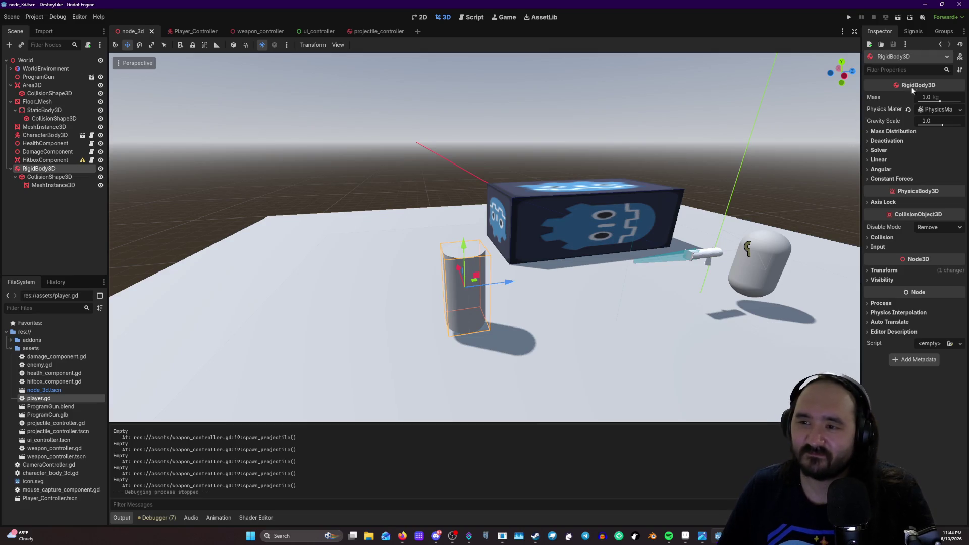
Change the CollisionShape3D's shape to a new BoxShape3D.
{"action": "left_click", "coordinate": [56, 177]}
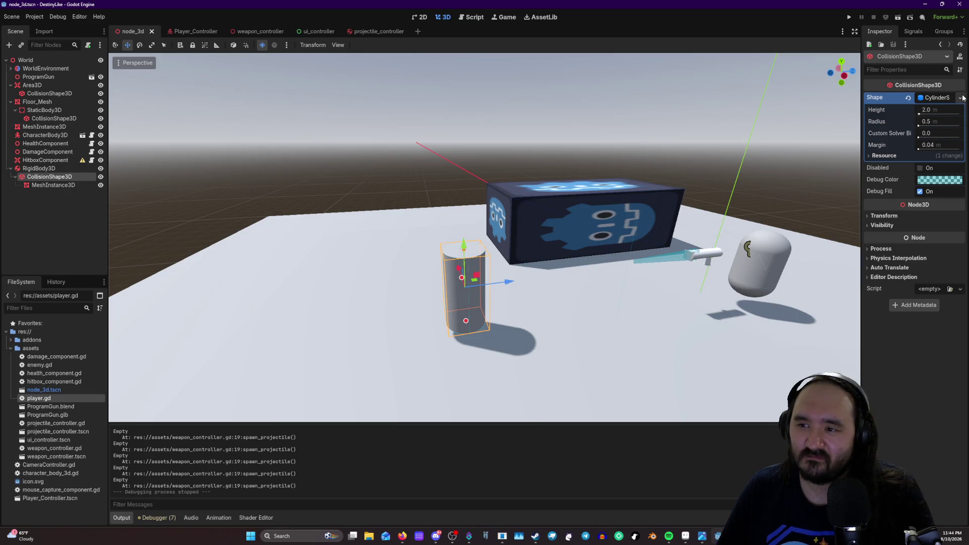
{"action": "left_click", "coordinate": [961, 98]}
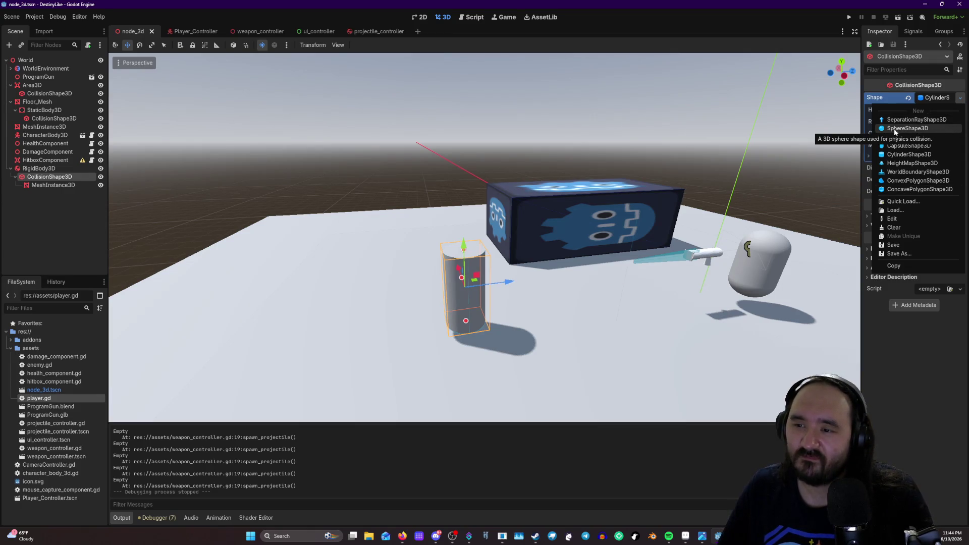
{"action": "left_click", "coordinate": [895, 137]}
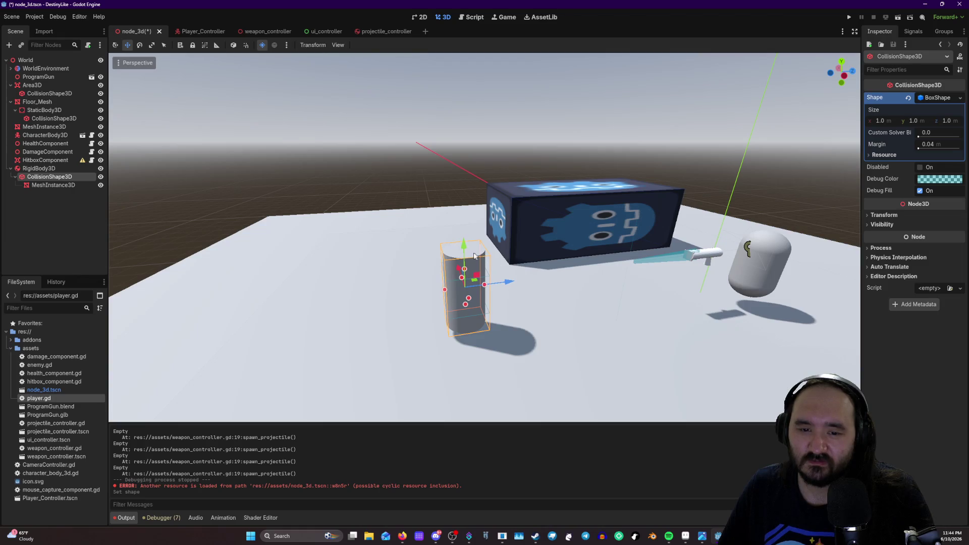
Resize the box collider to the cylinder's height, about 0.8 × 2 × 1 m.
{"action": "mouse_move", "coordinate": [467, 248]}
{"action": "left_mouse_down"}
{"action": "mouse_move", "coordinate": [468, 273]}
{"action": "mouse_move", "coordinate": [468, 252]}
{"action": "mouse_move", "coordinate": [473, 264]}
{"action": "mouse_move", "coordinate": [454, 275]}
{"action": "left_mouse_up"}
{"action": "scroll", "coordinate": [484, 237], "scroll_direction": "down", "scroll_amount": 5}
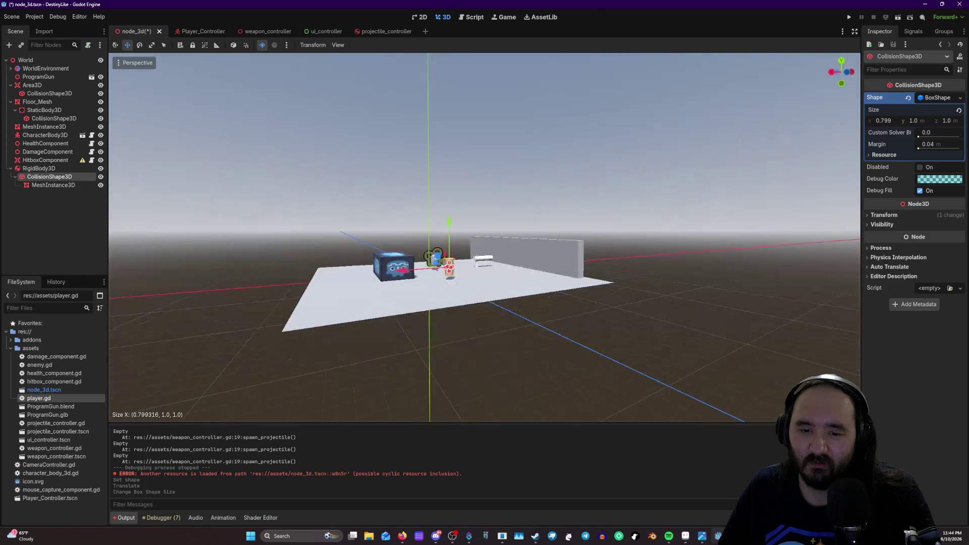
{"action": "scroll", "coordinate": [485, 237], "scroll_direction": "down", "scroll_amount": 5}
{"action": "scroll", "coordinate": [484, 237], "scroll_direction": "up", "scroll_amount": 2}
{"action": "key", "text": "w"}
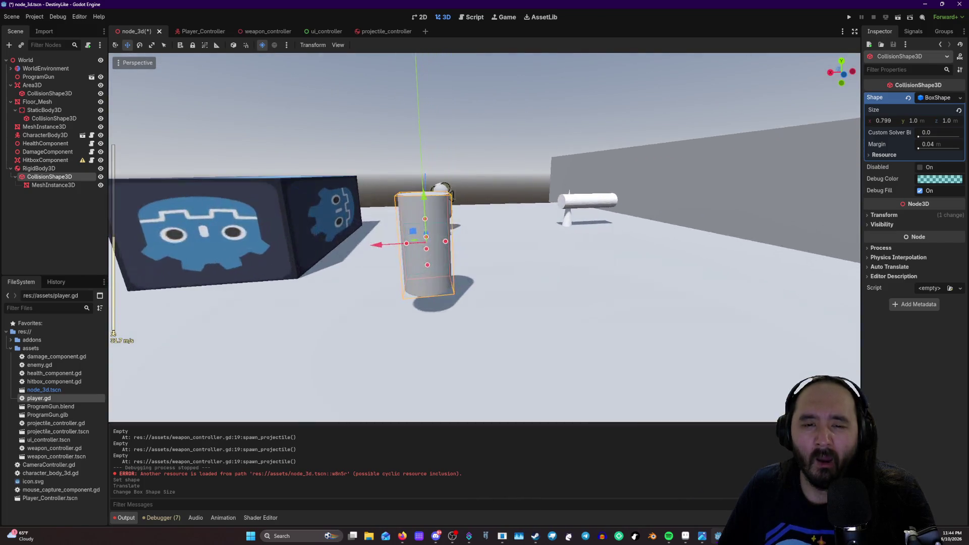
{"action": "key", "text": "w"}
{"action": "key", "text": "s"}
{"action": "key", "text": "w"}
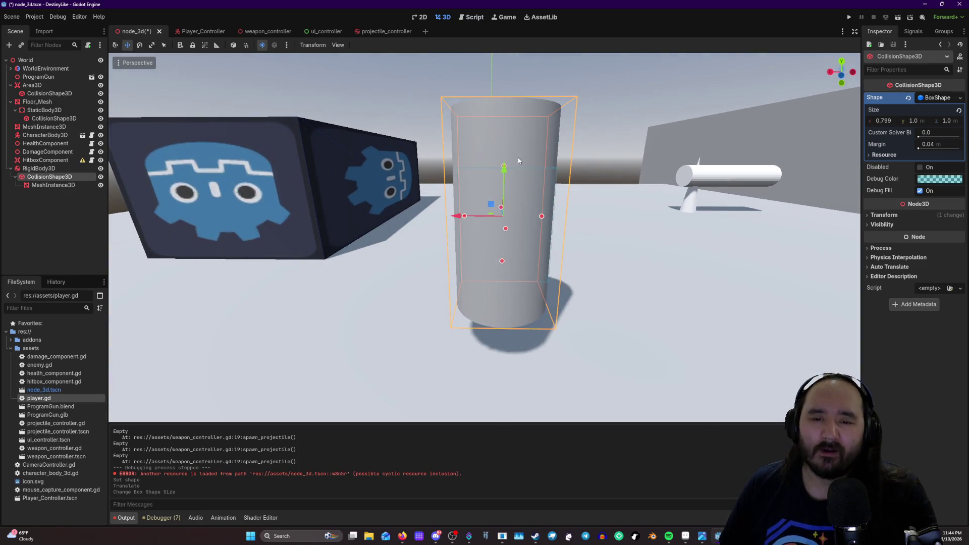
{"action": "left_click_drag", "start_coordinate": [504, 263], "coordinate": [498, 323]}
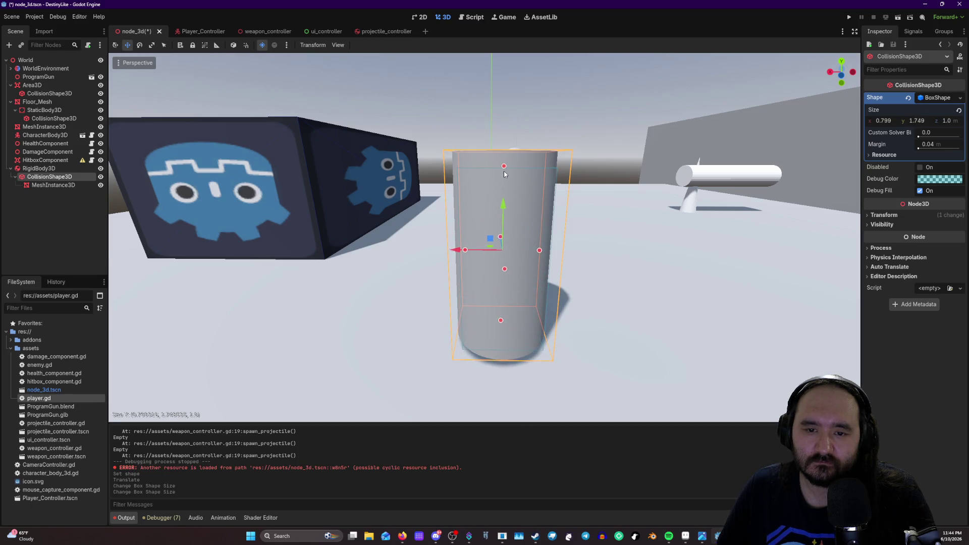
{"action": "left_click_drag", "start_coordinate": [503, 165], "coordinate": [506, 143]}
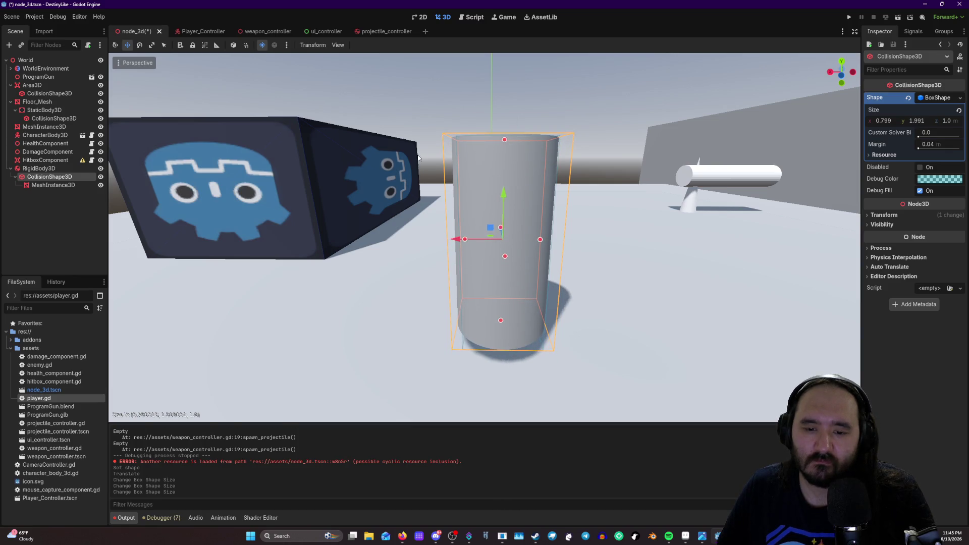
Run the project, fire six projectiles at the cylinder, and walk toward it.
{"action": "left_click", "coordinate": [853, 17]}
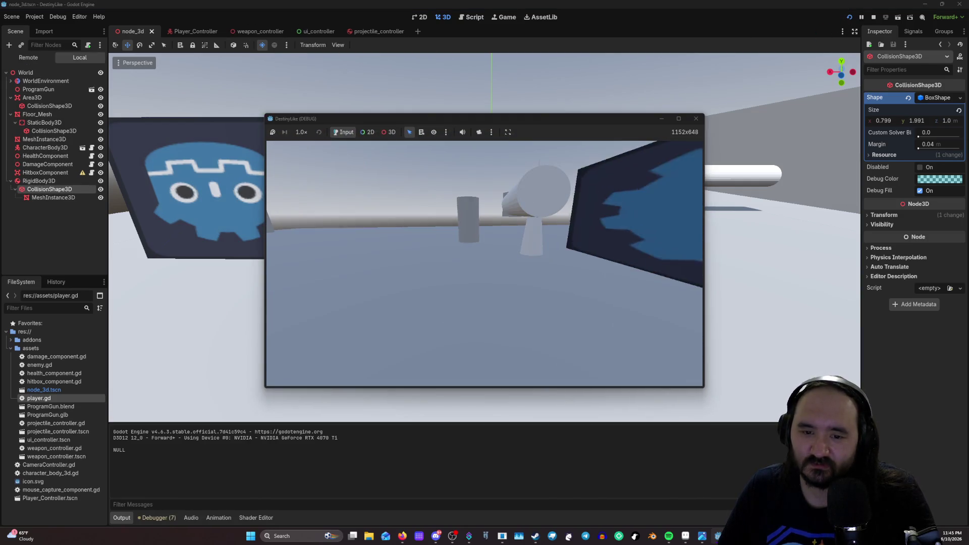
{"action": "left_click", "coordinate": [484, 264]}
{"action": "left_click", "coordinate": [485, 264]}
{"action": "left_click", "coordinate": [485, 264]}
{"action": "left_click", "coordinate": [484, 264]}
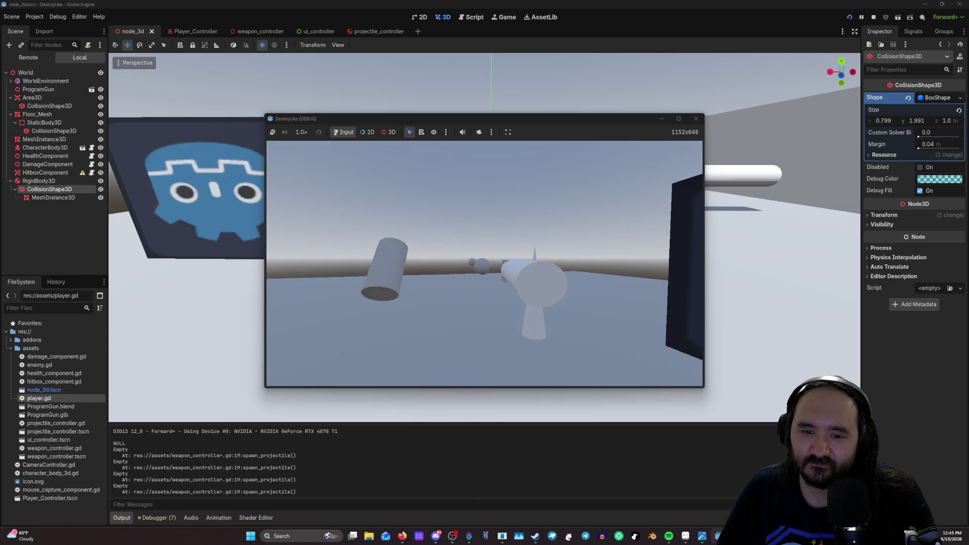
{"action": "left_click", "coordinate": [484, 264]}
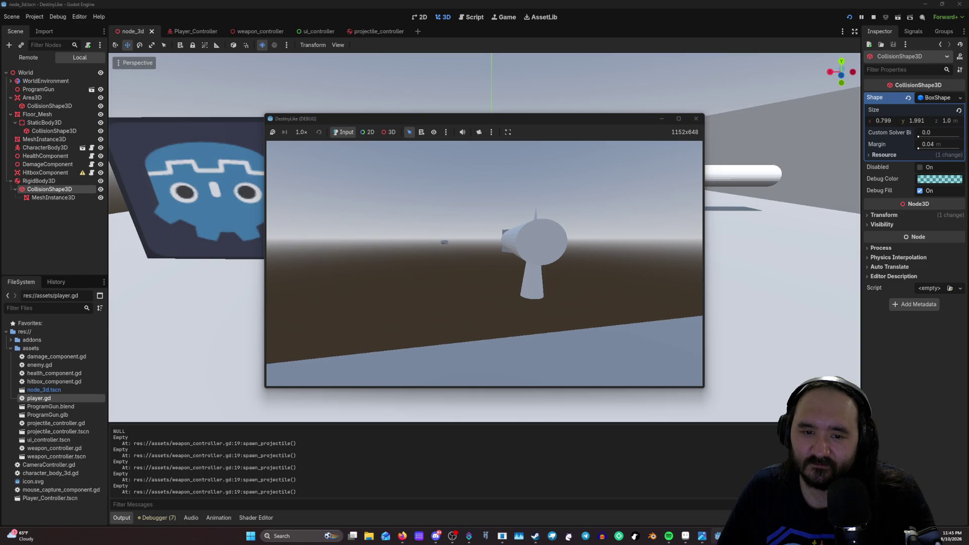
{"action": "left_click", "coordinate": [484, 264]}
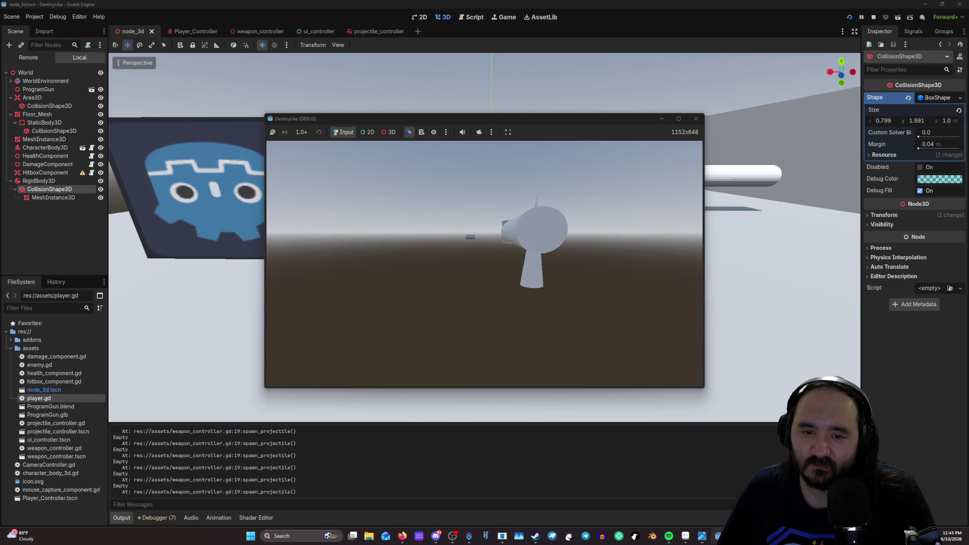
{"action": "left_click", "coordinate": [485, 264]}
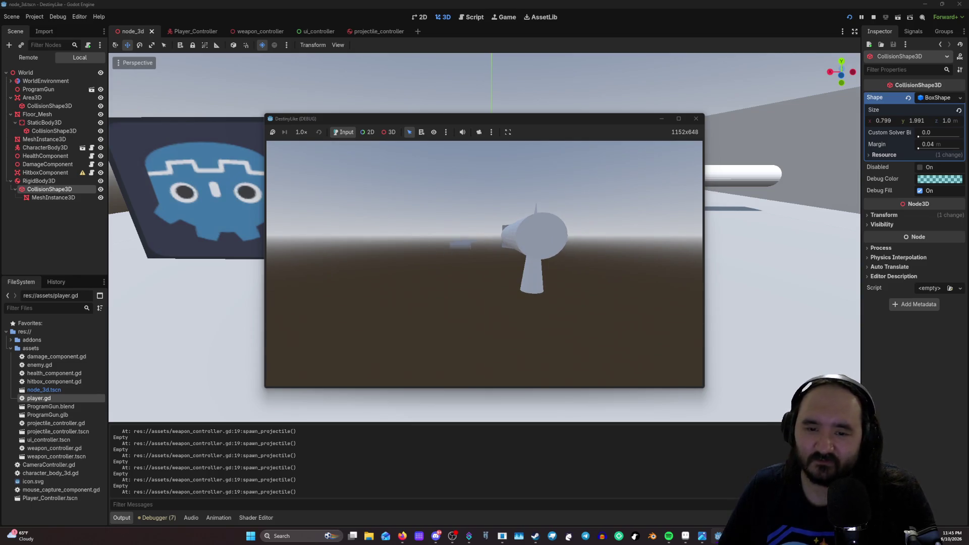
{"action": "key", "text": "w"}
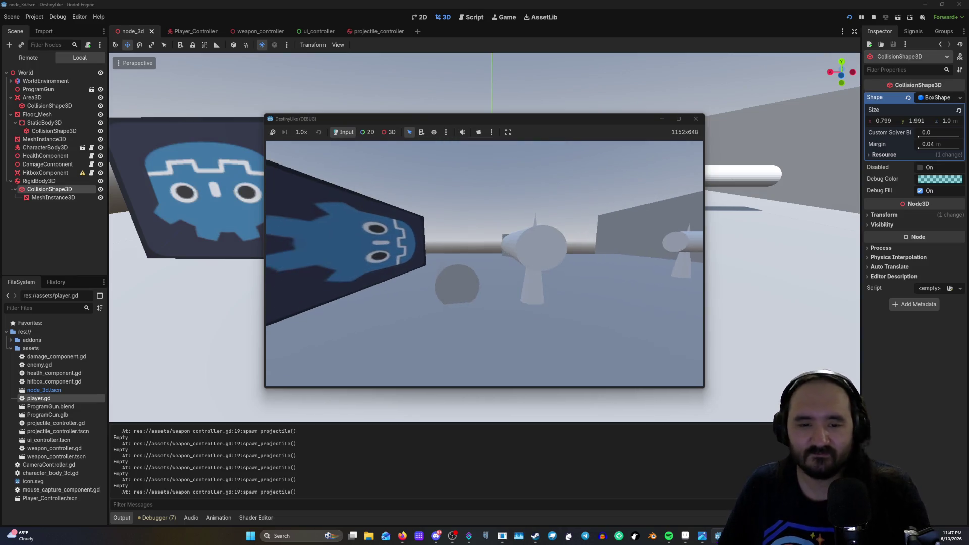
Stop the running game with F8 and deselect the collision shape.
{"action": "key", "text": "F8"}
{"action": "left_click", "coordinate": [698, 239]}
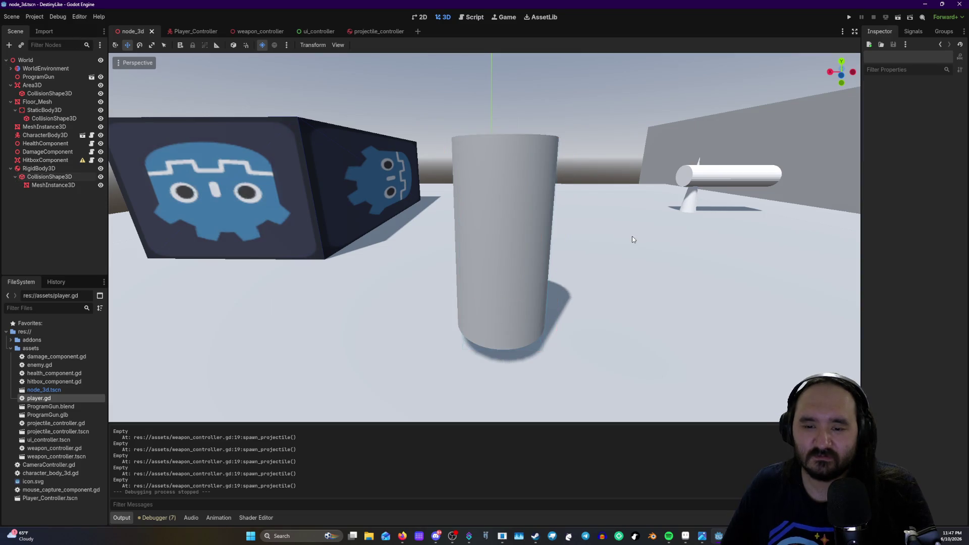
Rename the RigidBody3D node in the Scene dock to TestDummy and reselect it.
{"action": "scroll", "coordinate": [628, 240], "scroll_direction": "down", "scroll_amount": 6}
{"action": "mouse_move", "coordinate": [579, 242]}
{"action": "left_mouse_down"}
{"action": "mouse_move", "coordinate": [580, 222]}
{"action": "mouse_move", "coordinate": [579, 242]}
{"action": "mouse_move", "coordinate": [590, 243]}
{"action": "mouse_move", "coordinate": [585, 212]}
{"action": "mouse_move", "coordinate": [550, 222]}
{"action": "left_mouse_up"}
{"action": "double_click", "coordinate": [46, 176]}
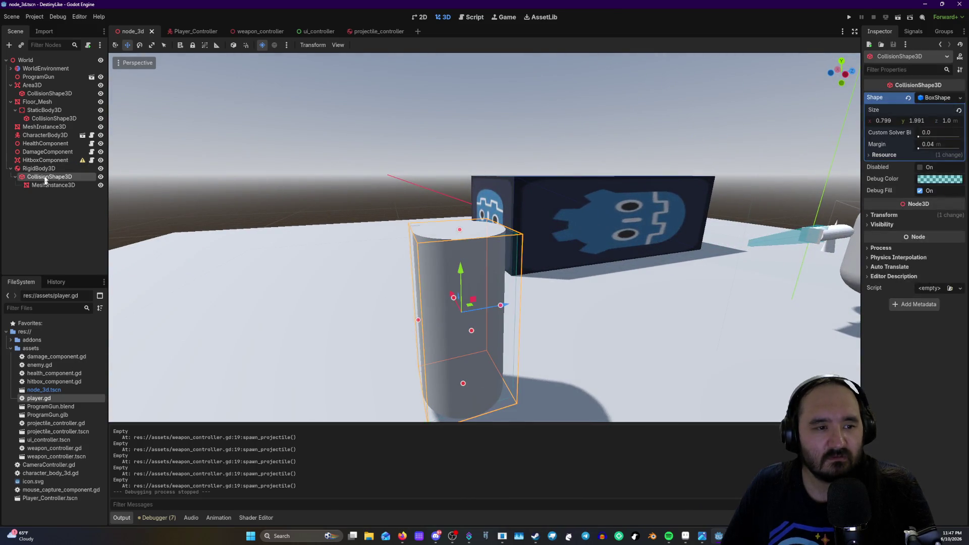
{"action": "key", "text": "Escape"}
{"action": "key", "text": "Up"}
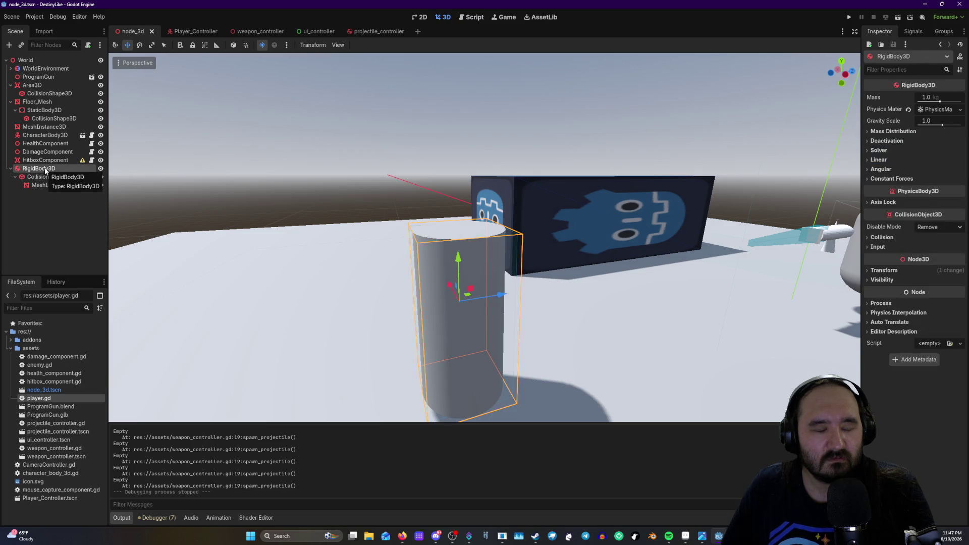
{"action": "double_click", "coordinate": [45, 169]}
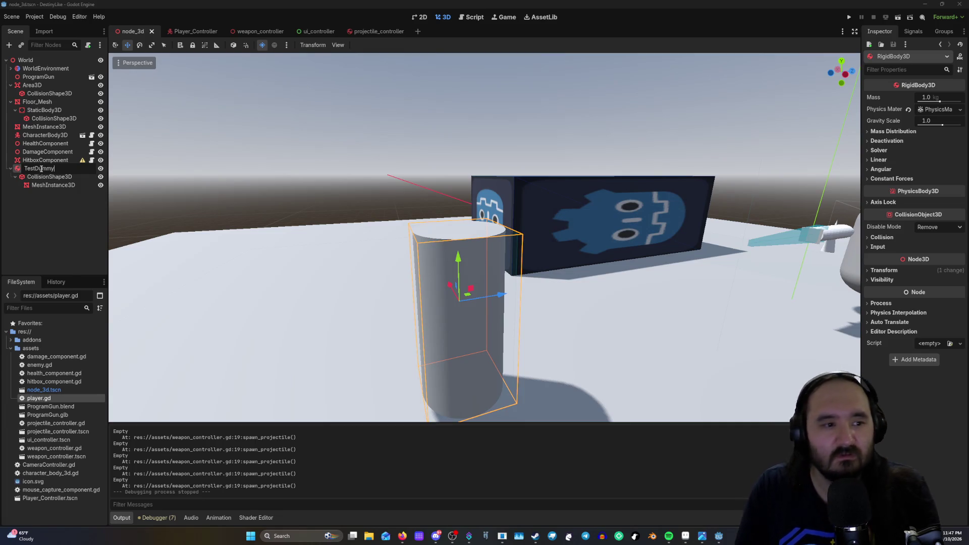
{"action": "key", "text": "Return"}
{"action": "left_click", "coordinate": [65, 186]}
{"action": "left_click", "coordinate": [63, 177]}
{"action": "left_click", "coordinate": [62, 169]}
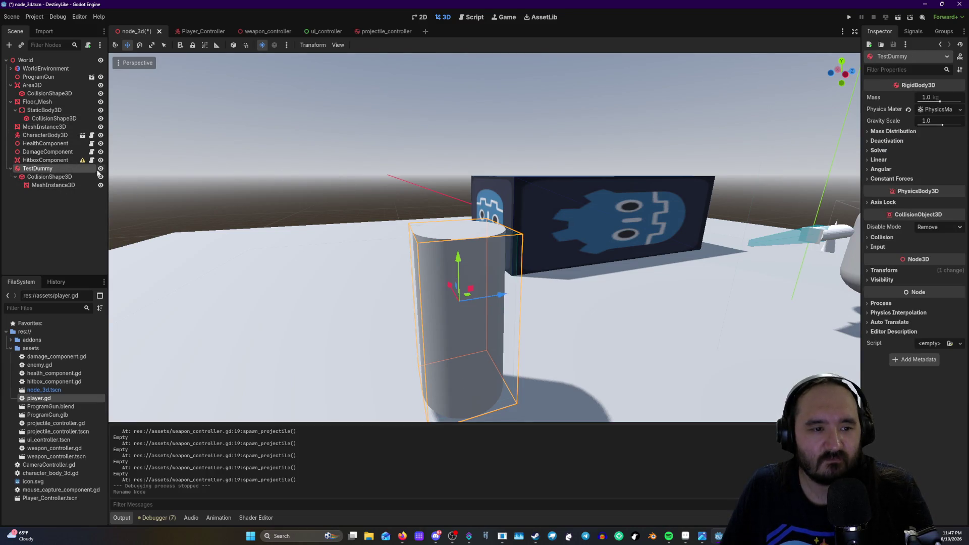
Attach a new script, test_dummy.gd, to the TestDummy node.
{"action": "right_click", "coordinate": [80, 169]}
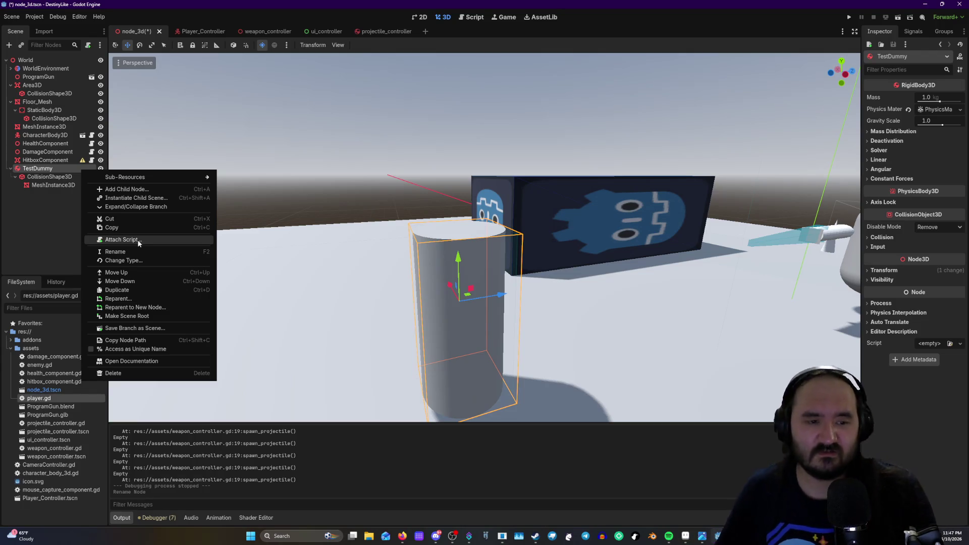
{"action": "left_click", "coordinate": [139, 244]}
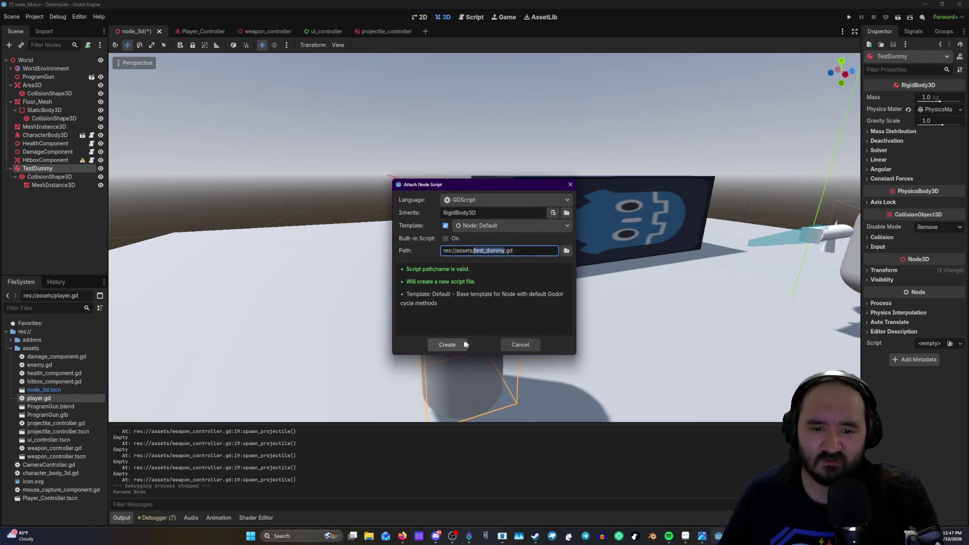
{"action": "left_click", "coordinate": [447, 345]}
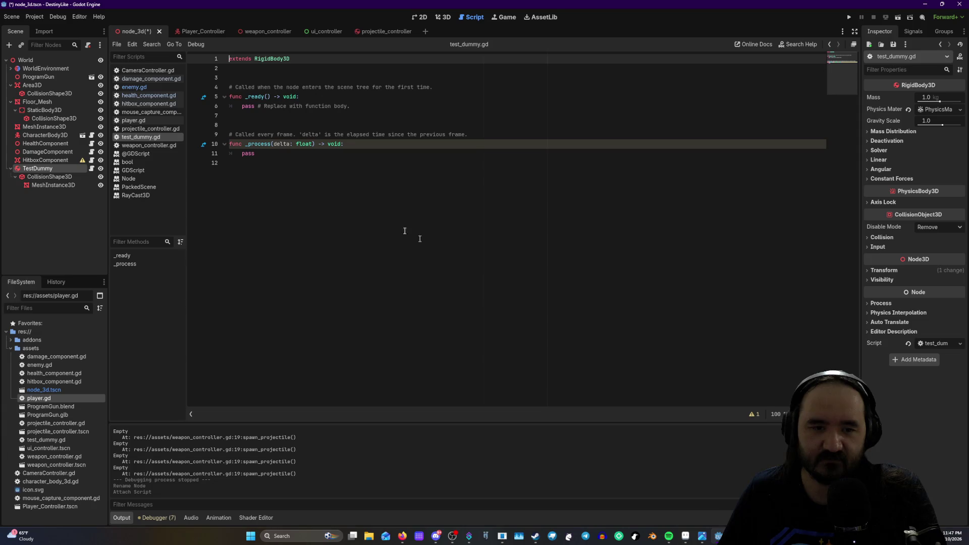
Review hitbox_component.gd, then return to test_dummy.gd with the cursor on line 8.
{"action": "left_click", "coordinate": [58, 160]}
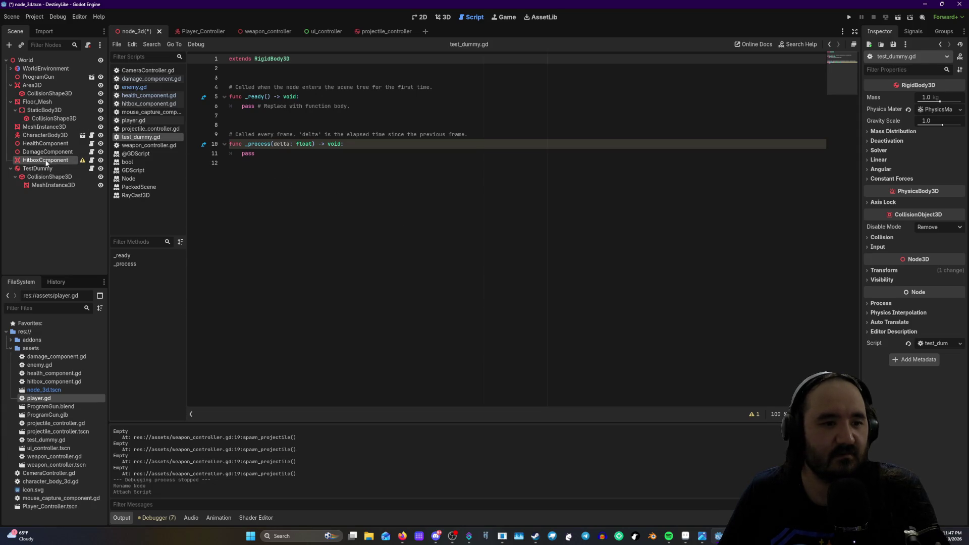
{"action": "left_click", "coordinate": [92, 161]}
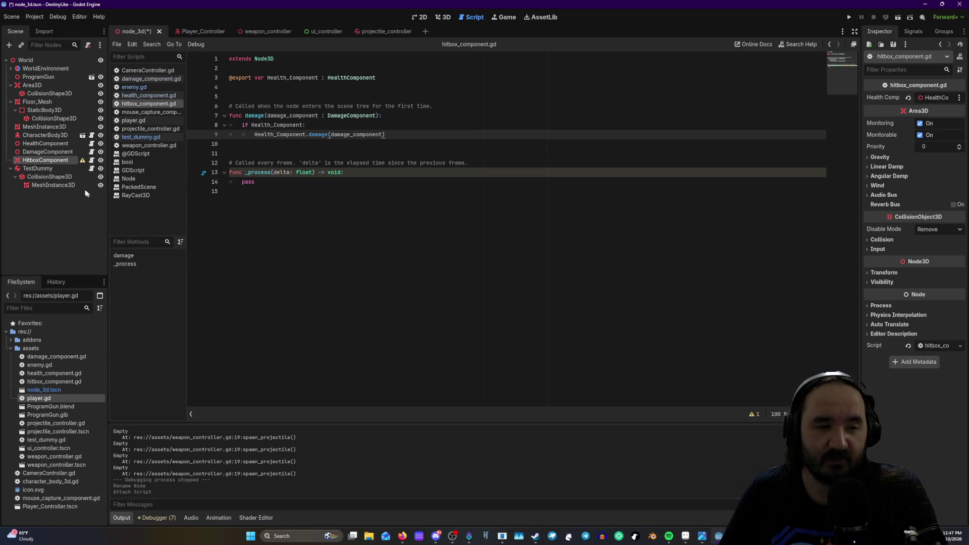
{"action": "left_click", "coordinate": [59, 172]}
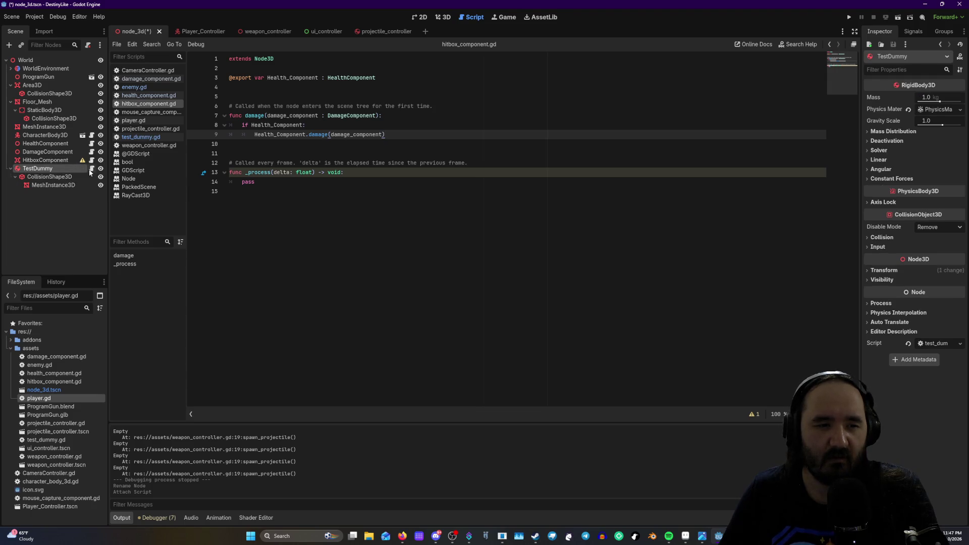
{"action": "left_click", "coordinate": [91, 169]}
{"action": "left_click", "coordinate": [286, 122]}
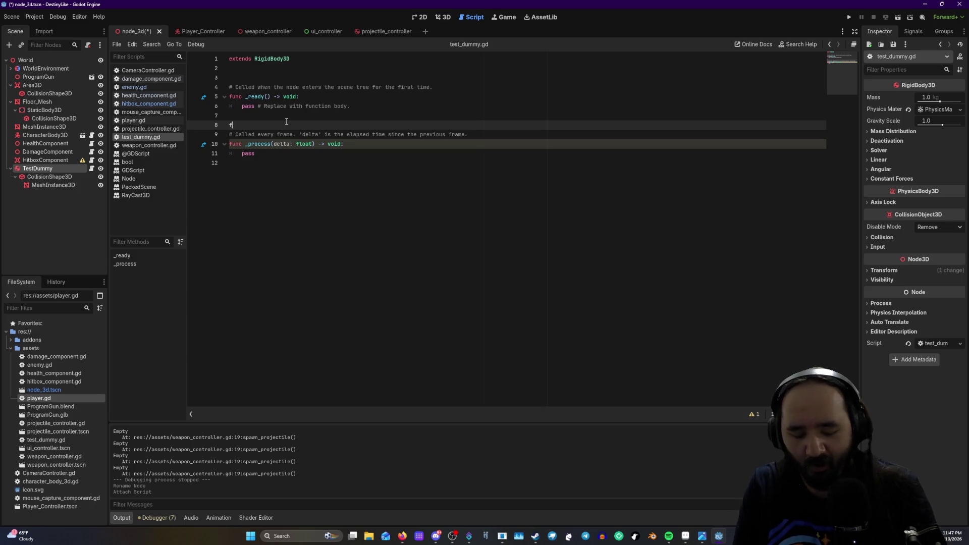
Type and retype the health function name on line 8, then select DamageComponent.
{"action": "type", "text": "hea"}
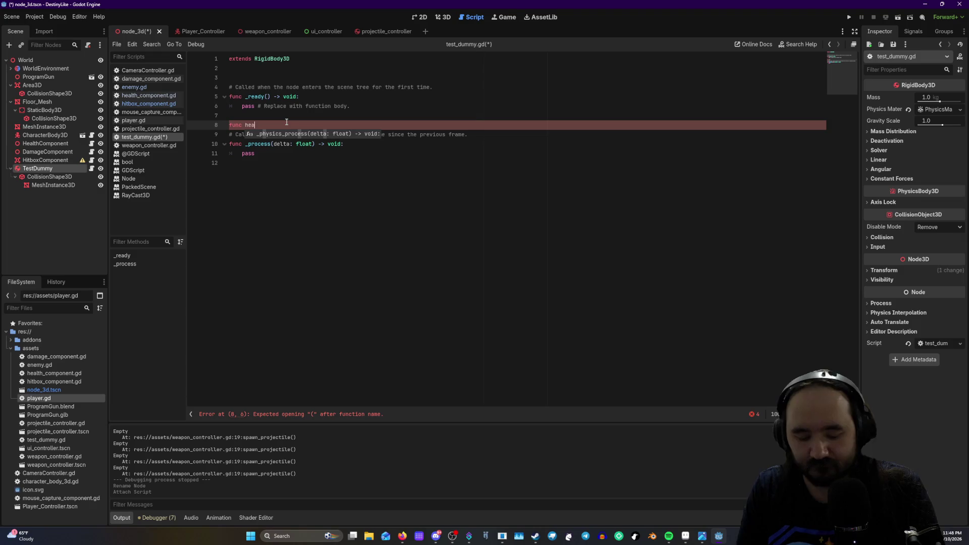
{"action": "type", "text": "lth"}
{"action": "key", "text": "BackSpace"}
{"action": "key", "text": "BackSpace"}
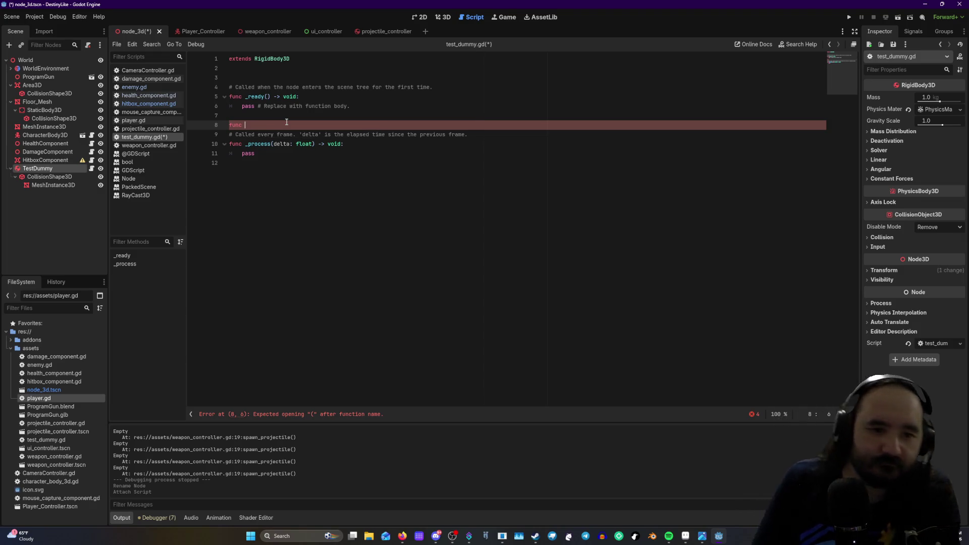
{"action": "type", "text": "_he"}
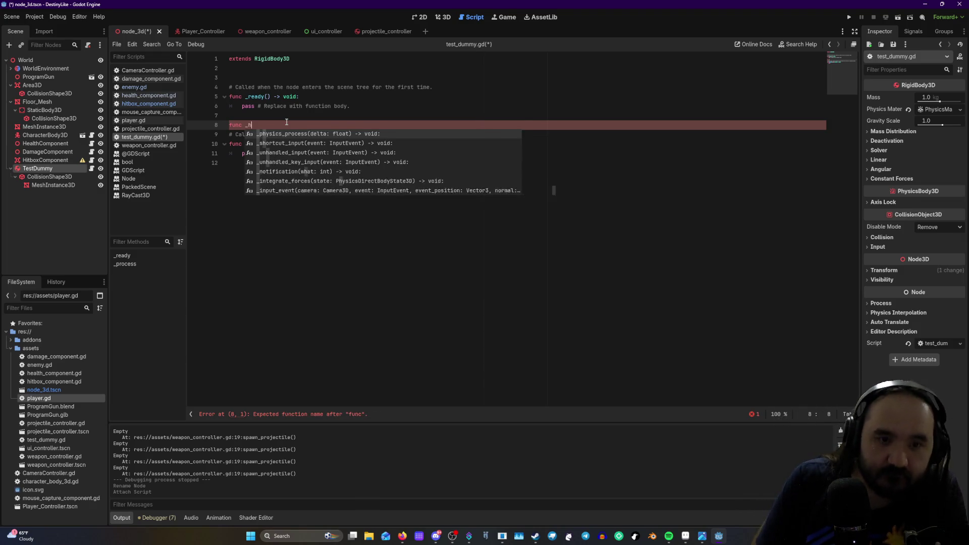
{"action": "type", "text": "al"}
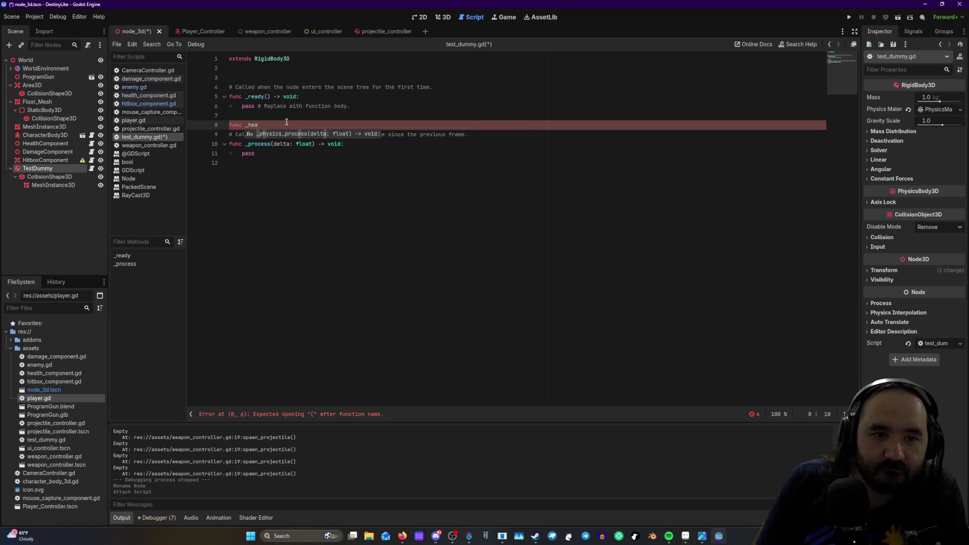
{"action": "key", "text": "BackSpace"}
{"action": "key", "text": "BackSpace"}
{"action": "key", "text": "BackSpace"}
{"action": "type", "text": "health"}
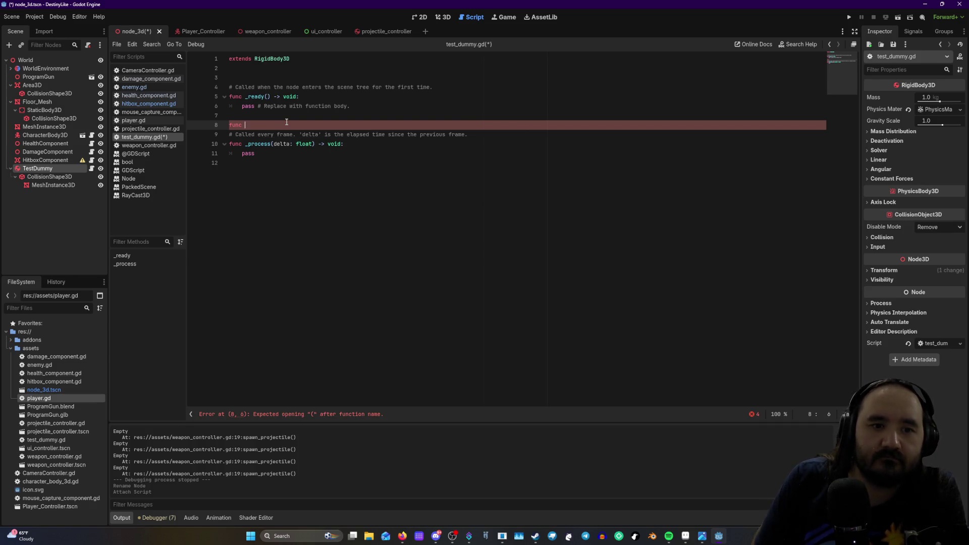
{"action": "left_click", "coordinate": [34, 160]}
{"action": "left_click", "coordinate": [47, 153]}
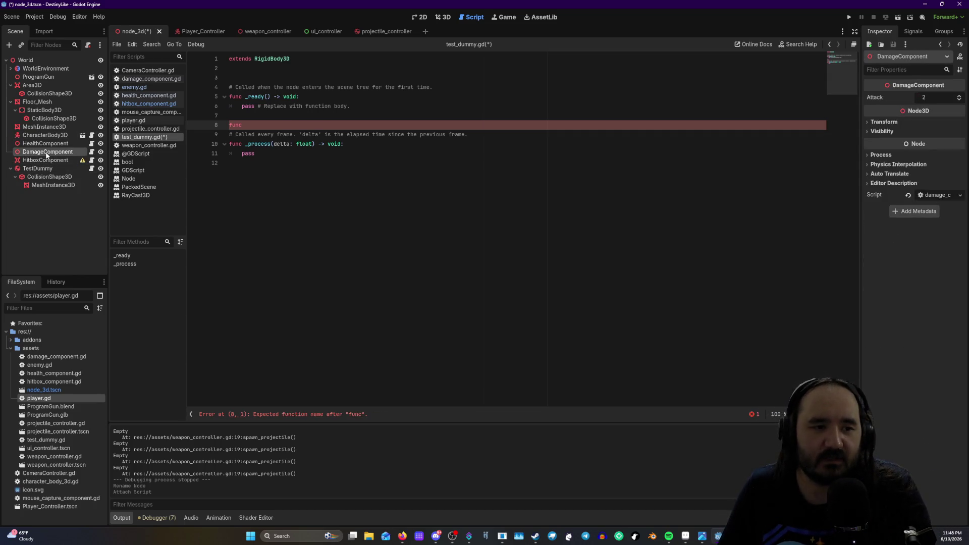
{"action": "left_click", "coordinate": [91, 152]}
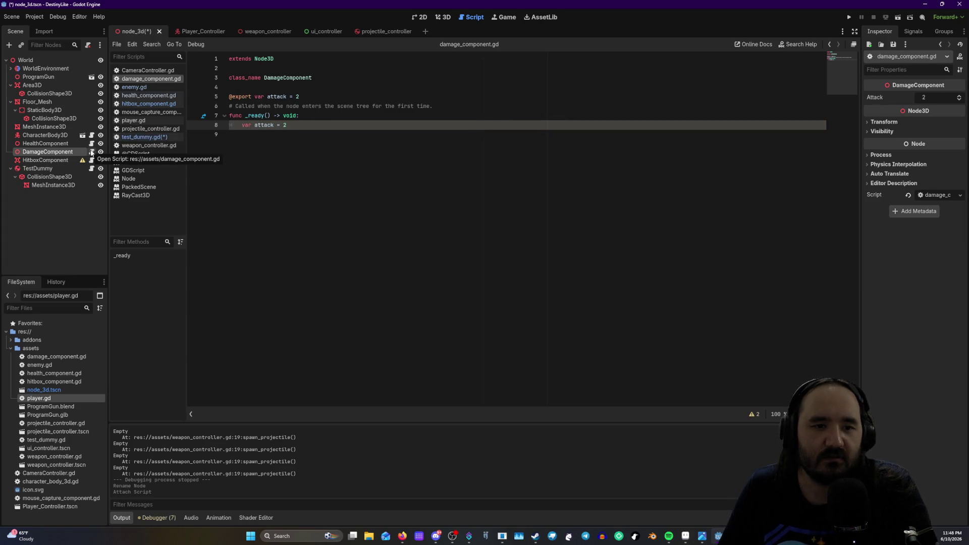
{"action": "left_click", "coordinate": [132, 105]}
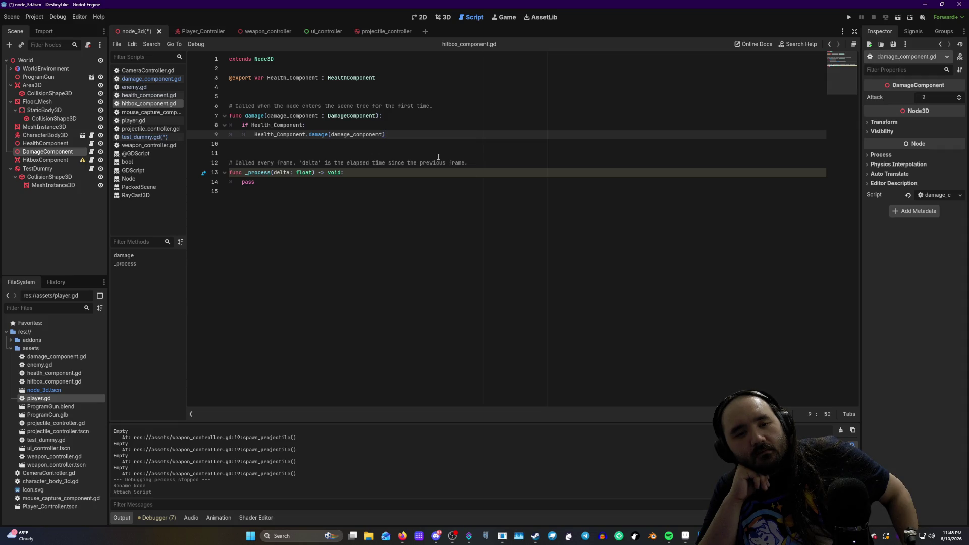
{"action": "left_click", "coordinate": [50, 159]}
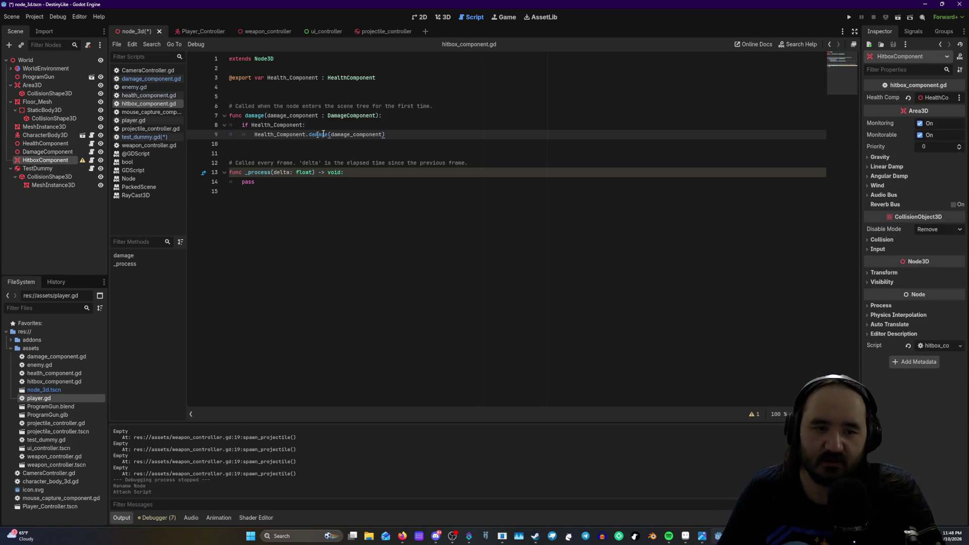
{"action": "left_click", "coordinate": [91, 160]}
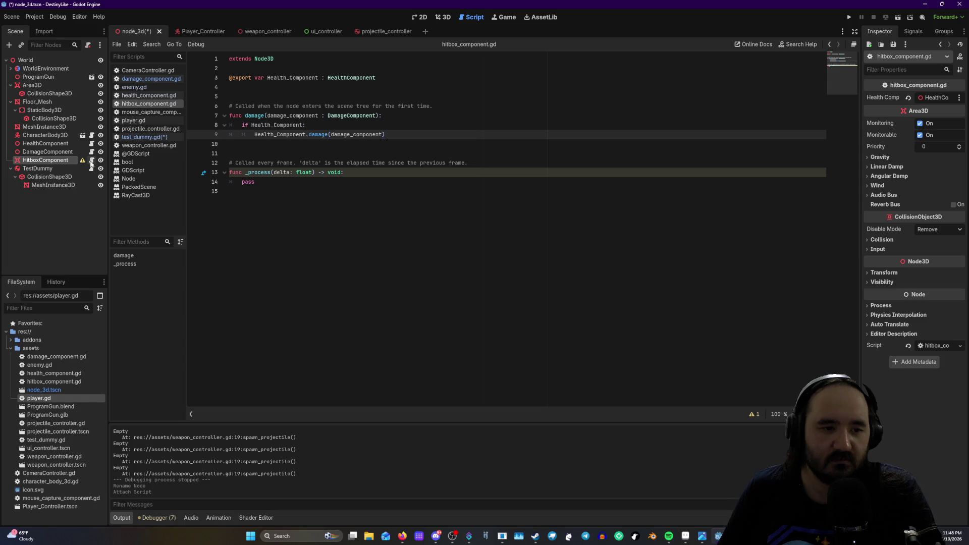
{"action": "left_click", "coordinate": [91, 151]}
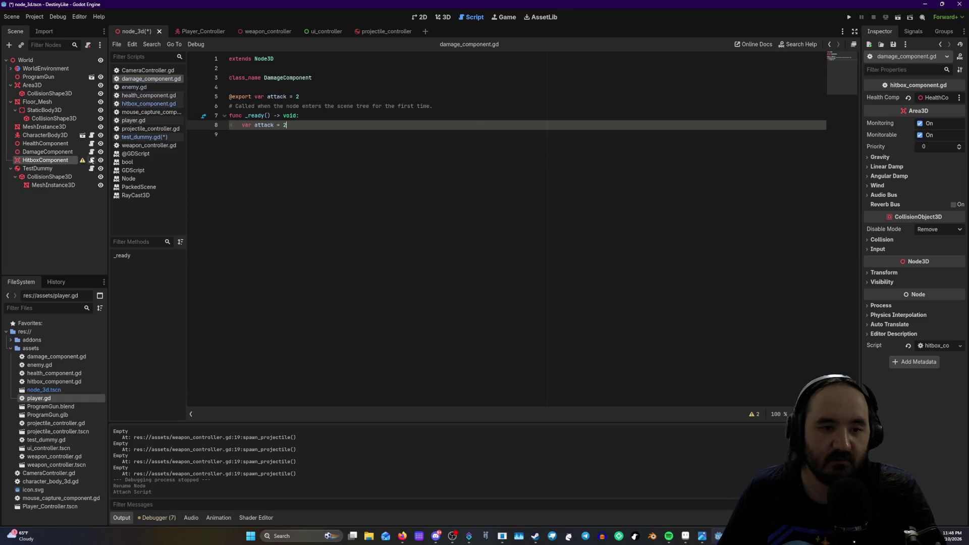
{"action": "left_click", "coordinate": [92, 160]}
{"action": "left_click", "coordinate": [92, 168]}
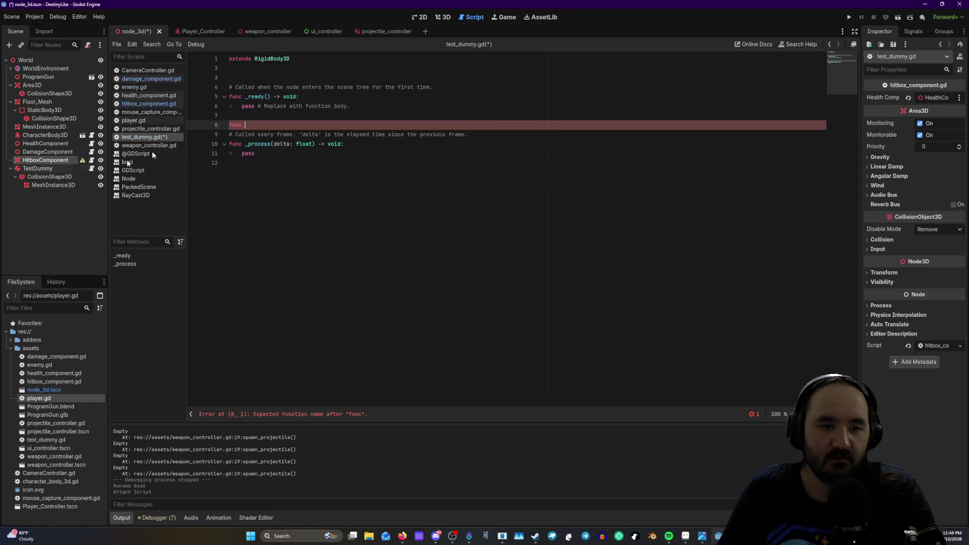
Declare func health(health_component : HealthComponent): on line 8, then switch to hitbox_component.gd.
{"action": "type", "text": "health"}
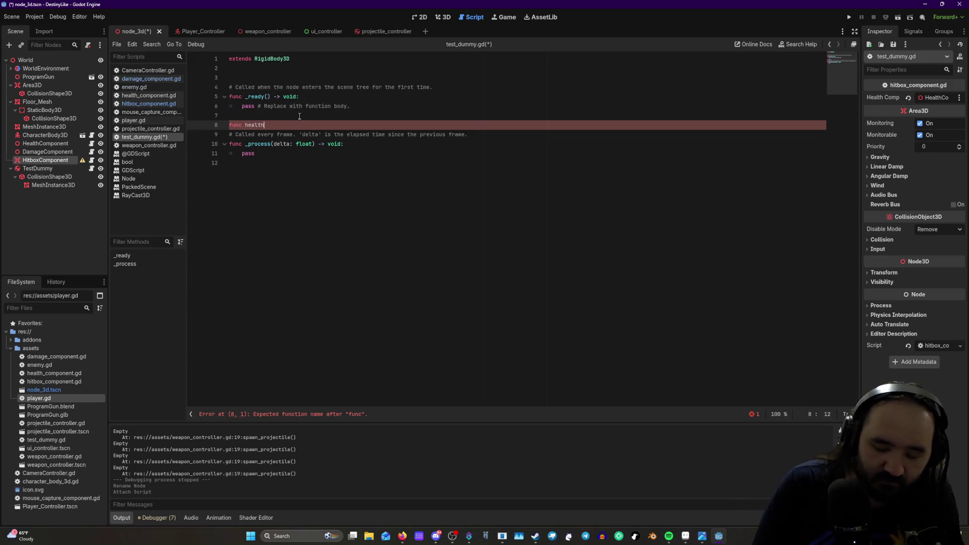
{"action": "type", "text": "(he"}
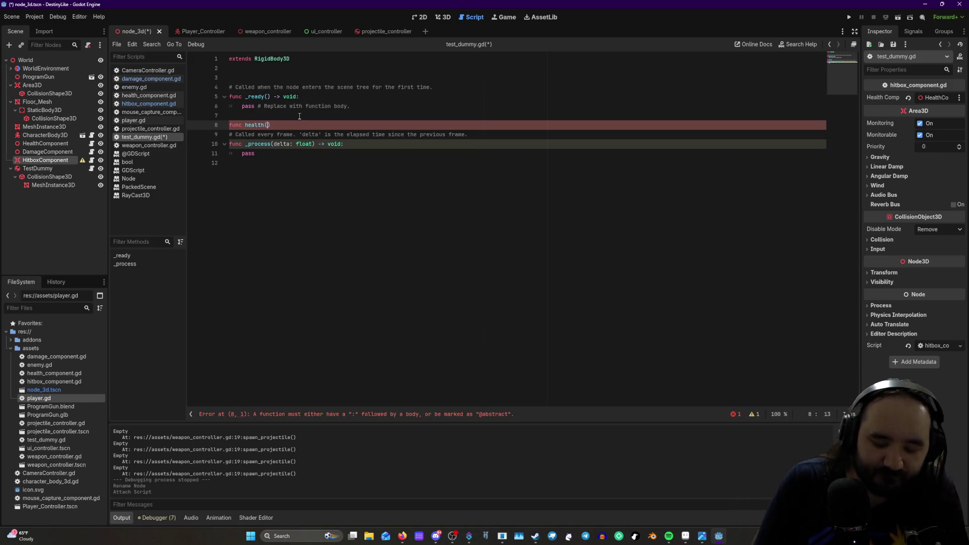
{"action": "type", "text": "alth"}
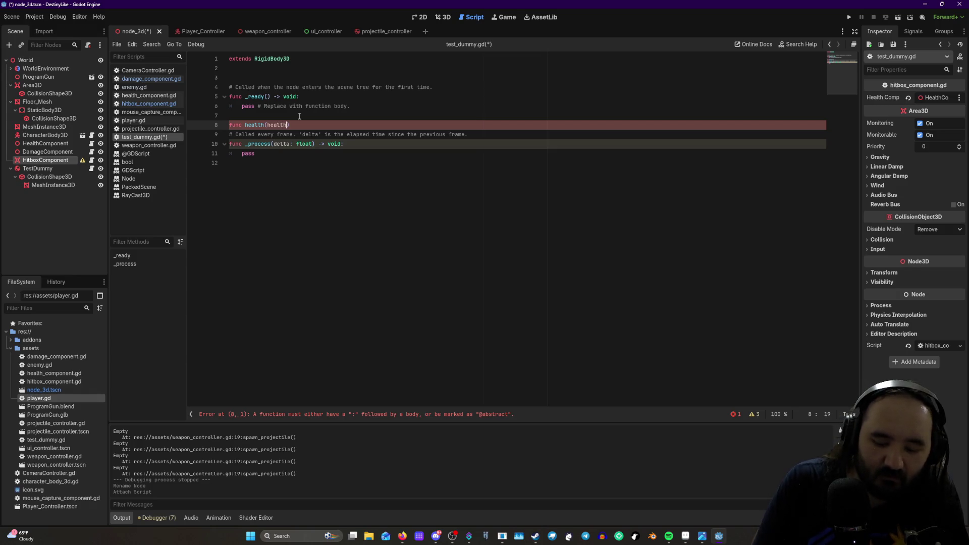
{"action": "key", "text": "Return"}
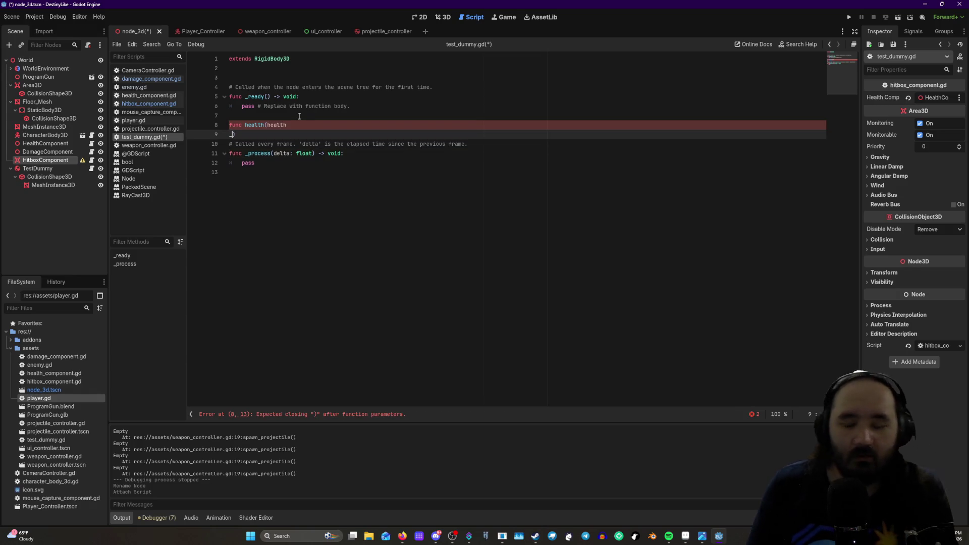
{"action": "key", "text": "BackSpace"}
{"action": "type", "text": "_compo"}
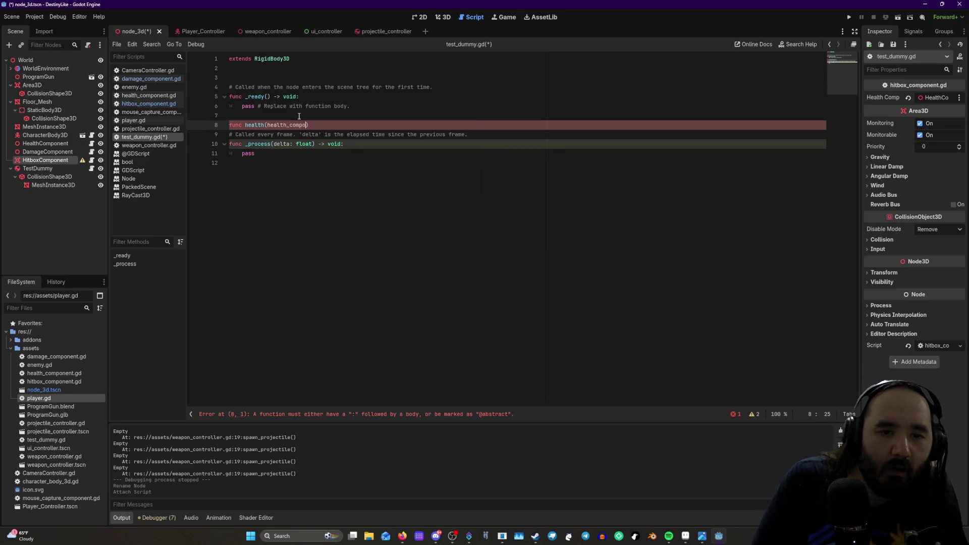
{"action": "type", "text": "nent : heal"}
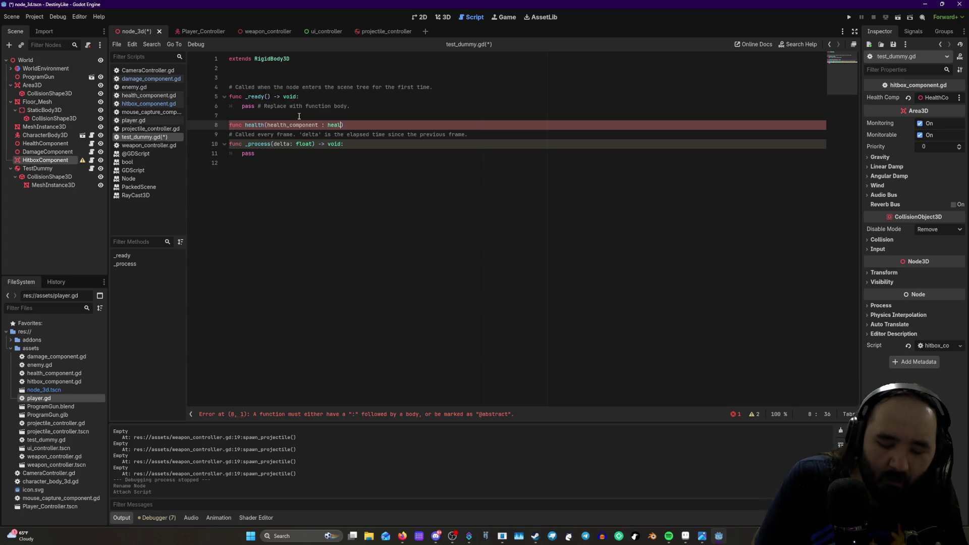
{"action": "type", "text": "thcompo"}
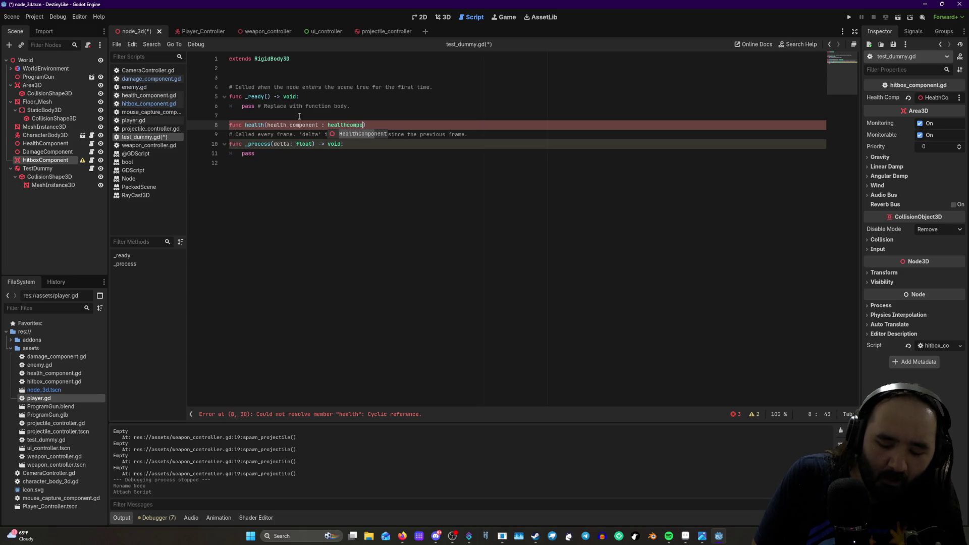
{"action": "type", "text": "nent"}
{"action": "left_click", "coordinate": [354, 134]}
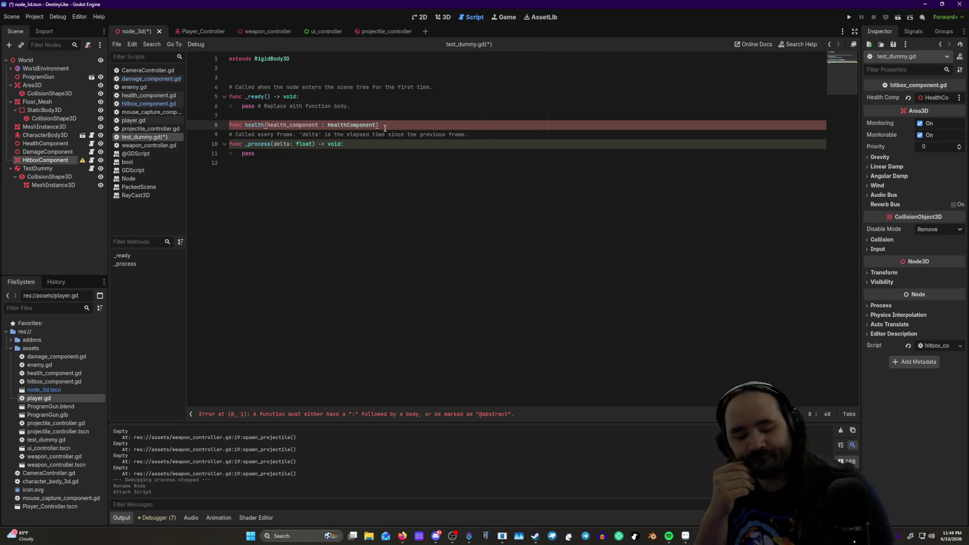
{"action": "type", "text": ":"}
{"action": "key", "text": "Return"}
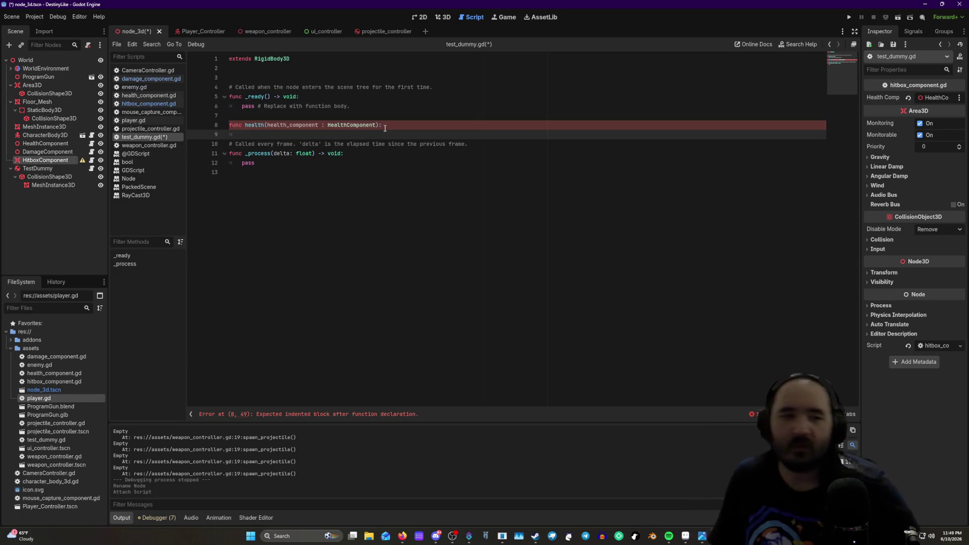
{"action": "left_click", "coordinate": [157, 94]}
{"action": "left_click", "coordinate": [153, 102]}
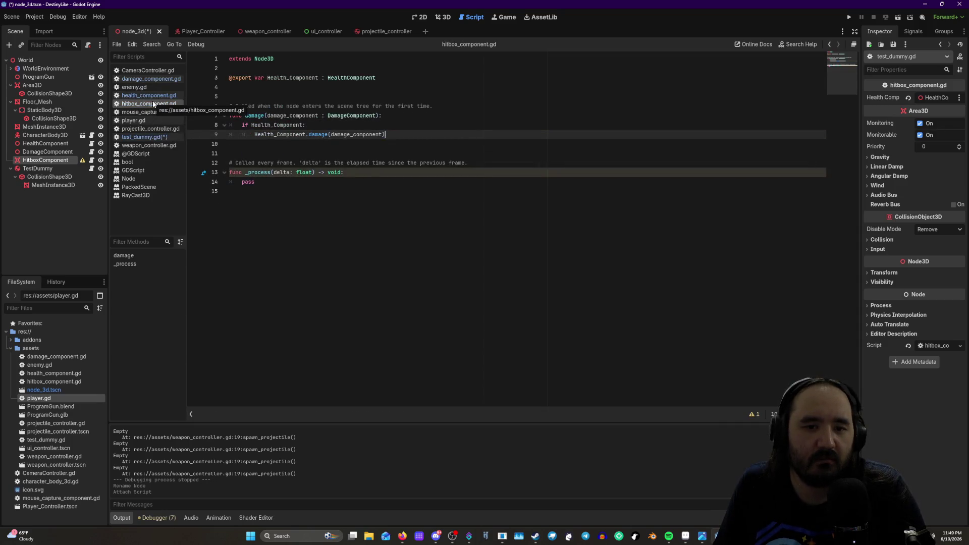
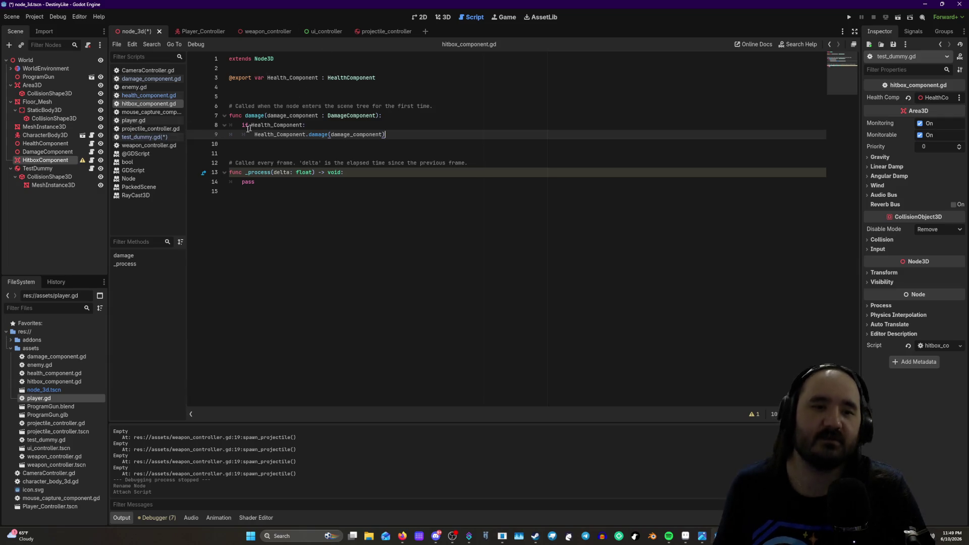
Start line 9 of test_dummy.gd with 'if damage_component.h', correcting the autocompleted name to lowercase.
{"action": "left_click", "coordinate": [148, 135]}
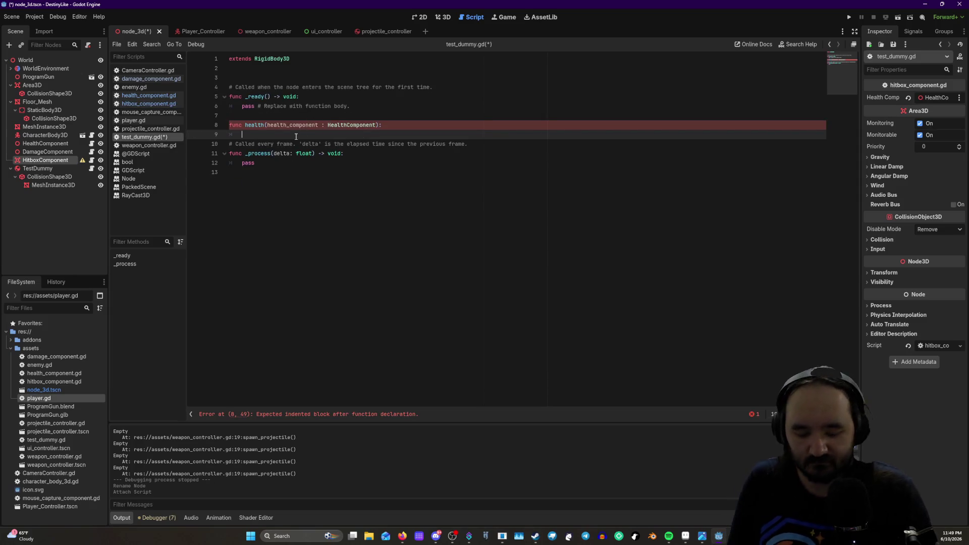
{"action": "type", "text": "if dama"}
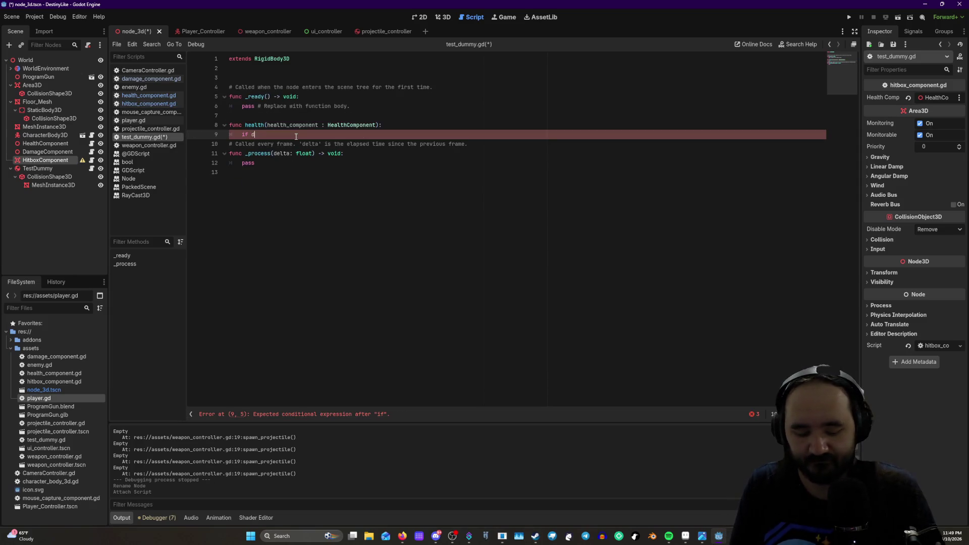
{"action": "type", "text": "ge"}
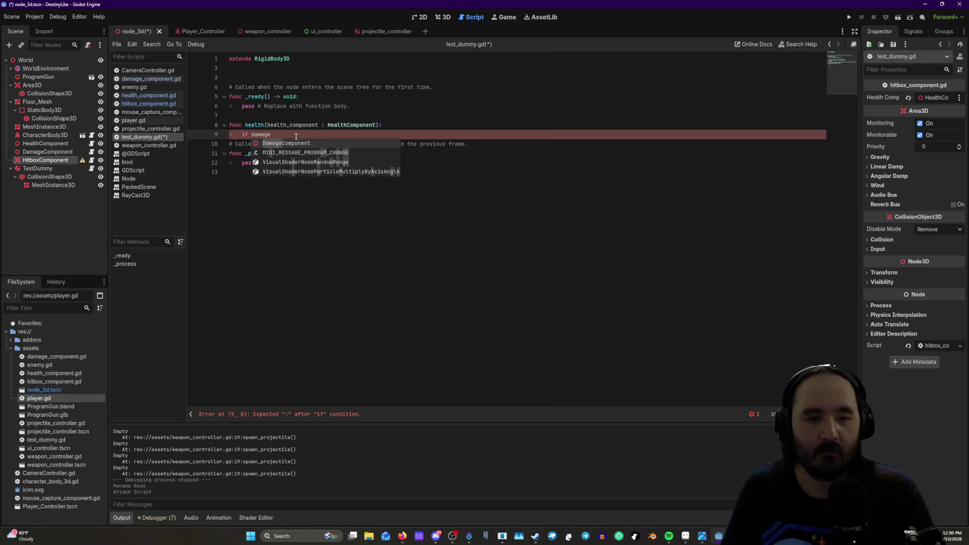
{"action": "key", "text": "Return"}
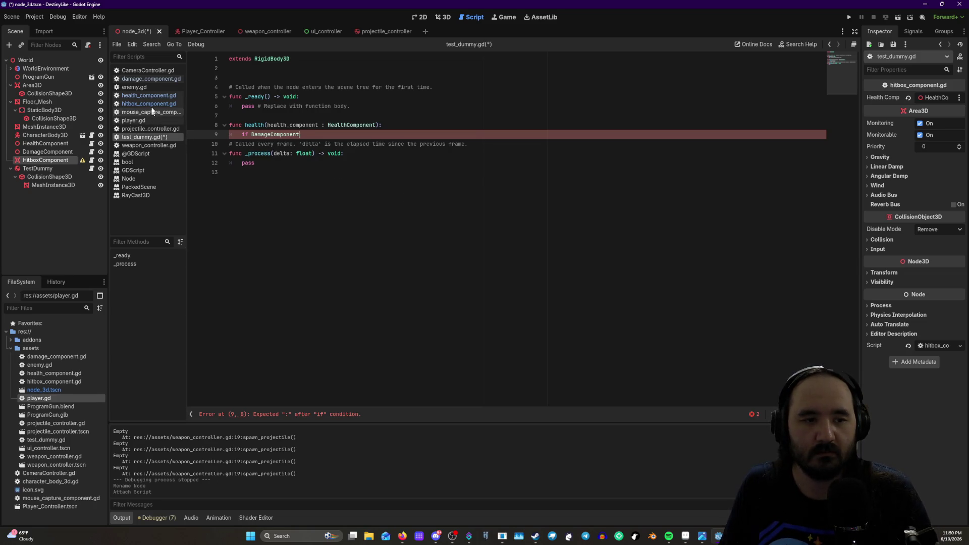
{"action": "left_click", "coordinate": [150, 104]}
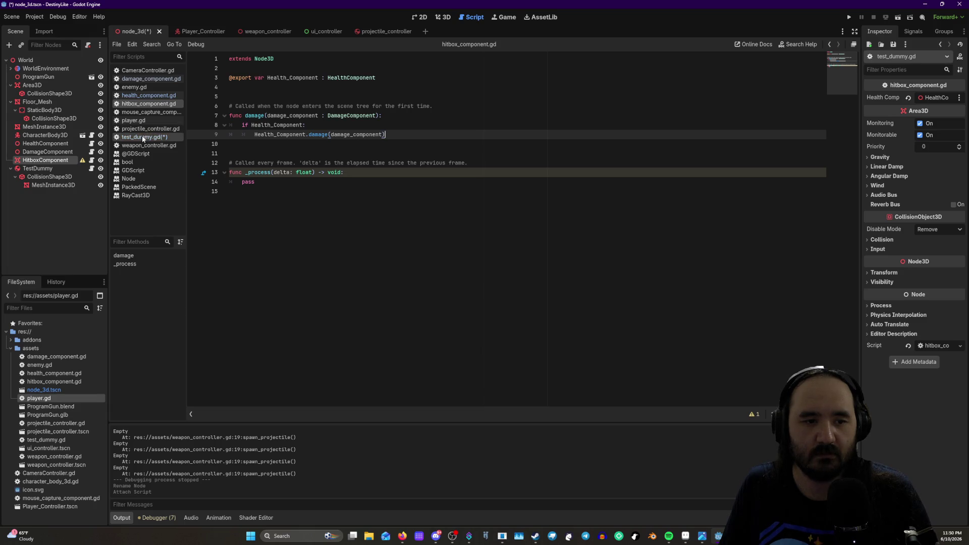
{"action": "left_click", "coordinate": [143, 137]}
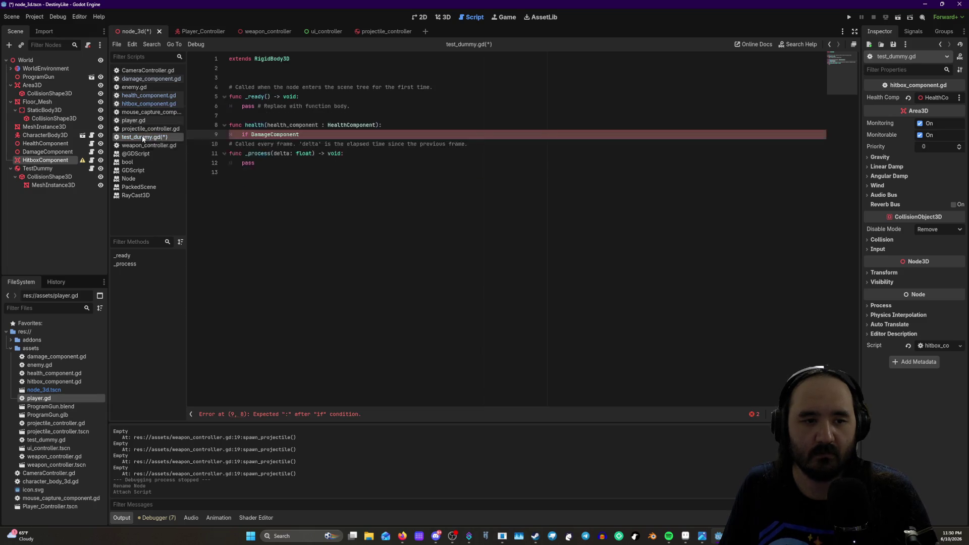
{"action": "left_click", "coordinate": [271, 134]}
{"action": "type", "text": "_"}
{"action": "key", "text": "Delete"}
{"action": "key", "text": "Delete"}
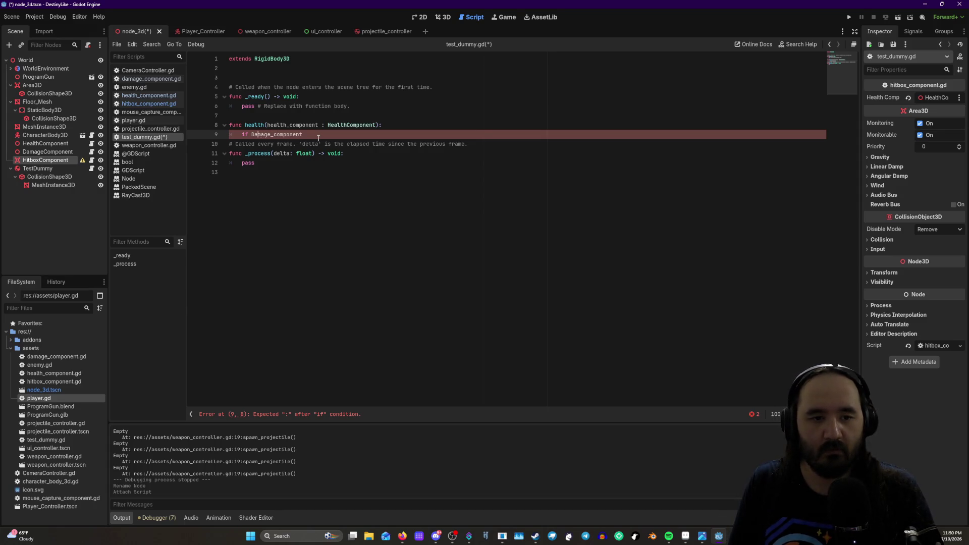
{"action": "key", "text": "BackSpace"}
{"action": "type", "text": "d"}
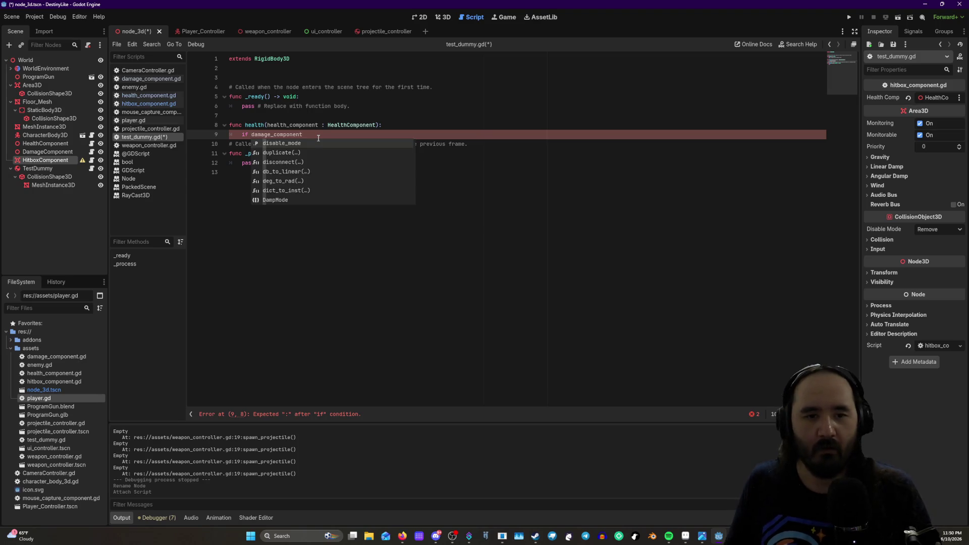
{"action": "left_click", "coordinate": [319, 137]}
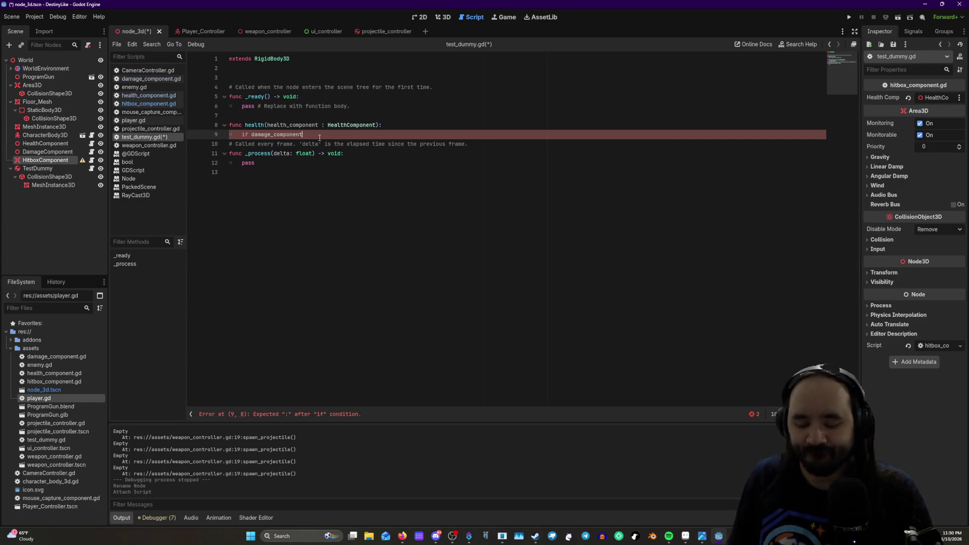
{"action": "type", "text": "health"}
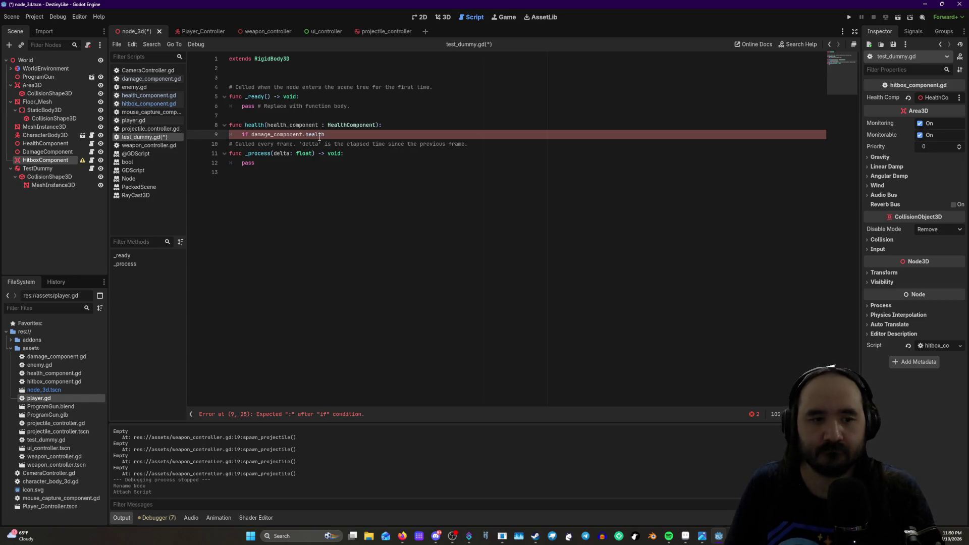
Complete the condition as health(damaged_component), fixing the argument's capitalisation against hitbox_component.gd.
{"action": "left_click", "coordinate": [145, 105]}
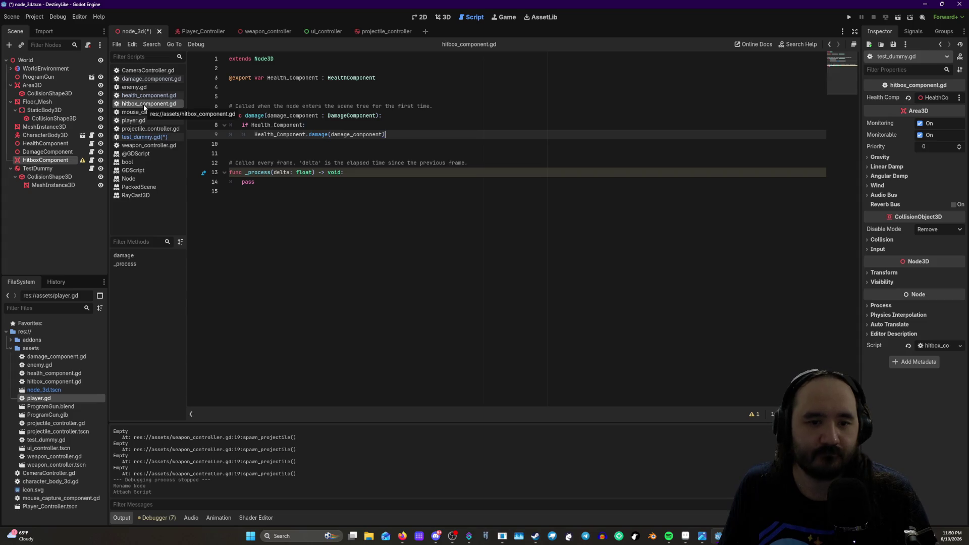
{"action": "left_click", "coordinate": [144, 137]}
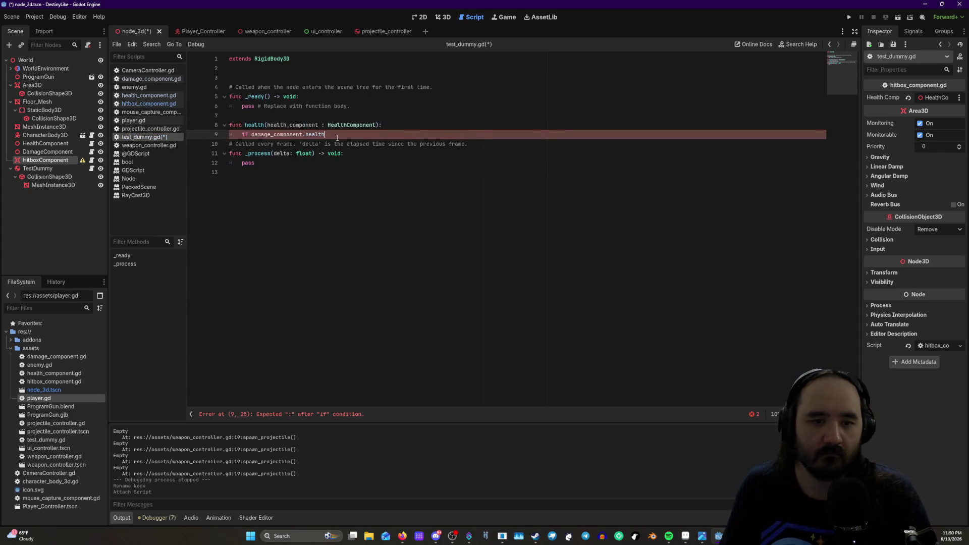
{"action": "type", "text": "()"}
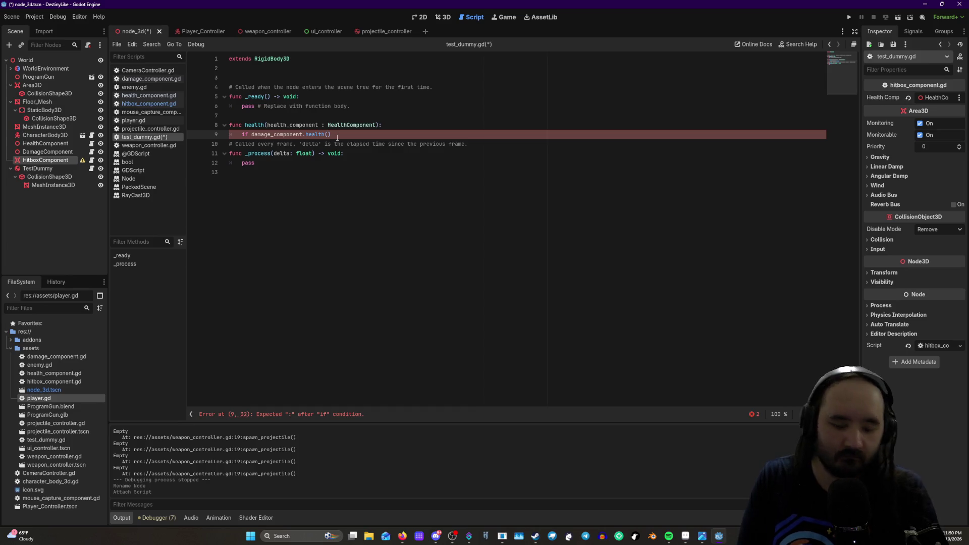
{"action": "type", "text": "damage"}
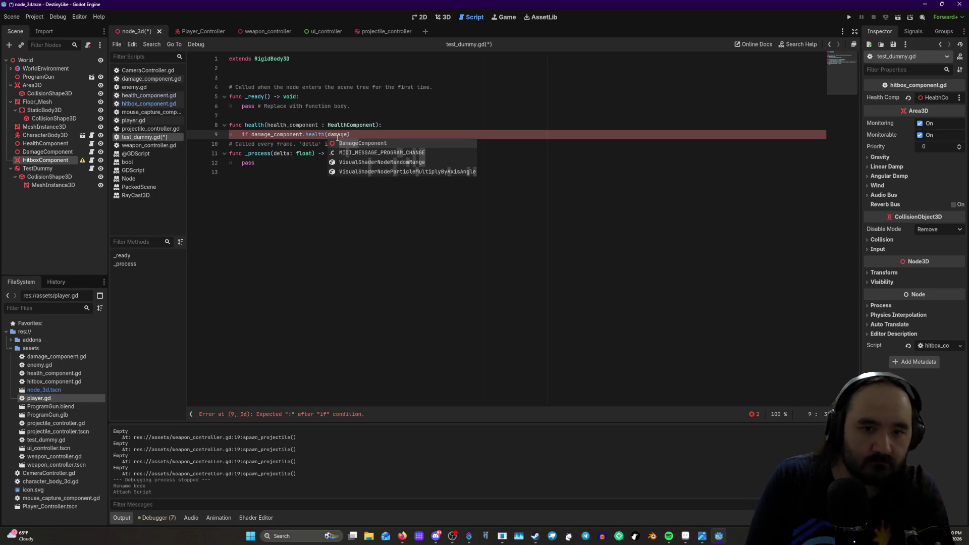
{"action": "left_click", "coordinate": [352, 143]}
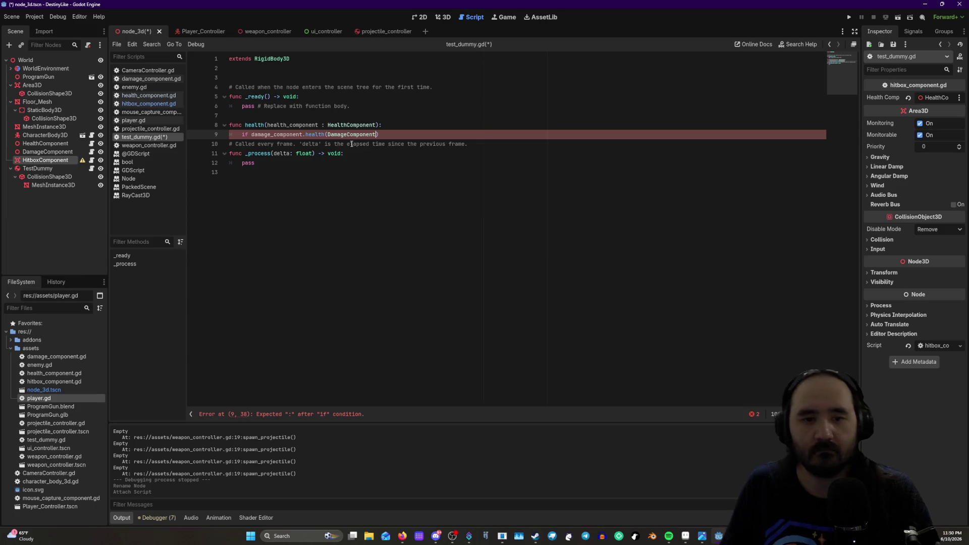
{"action": "type", "text": ")"}
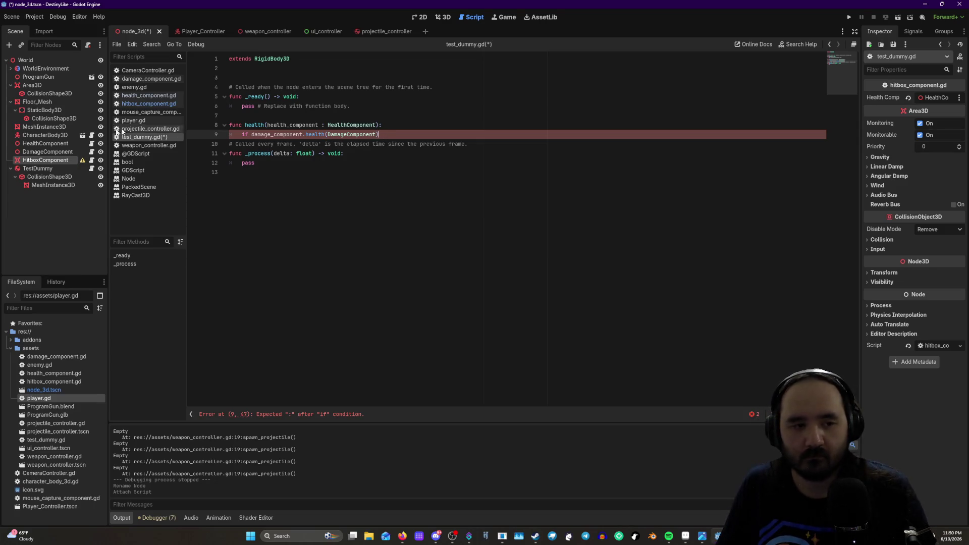
{"action": "left_click", "coordinate": [148, 104]}
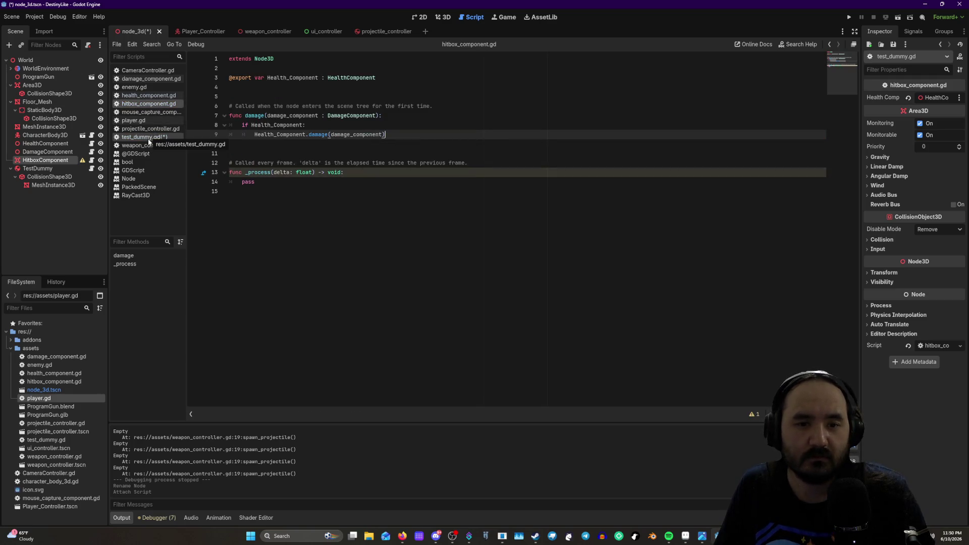
{"action": "left_click", "coordinate": [148, 140]}
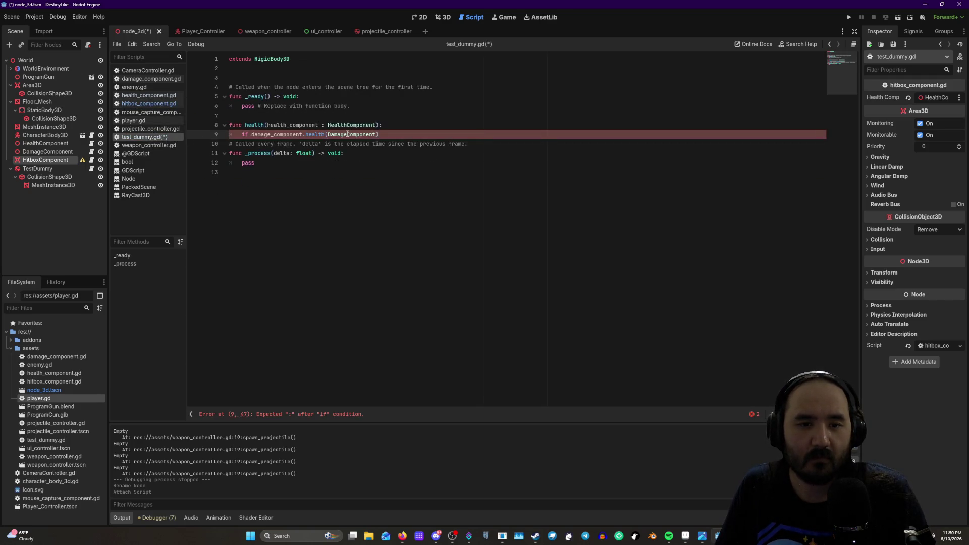
{"action": "key", "text": "BackSpace"}
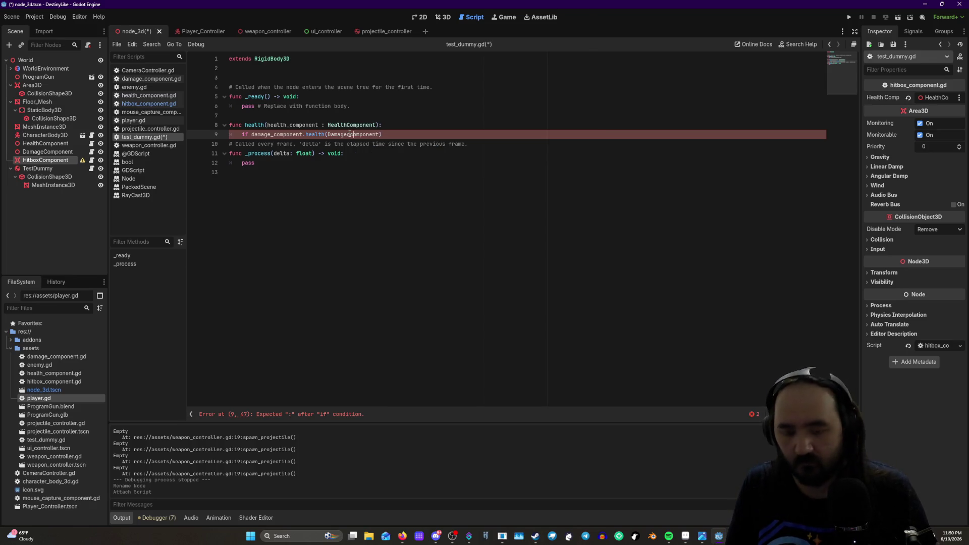
{"action": "type", "text": "_"}
{"action": "key", "text": "Down"}
{"action": "key", "text": "Down"}
{"action": "key", "text": "Down"}
{"action": "key", "text": "Up"}
{"action": "key", "text": "Up"}
{"action": "key", "text": "Up"}
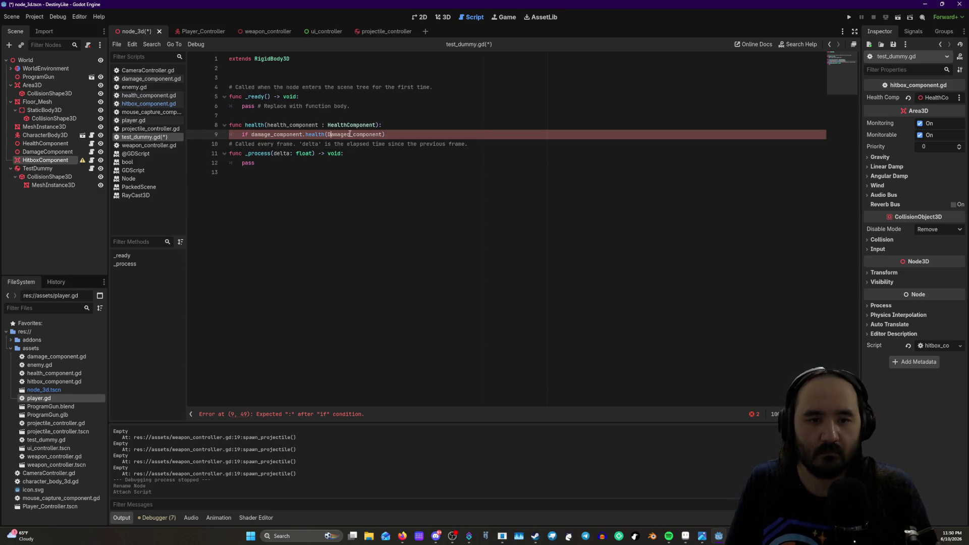
{"action": "key", "text": "Delete"}
{"action": "type", "text": "d"}
{"action": "left_click", "coordinate": [414, 124]}
{"action": "key", "text": "Return"}
{"action": "key", "text": "BackSpace"}
{"action": "key", "text": "Down"}
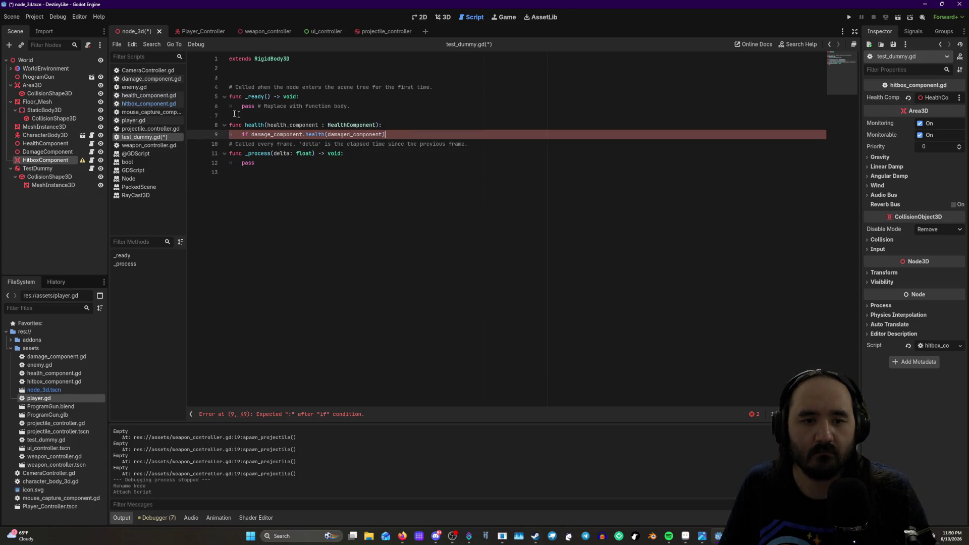
Compare the new line with hitbox_component.gd, ending back in test_dummy.gd.
{"action": "left_click", "coordinate": [147, 105]}
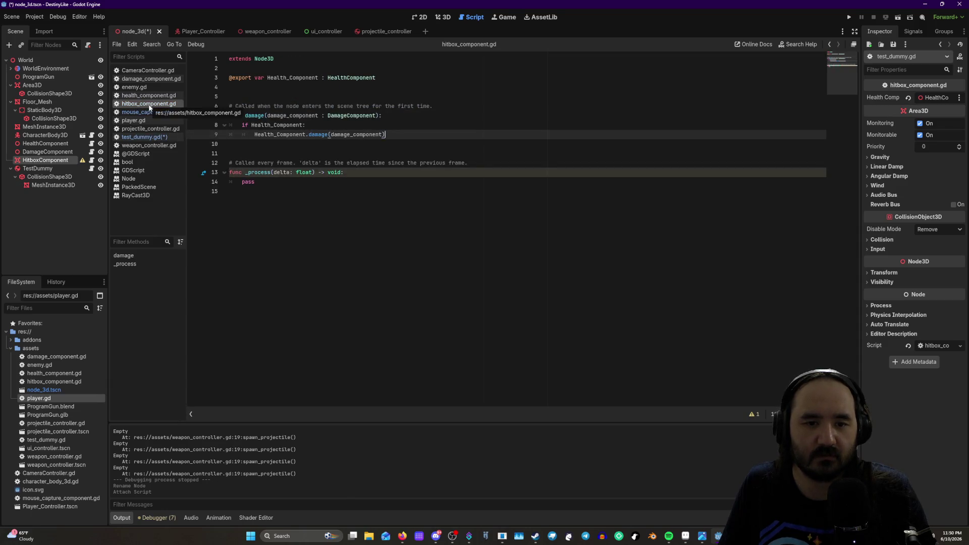
{"action": "left_click", "coordinate": [143, 137]}
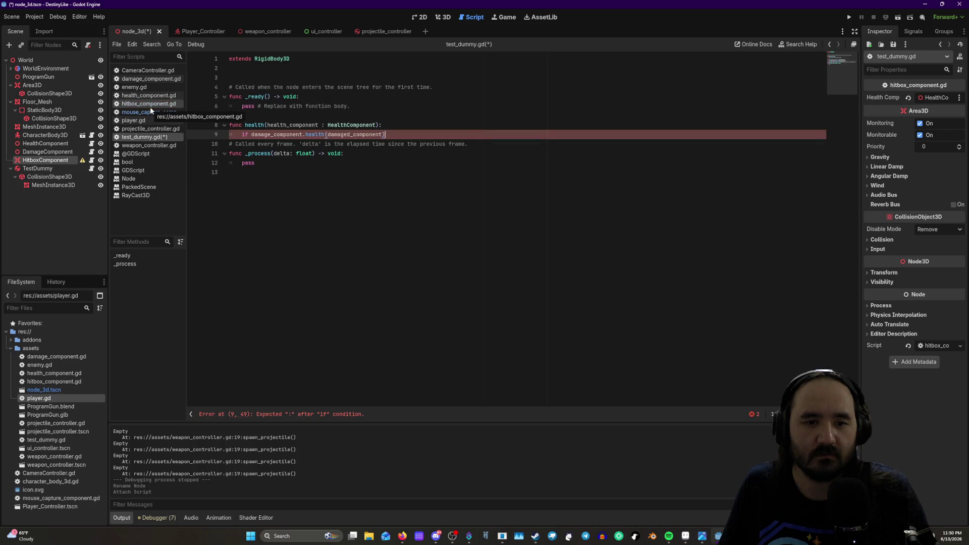
{"action": "left_click", "coordinate": [150, 106]}
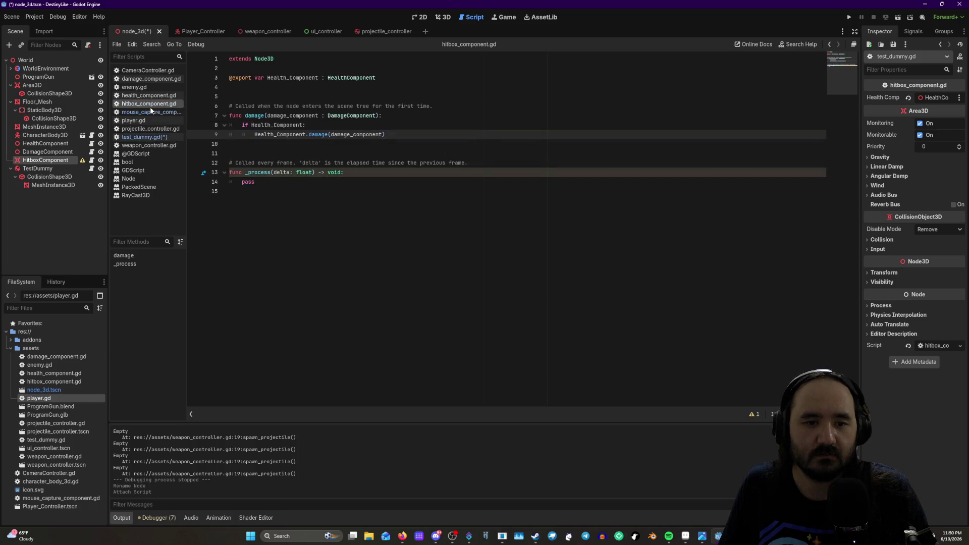
{"action": "left_click", "coordinate": [154, 135]}
{"action": "left_click_drag", "start_coordinate": [347, 135], "coordinate": [329, 135]}
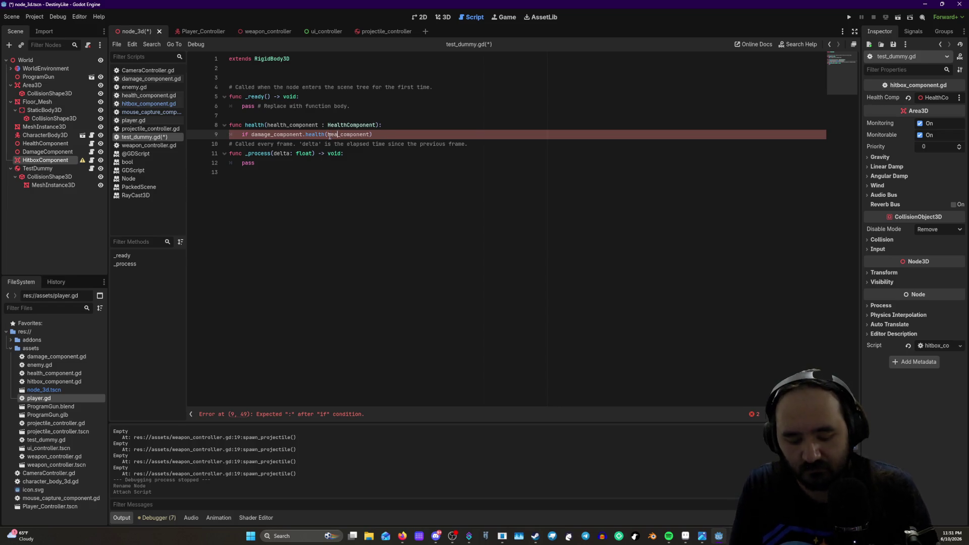
{"action": "type", "text": "health"}
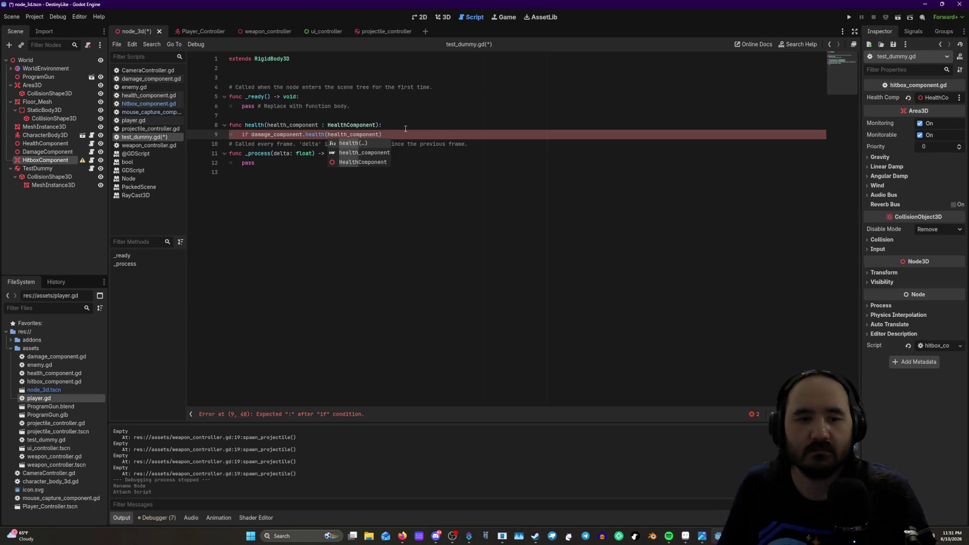
{"action": "left_click", "coordinate": [373, 152]}
{"action": "key", "text": "Up"}
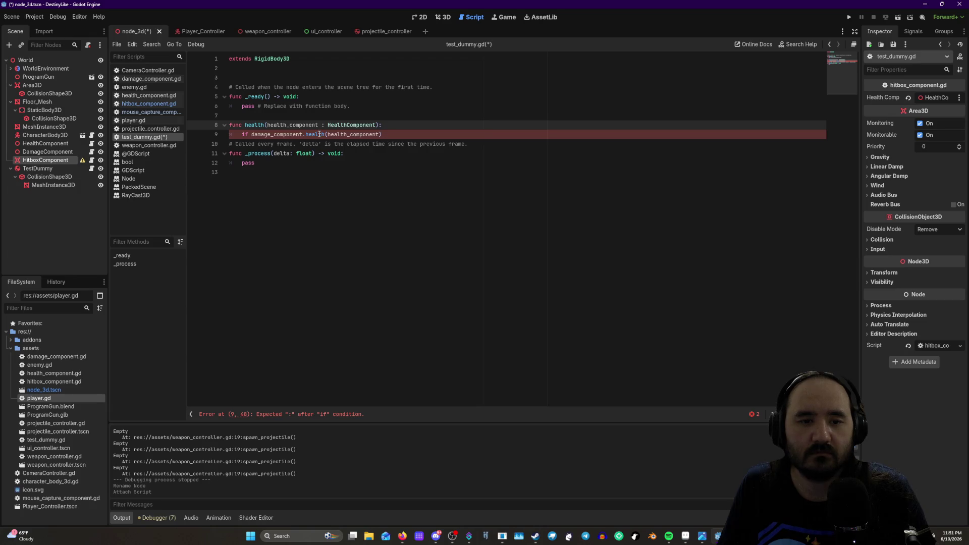
{"action": "left_click", "coordinate": [148, 112]}
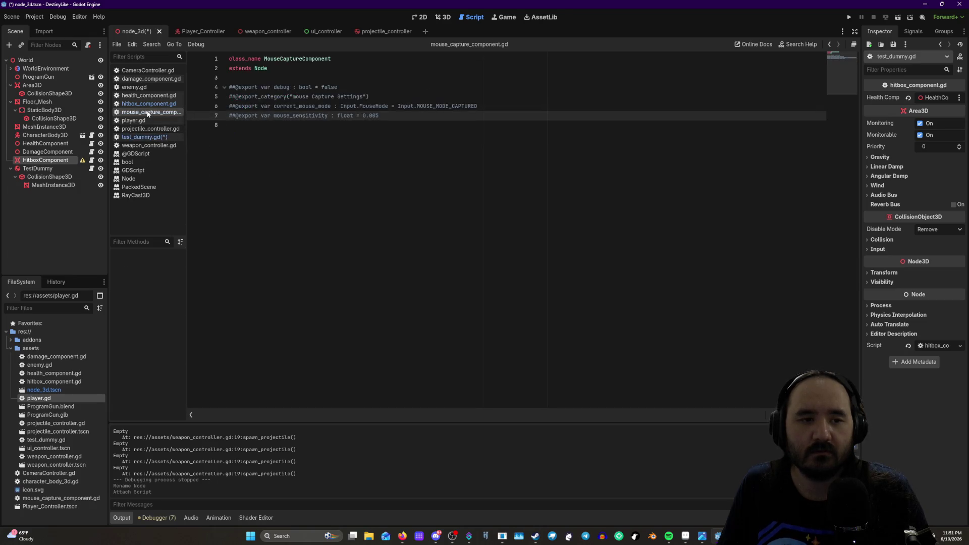
{"action": "left_click", "coordinate": [149, 104]}
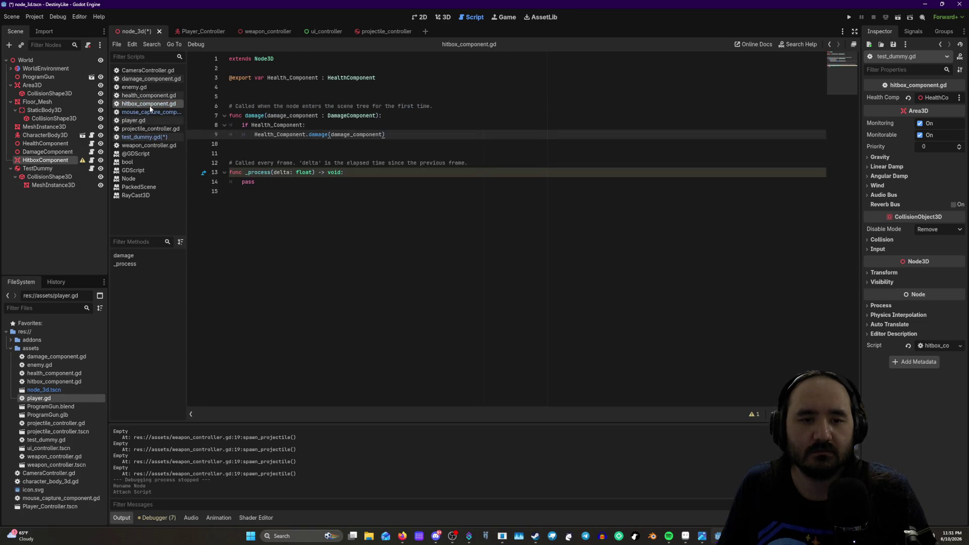
{"action": "left_click", "coordinate": [150, 138]}
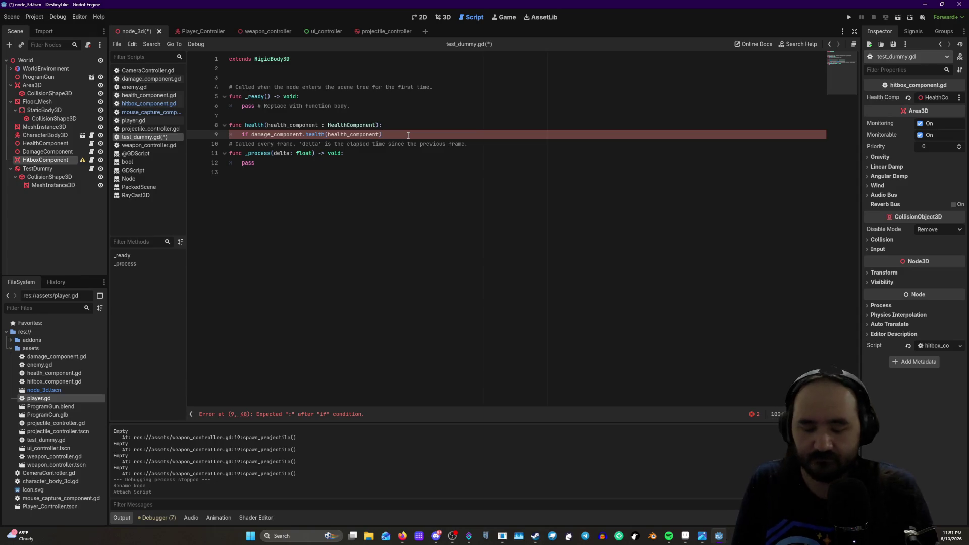
{"action": "left_click", "coordinate": [153, 105]}
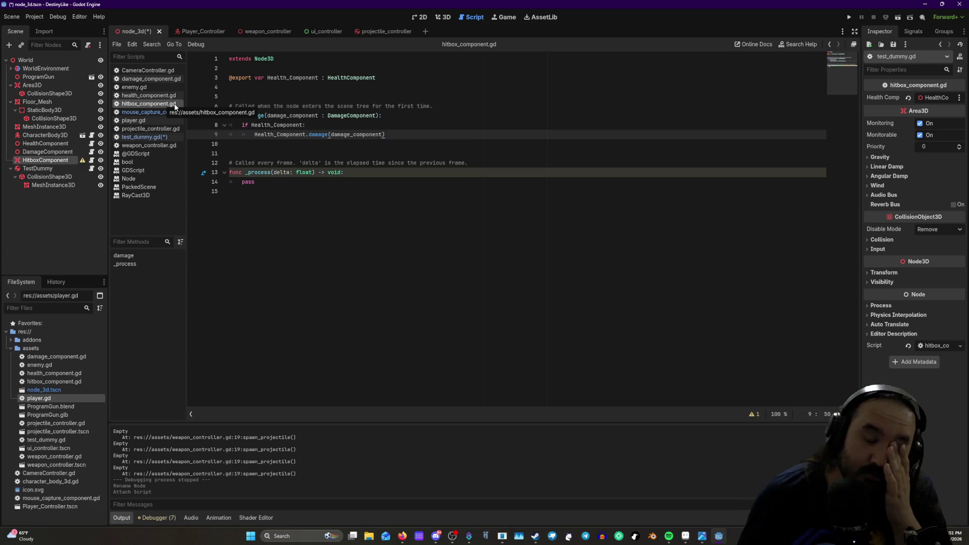
{"action": "left_click", "coordinate": [153, 129]}
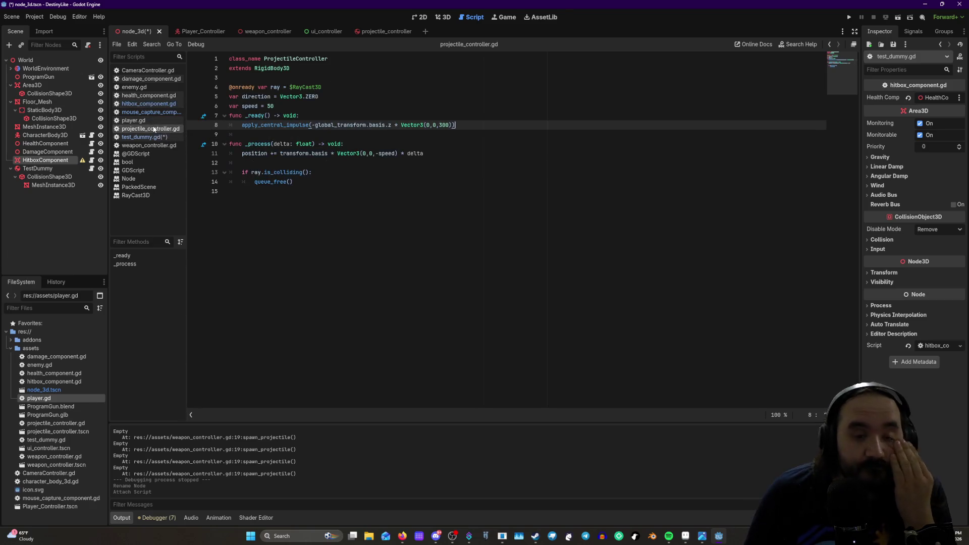
{"action": "left_click", "coordinate": [152, 136]}
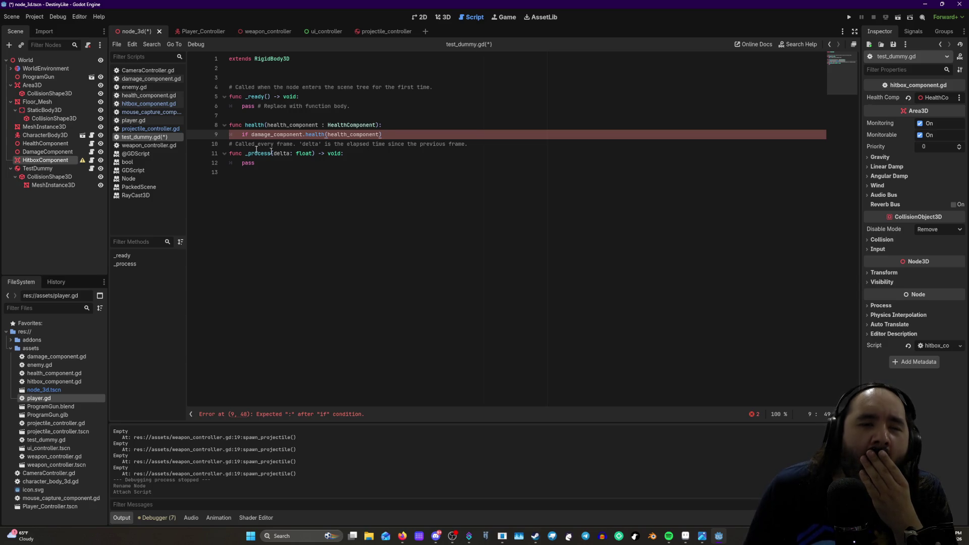
{"action": "left_click", "coordinate": [154, 104]}
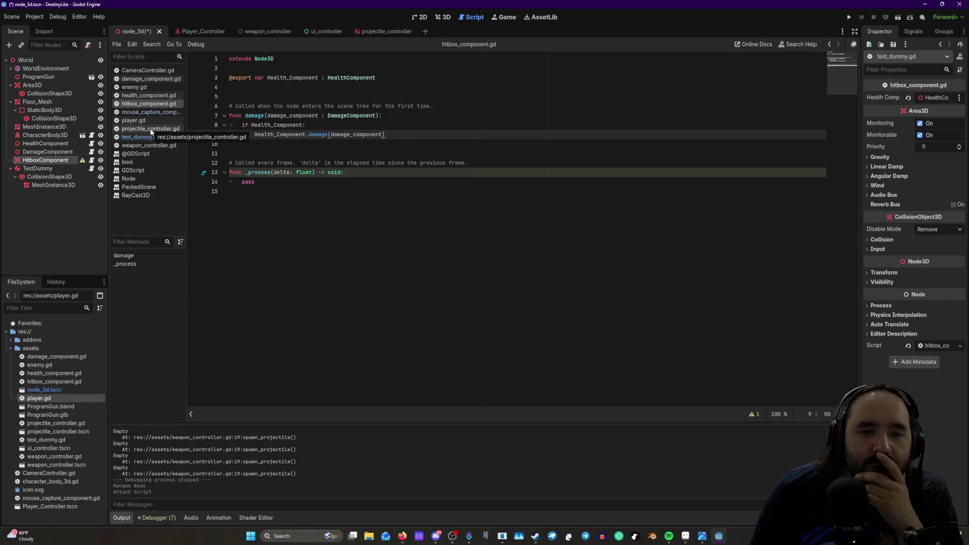
{"action": "left_click", "coordinate": [150, 129]}
{"action": "left_click", "coordinate": [146, 137]}
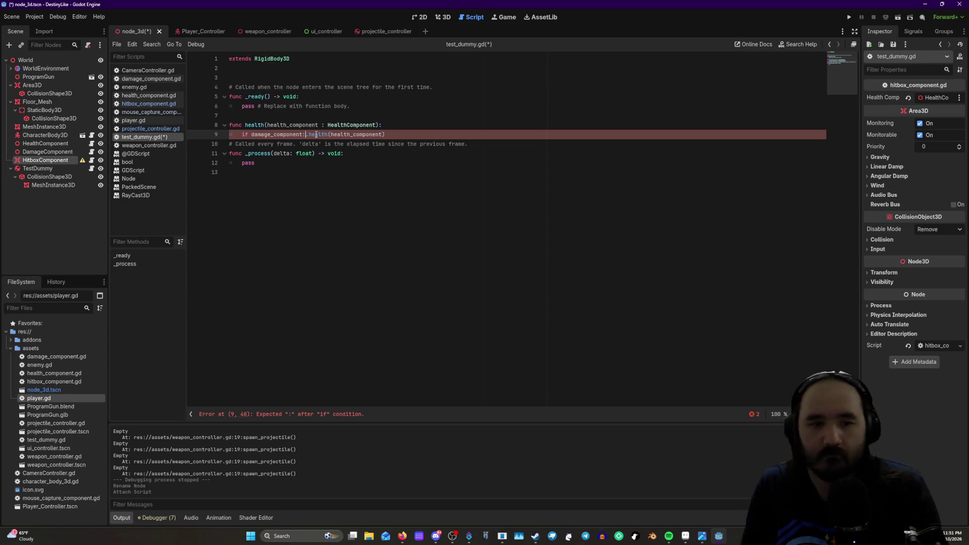
End the condition with ':' and call damage_component on a new indented line 10.
{"action": "type", "text": ":"}
{"action": "key", "text": "Return"}
{"action": "type", "text": "dam"}
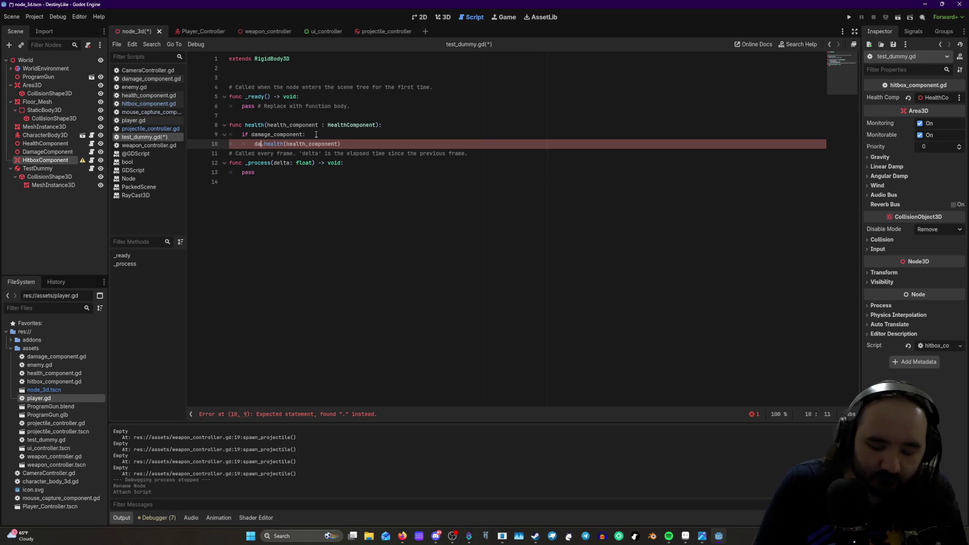
{"action": "type", "text": "age"}
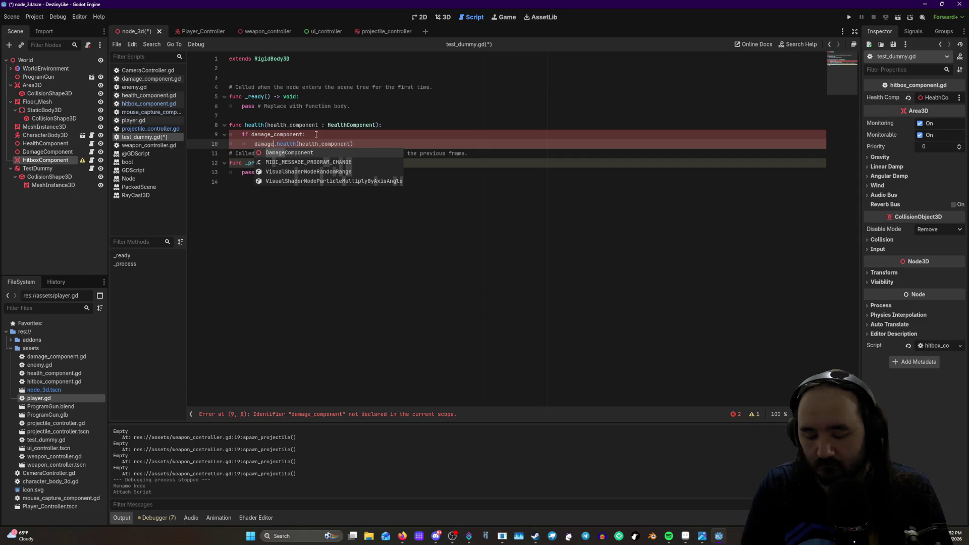
{"action": "type", "text": "_com"}
{"action": "type", "text": "ponent"}
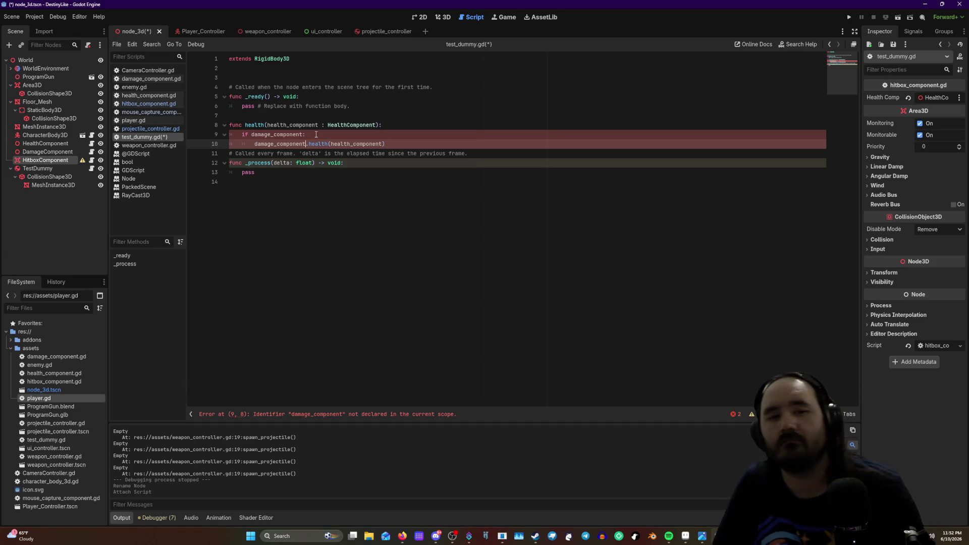
{"action": "left_click", "coordinate": [316, 135]}
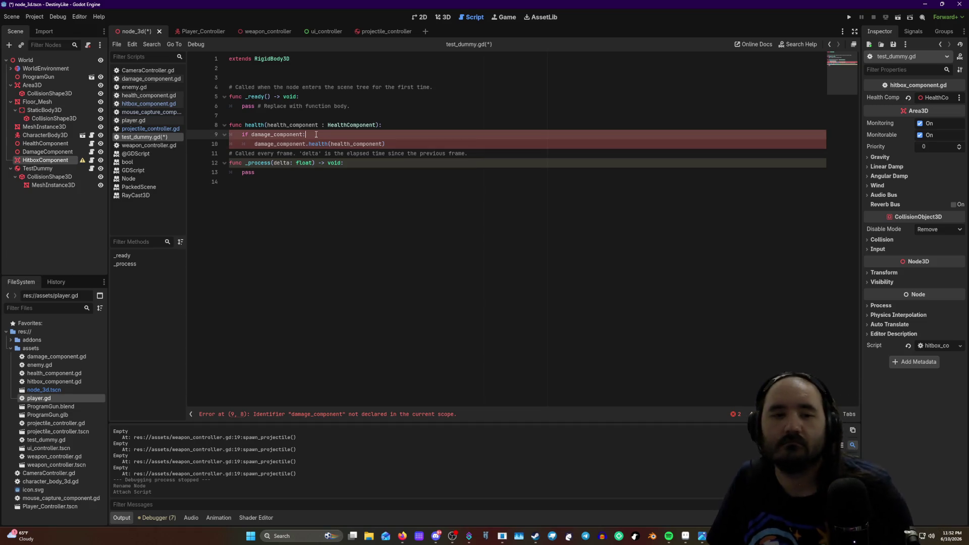
{"action": "left_click", "coordinate": [278, 144]}
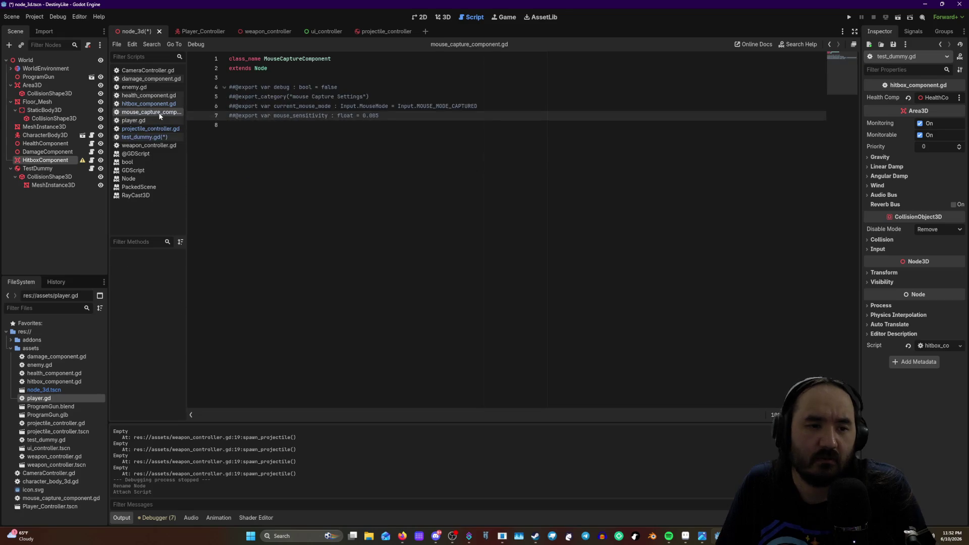
Flip through hitbox_component.gd, projectile_controller.gd and test_dummy.gd, ending on hitbox_component.gd.
{"action": "left_click", "coordinate": [177, 104]}
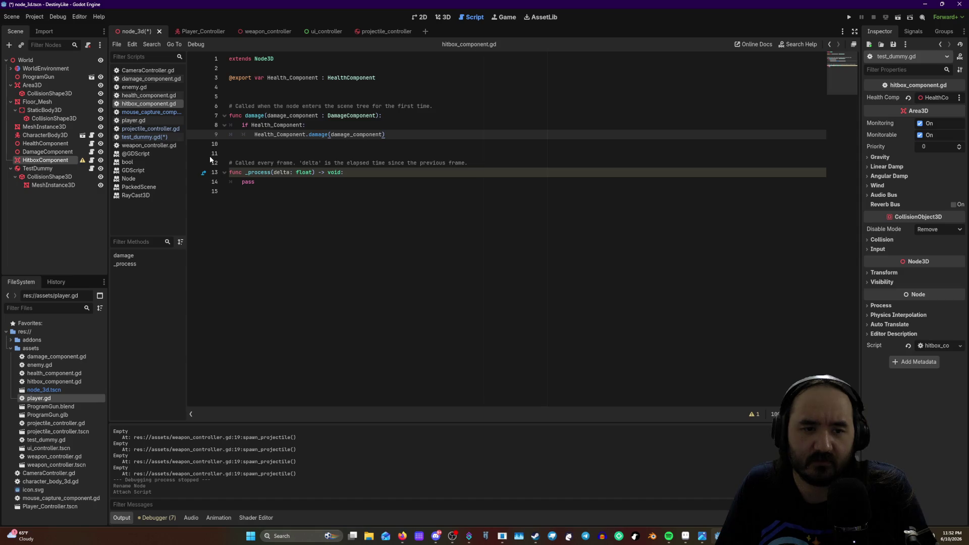
{"action": "left_click", "coordinate": [137, 145]}
{"action": "left_click", "coordinate": [134, 120]}
{"action": "left_click", "coordinate": [142, 135]}
{"action": "left_click", "coordinate": [143, 130]}
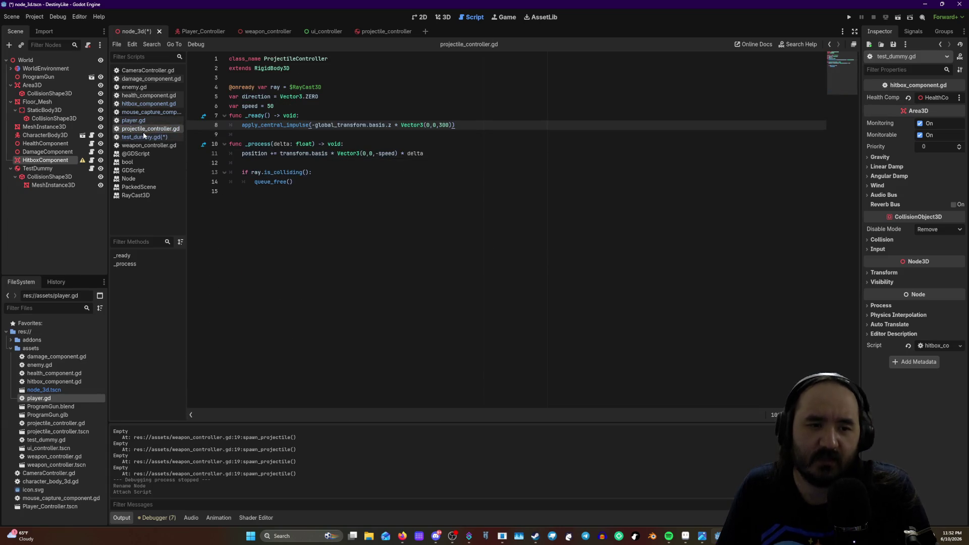
{"action": "left_click", "coordinate": [144, 138]}
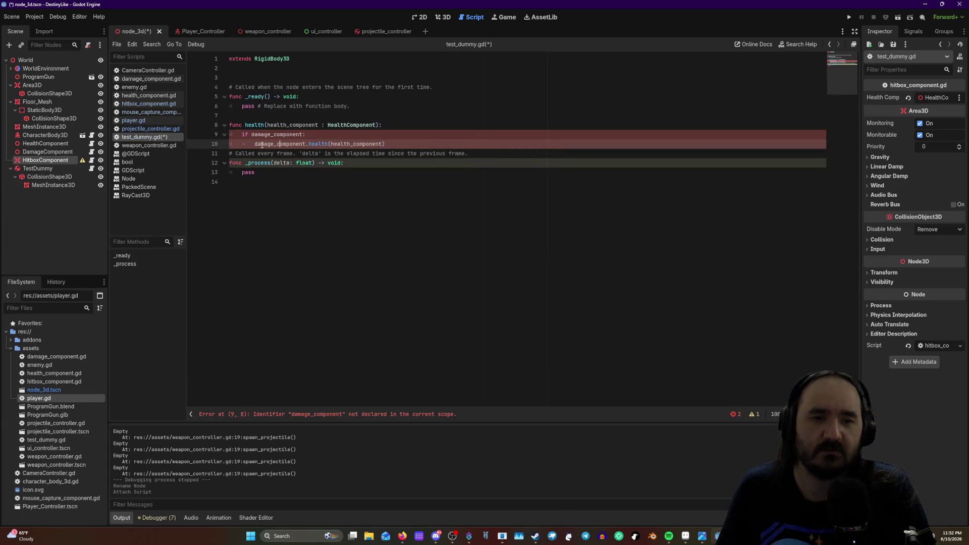
{"action": "left_click", "coordinate": [151, 105]}
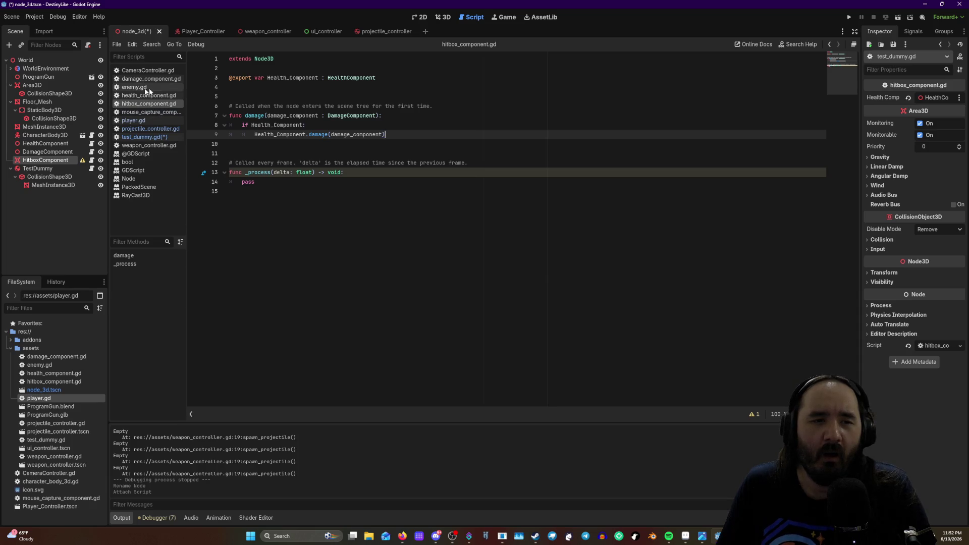
Rename the exported Health_Component variable on line 3 to health_component.
{"action": "left_click", "coordinate": [269, 77]}
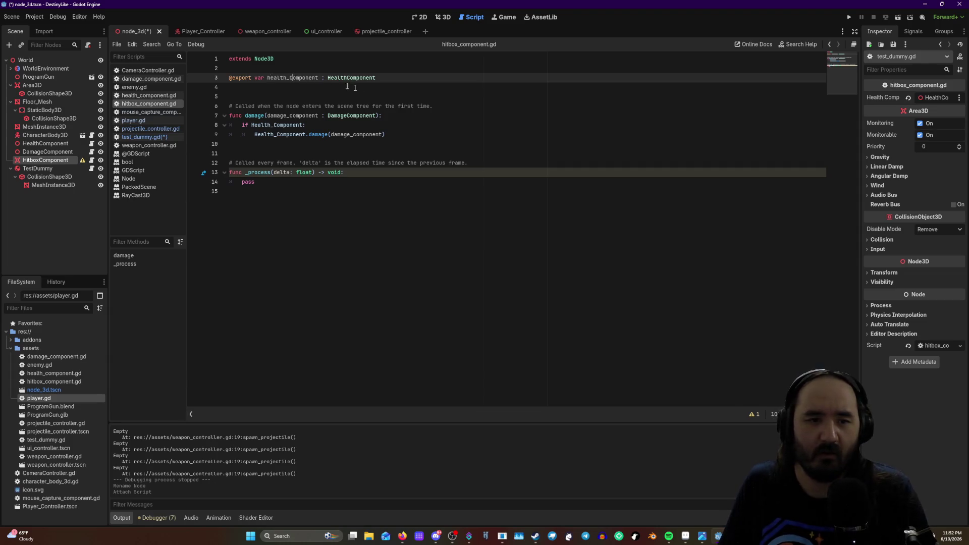
{"action": "key", "text": "BackSpace"}
{"action": "type", "text": "h"}
{"action": "key", "text": "Right"}
{"action": "key", "text": "Right"}
{"action": "key", "text": "Right"}
{"action": "key", "text": "Delete"}
{"action": "type", "text": "c"}
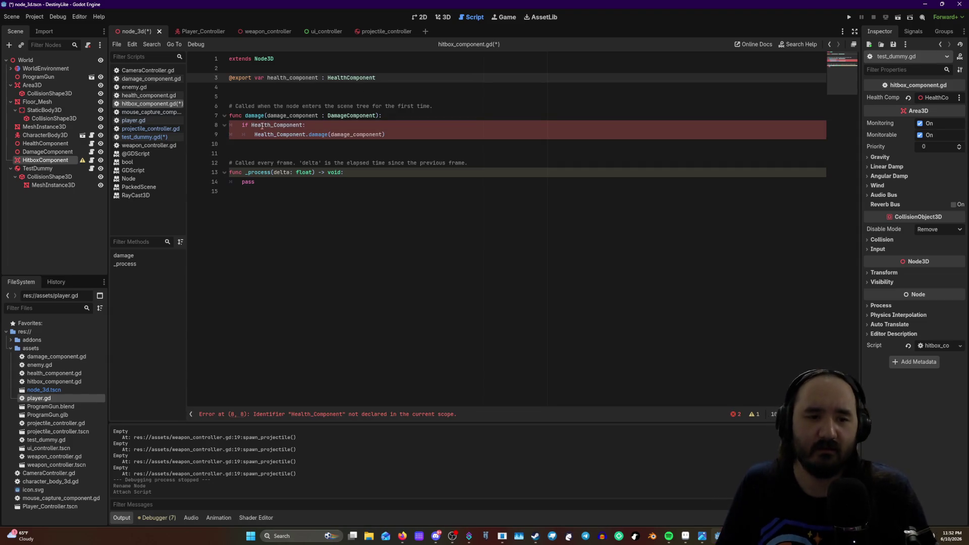
Change Health_Component to health_component in the if check and damage call on lines 8 and 9.
{"action": "left_click", "coordinate": [259, 125]}
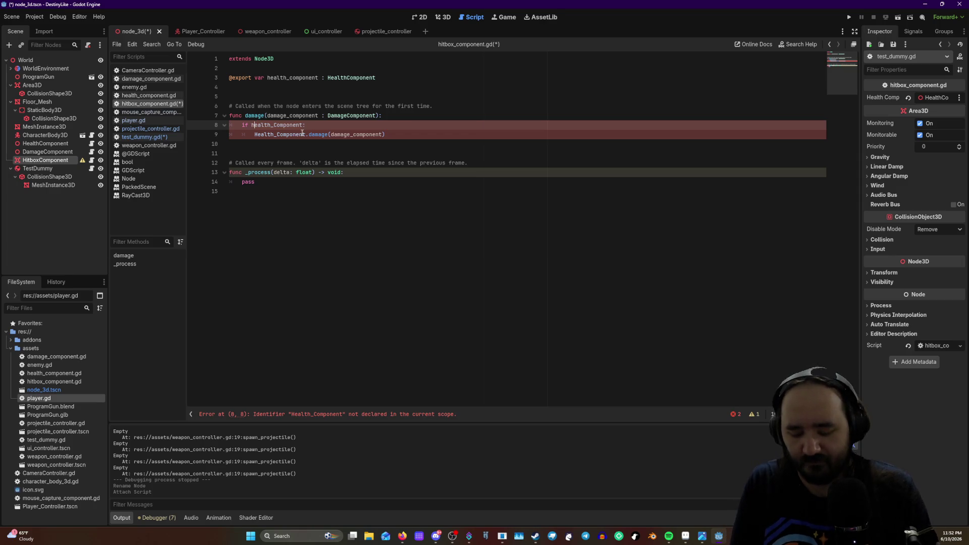
{"action": "key", "text": "BackSpace"}
{"action": "type", "text": "h"}
{"action": "key", "text": "Right"}
{"action": "key", "text": "Right"}
{"action": "key", "text": "Right"}
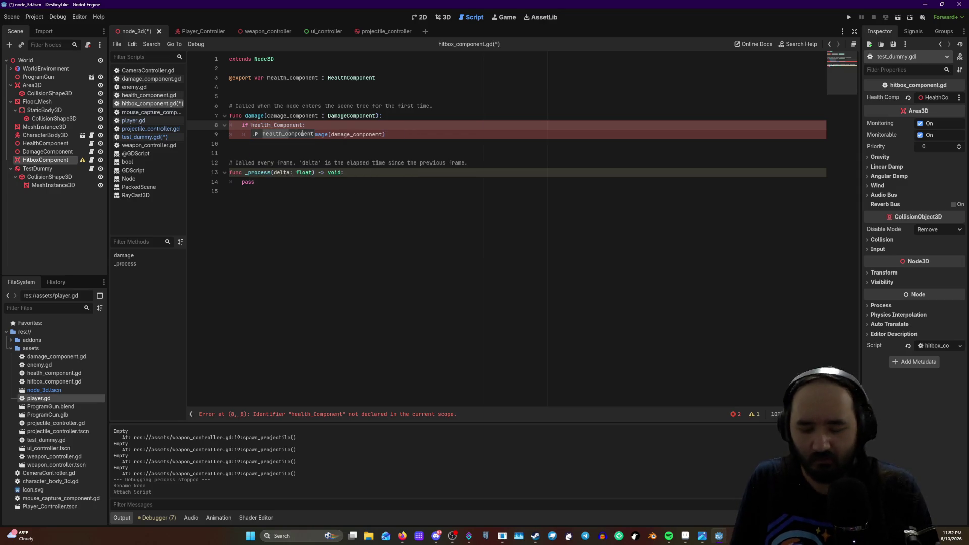
{"action": "key", "text": "Escape"}
{"action": "key", "text": "Down"}
{"action": "key", "text": "Down"}
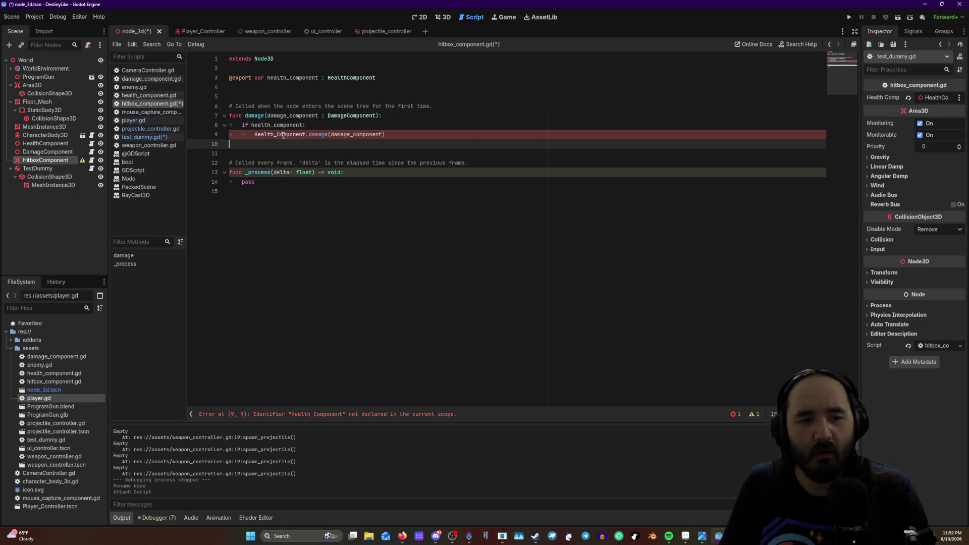
{"action": "left_click", "coordinate": [261, 133]}
{"action": "key", "text": "Delete"}
{"action": "type", "text": "h"}
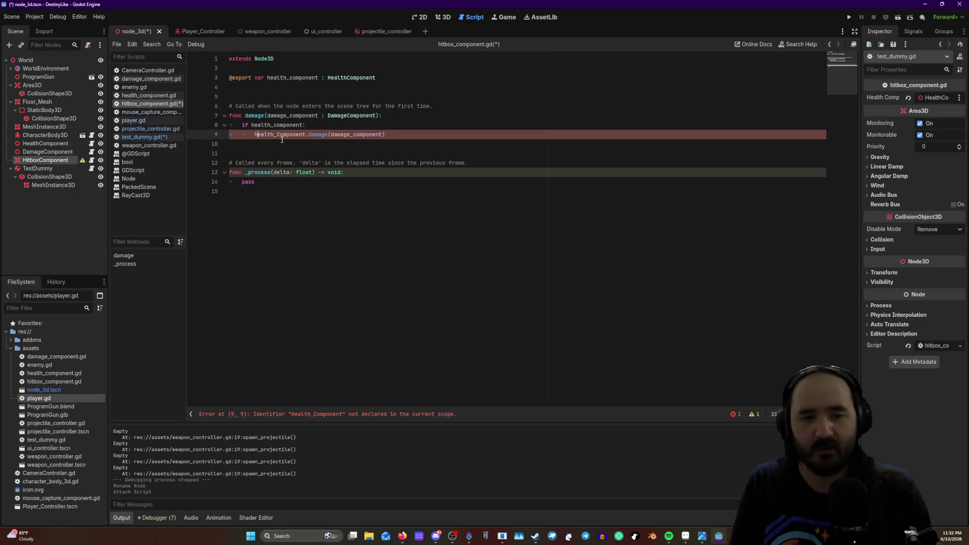
{"action": "key", "text": "Right"}
{"action": "key", "text": "Right"}
{"action": "key", "text": "Right"}
{"action": "key", "text": "Right"}
{"action": "key", "text": "Delete"}
{"action": "type", "text": "c"}
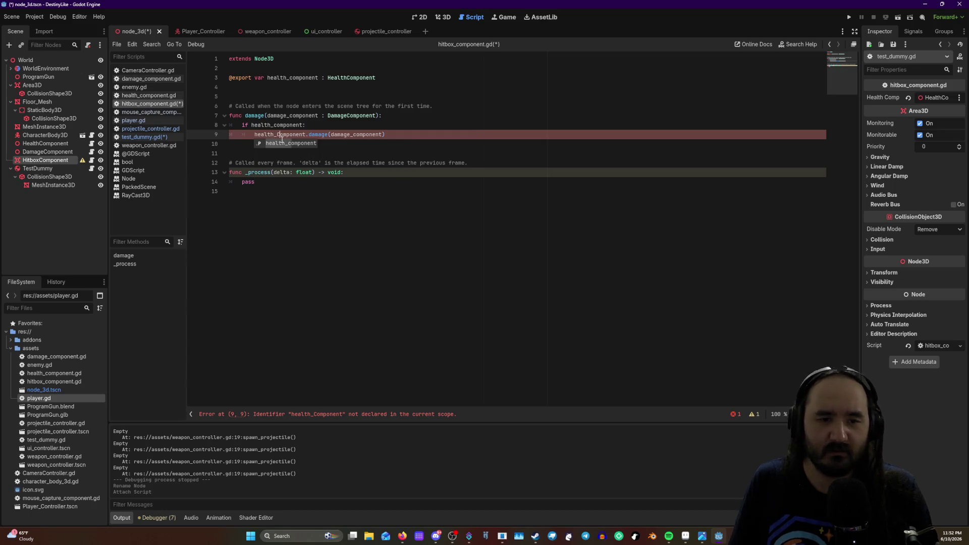
{"action": "left_click", "coordinate": [336, 154]}
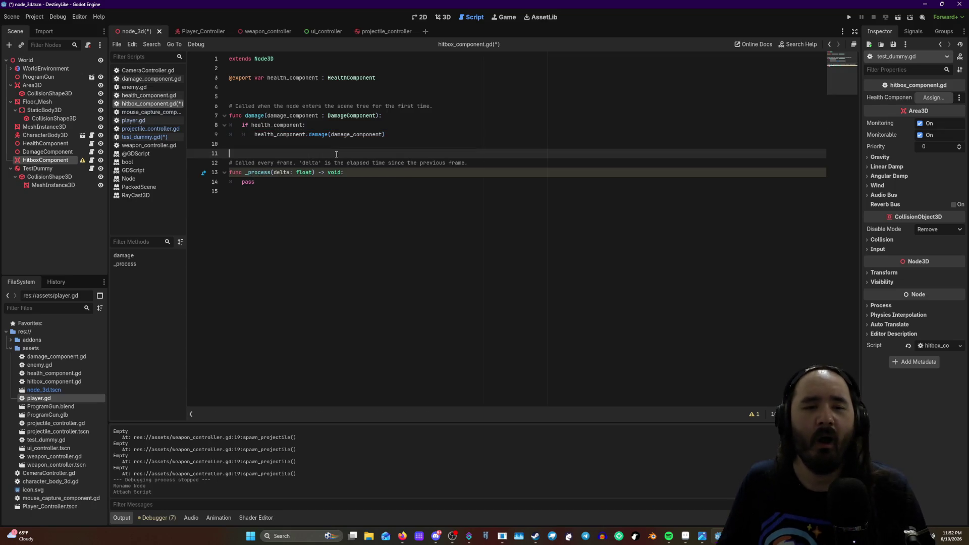
{"action": "left_click", "coordinate": [162, 136]}
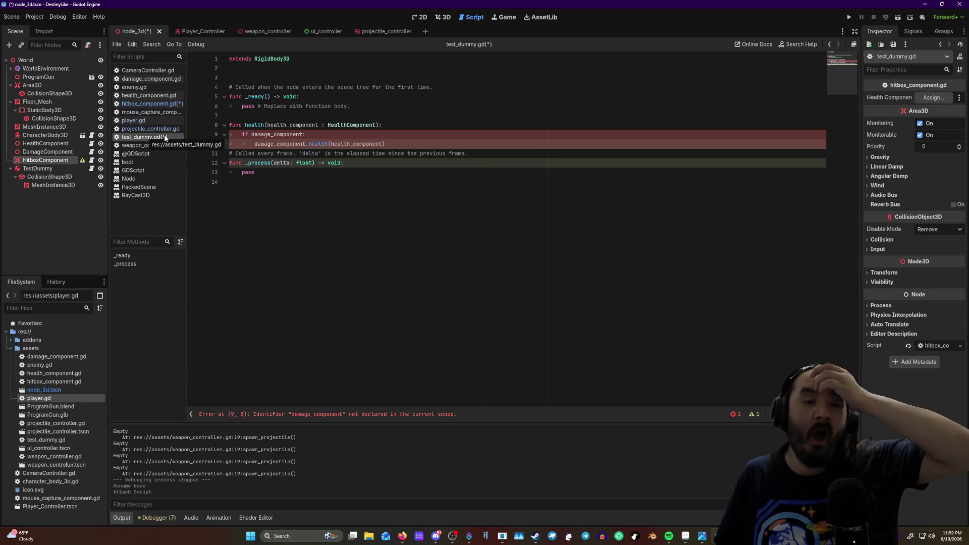
Compare hitbox_component.gd, health_component.gd and test_dummy.gd side by side, finishing on test_dummy.gd.
{"action": "left_click", "coordinate": [154, 103]}
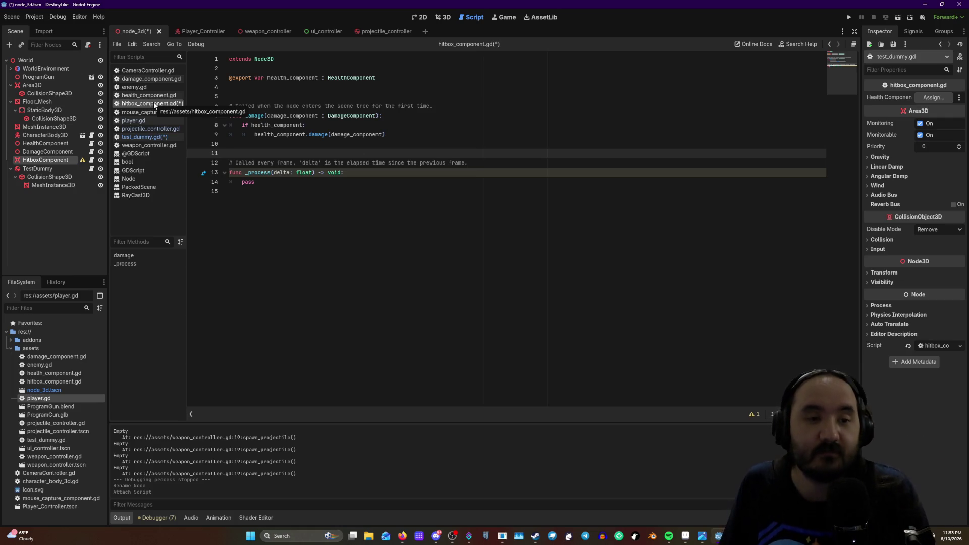
{"action": "left_click", "coordinate": [150, 96]}
{"action": "left_click", "coordinate": [149, 104]}
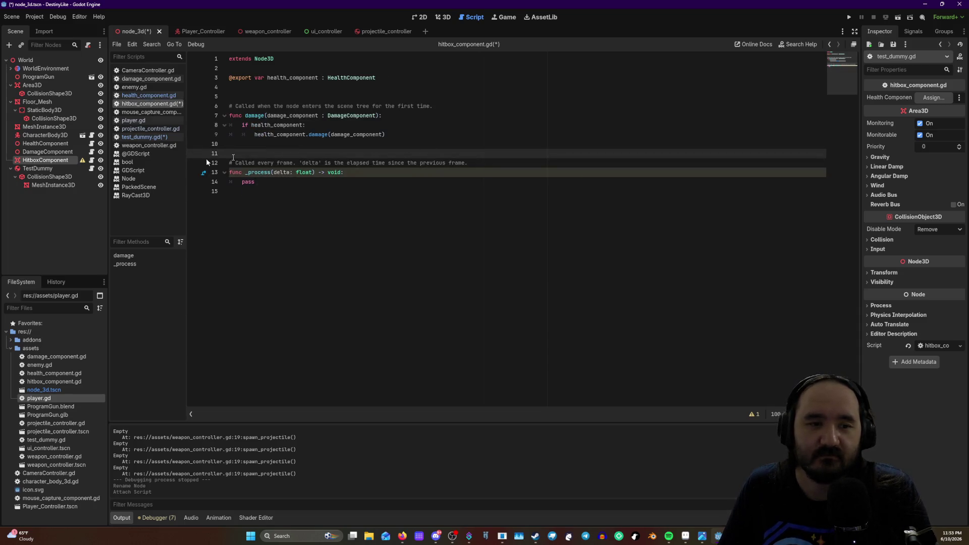
{"action": "left_click", "coordinate": [147, 137]}
{"action": "left_click", "coordinate": [154, 105]}
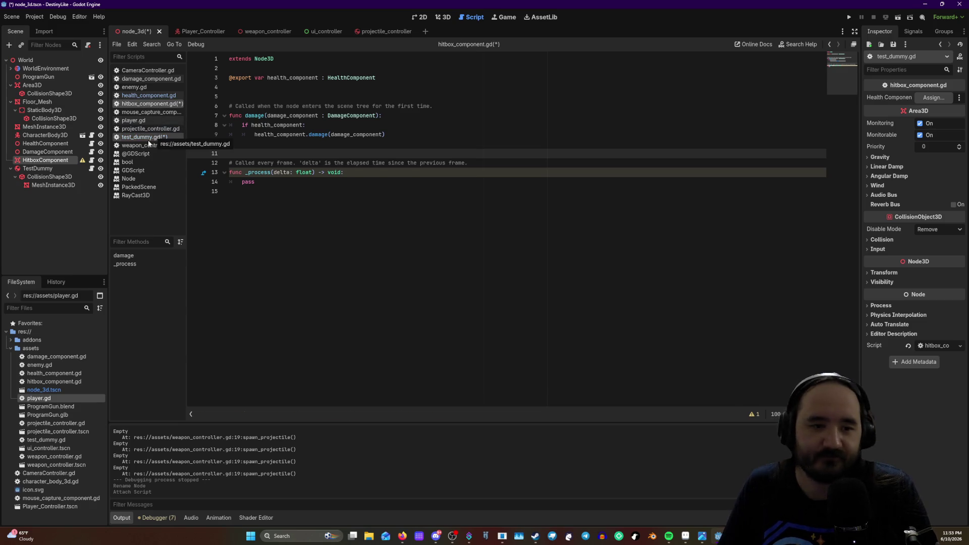
{"action": "left_click", "coordinate": [153, 135]}
{"action": "left_click", "coordinate": [146, 104]}
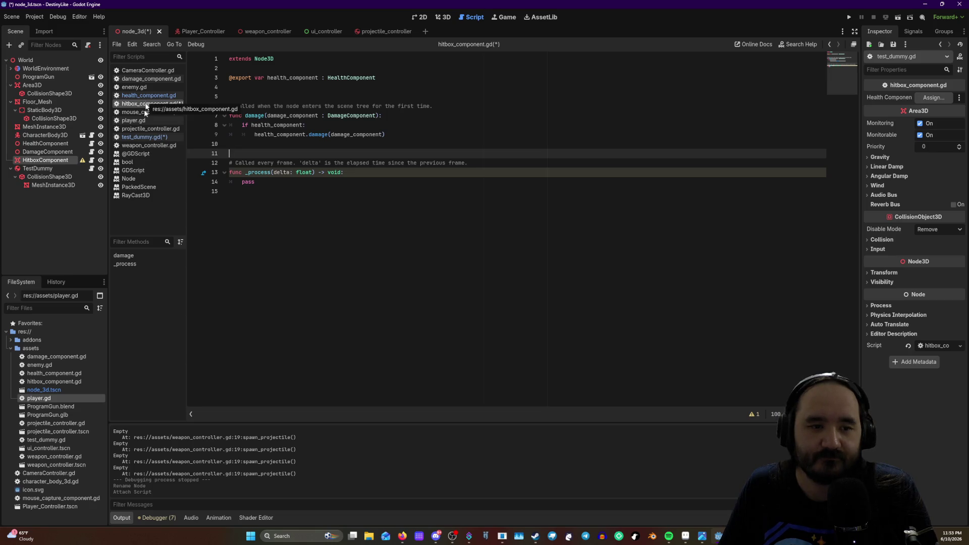
{"action": "left_click", "coordinate": [146, 136]}
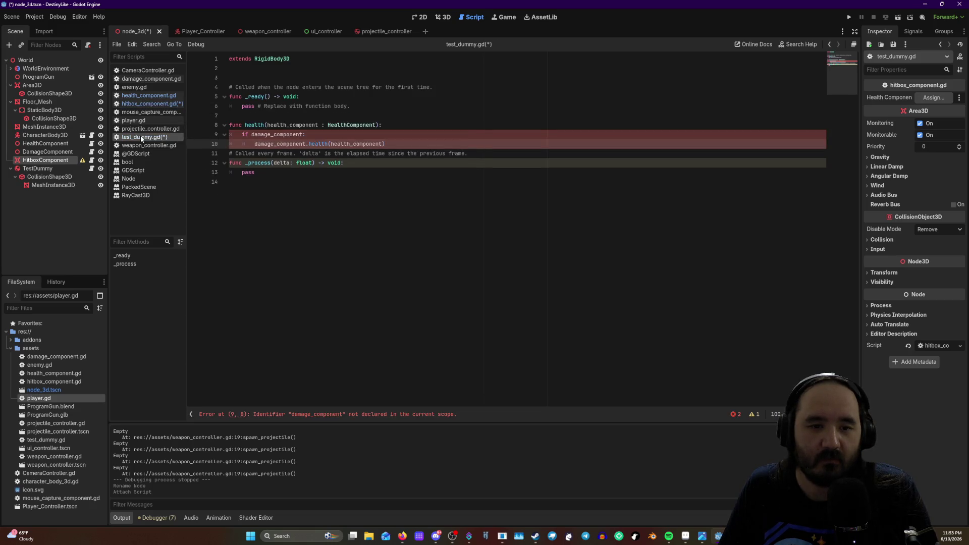
{"action": "left_click", "coordinate": [145, 104]}
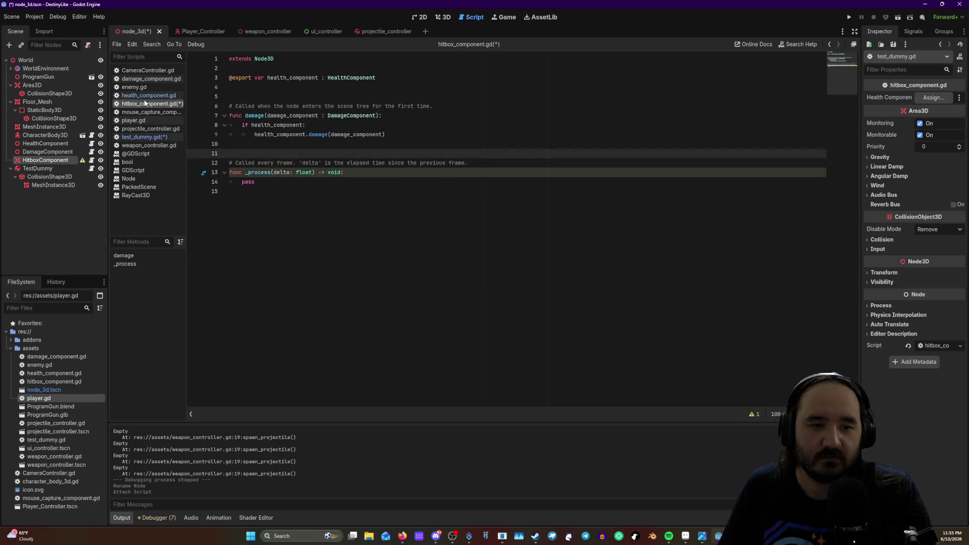
{"action": "left_click", "coordinate": [148, 137]}
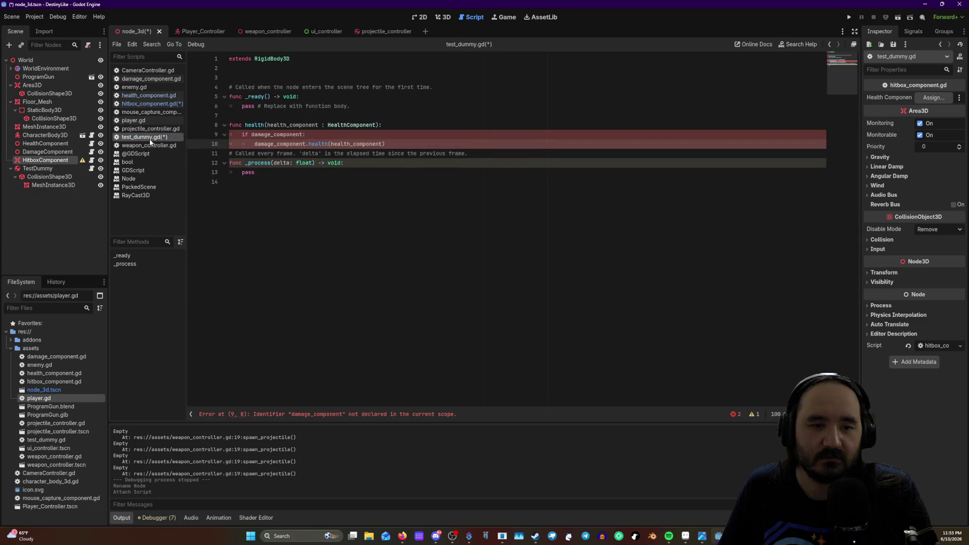
{"action": "left_click", "coordinate": [153, 104]}
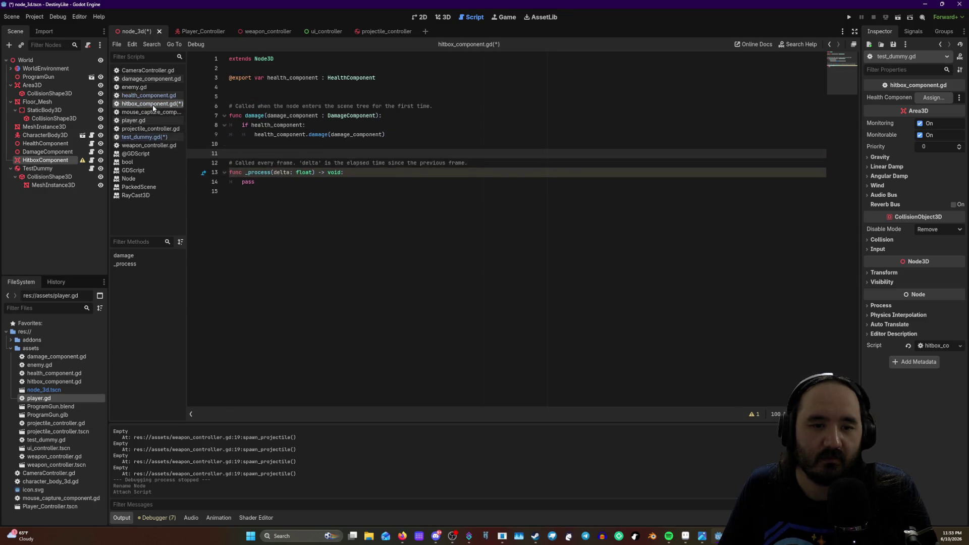
{"action": "left_click", "coordinate": [151, 137]}
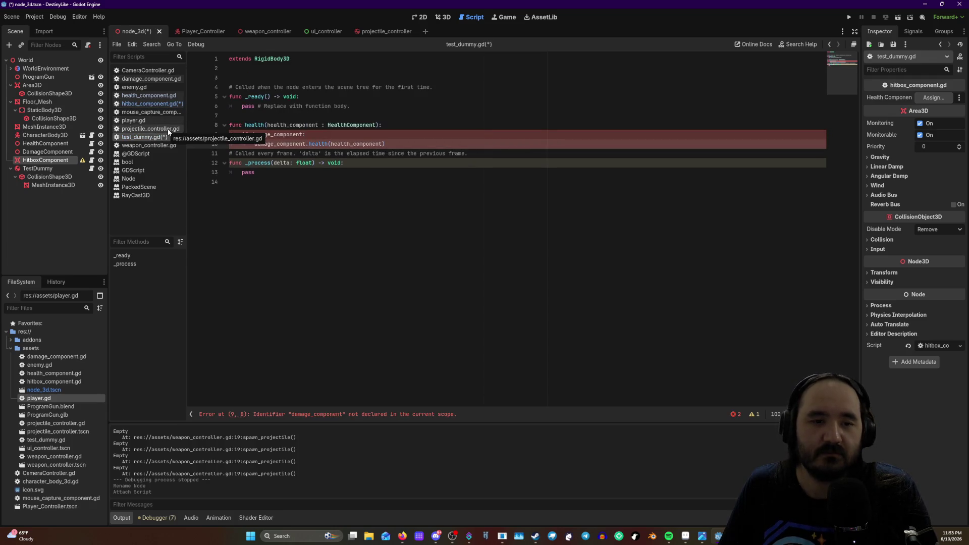
{"action": "left_click", "coordinate": [147, 104]}
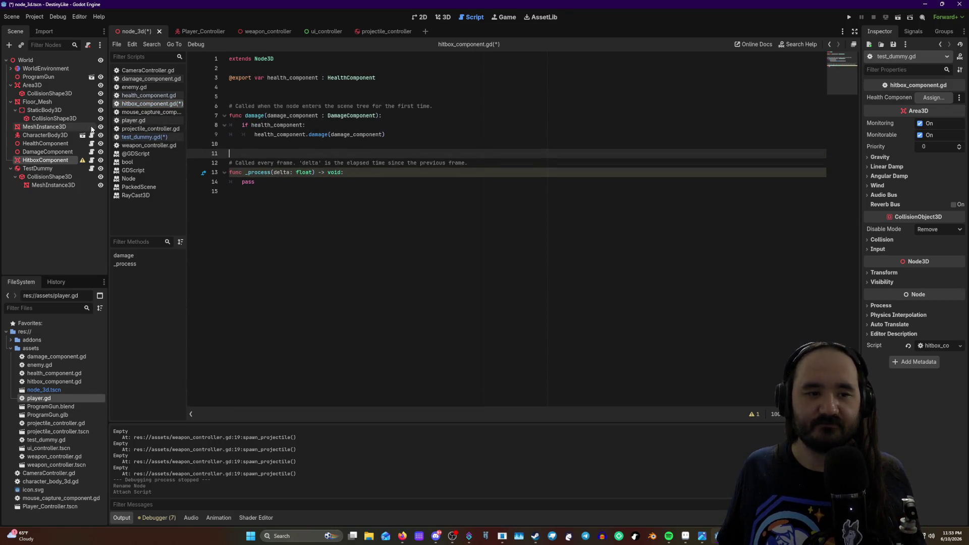
{"action": "left_click", "coordinate": [136, 137]}
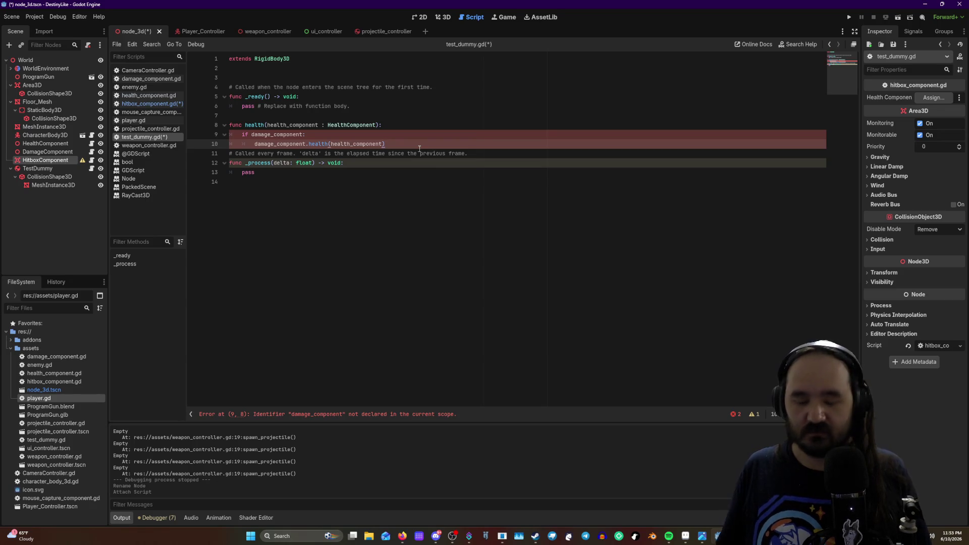
Leave one blank line after line 10 of test_dummy.gd, then check hitbox_component.gd and return.
{"action": "key", "text": "Return"}
{"action": "key", "text": "Return"}
{"action": "key", "text": "BackSpace"}
{"action": "key", "text": "BackSpace"}
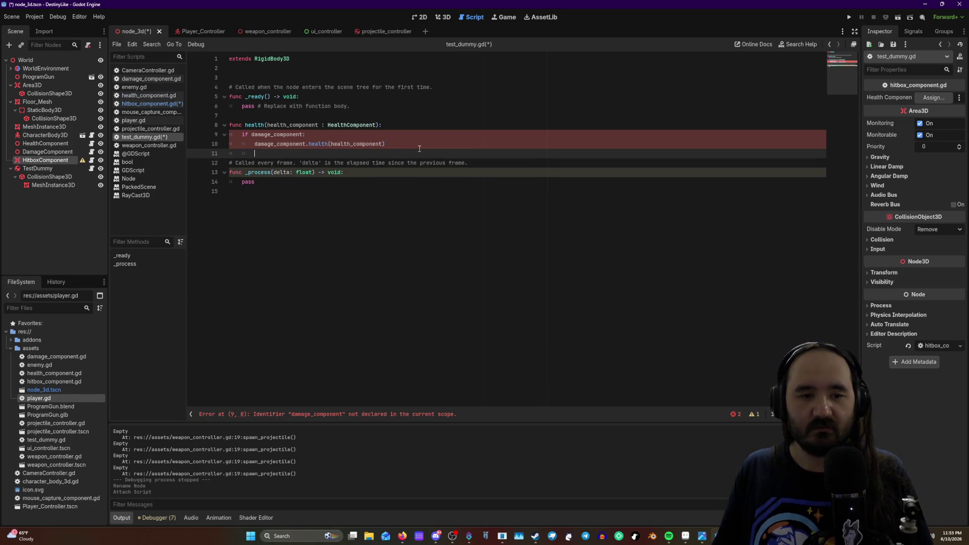
{"action": "left_click", "coordinate": [338, 145]}
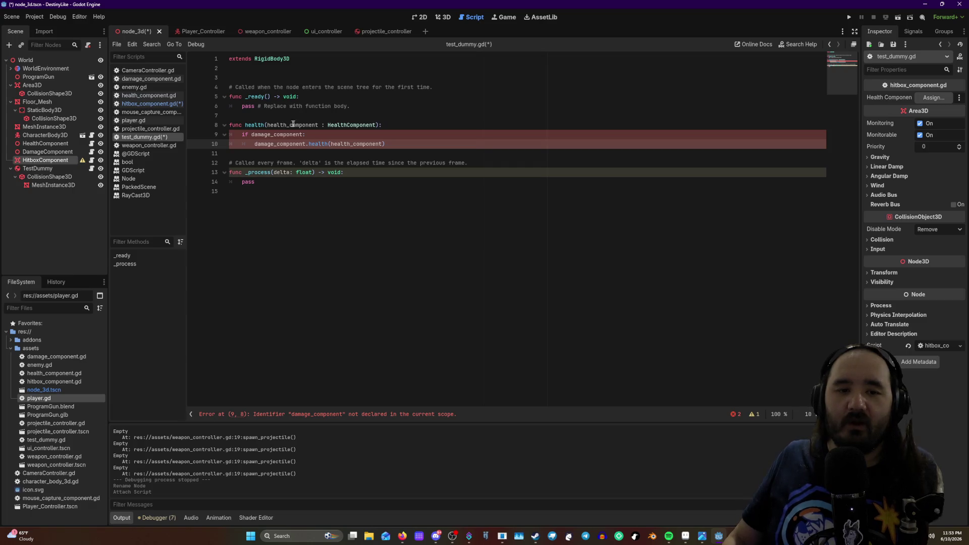
{"action": "left_click", "coordinate": [154, 105]}
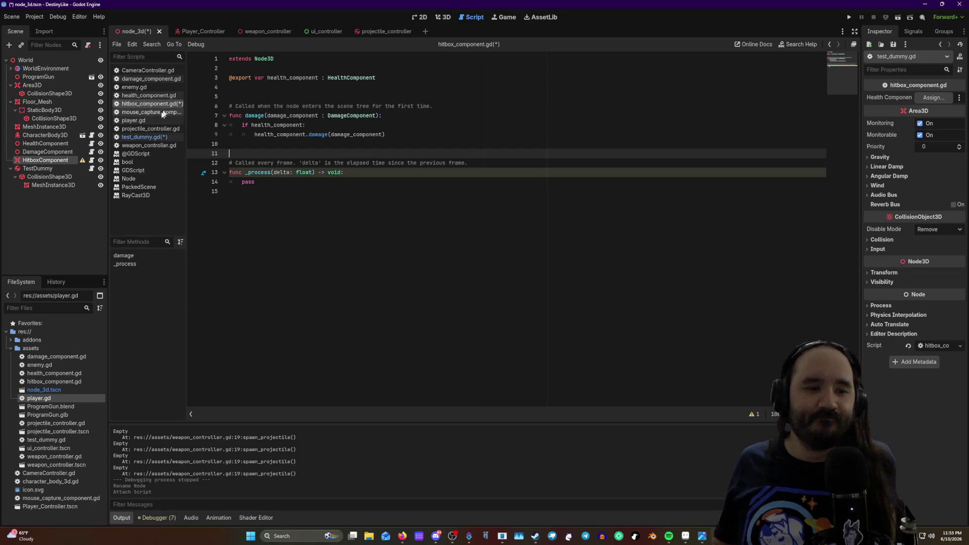
{"action": "left_click", "coordinate": [137, 139]}
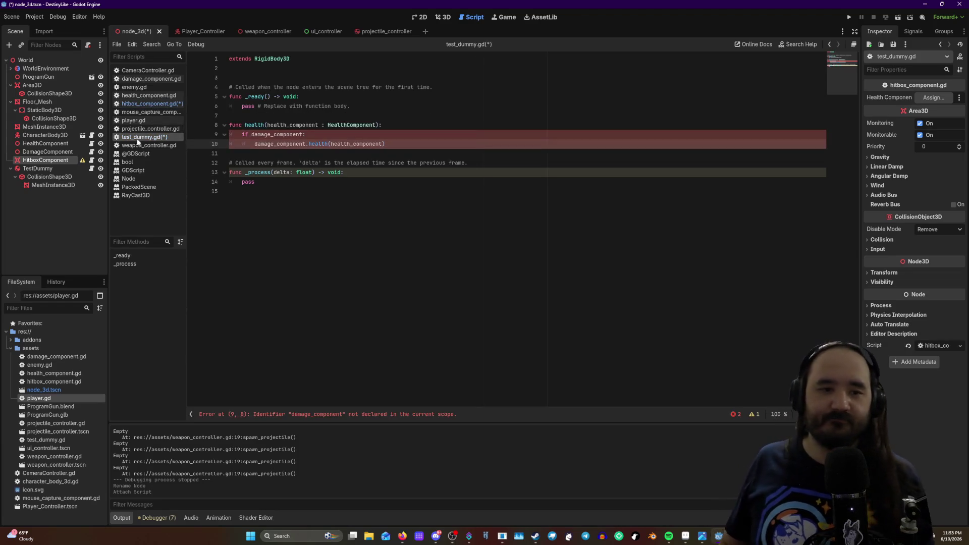
{"action": "left_click", "coordinate": [243, 77]}
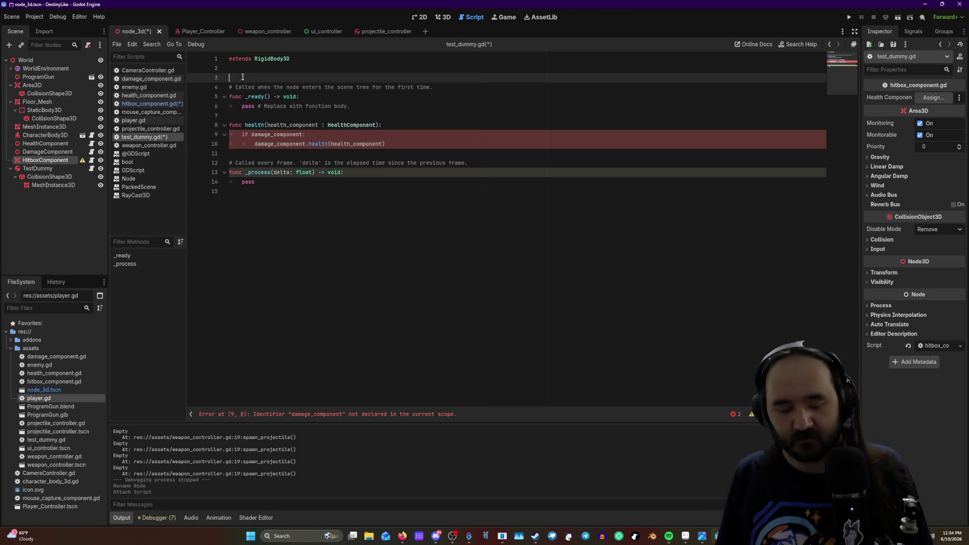
{"action": "type", "text": "@export"}
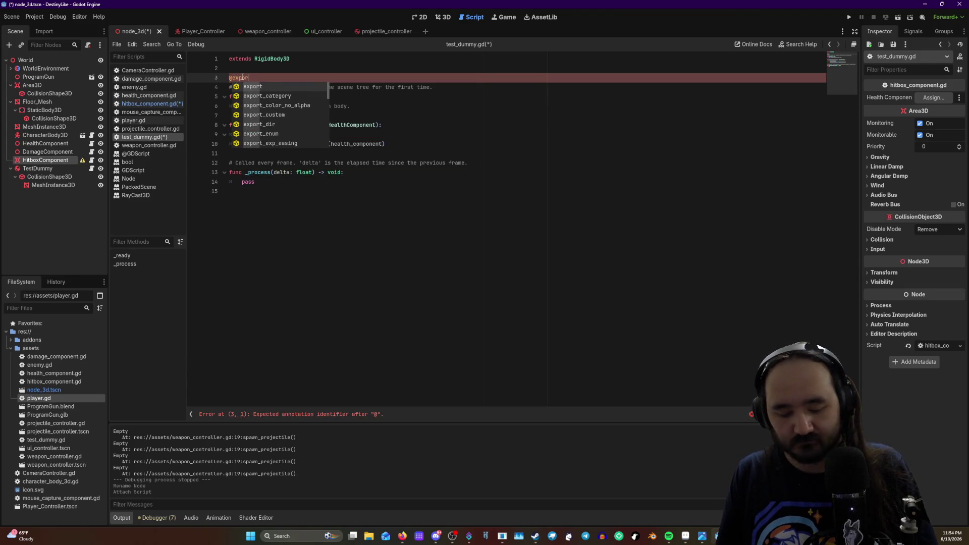
{"action": "type", "text": " var d"}
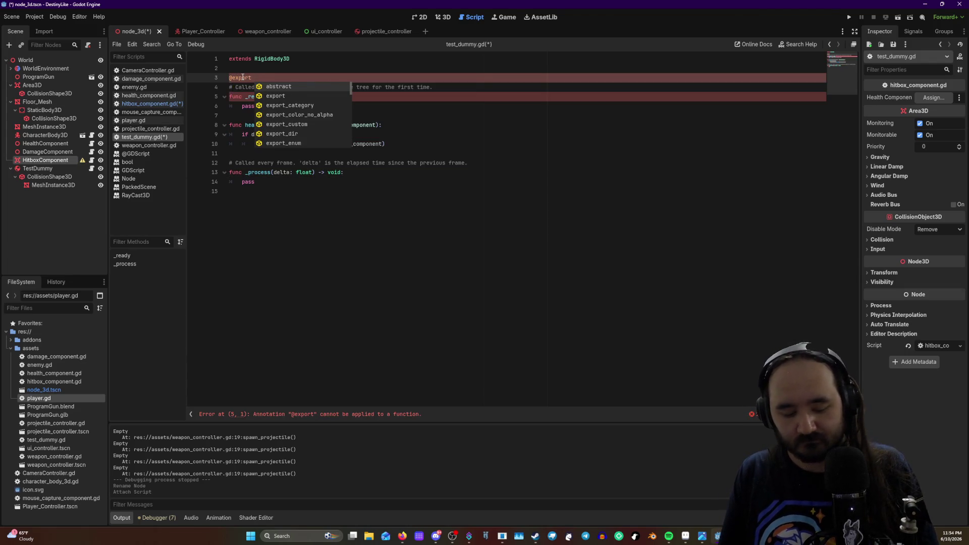
{"action": "type", "text": "amage"}
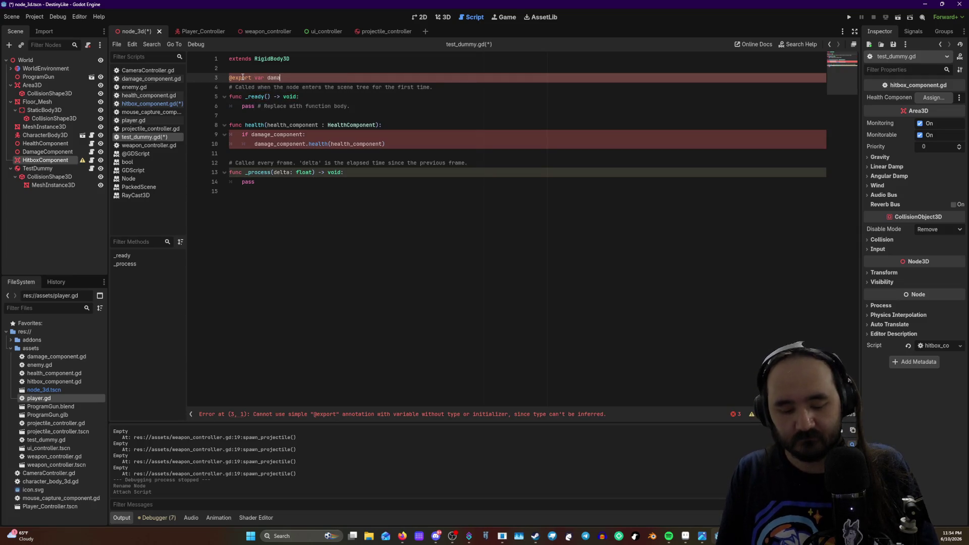
{"action": "type", "text": "_comp"}
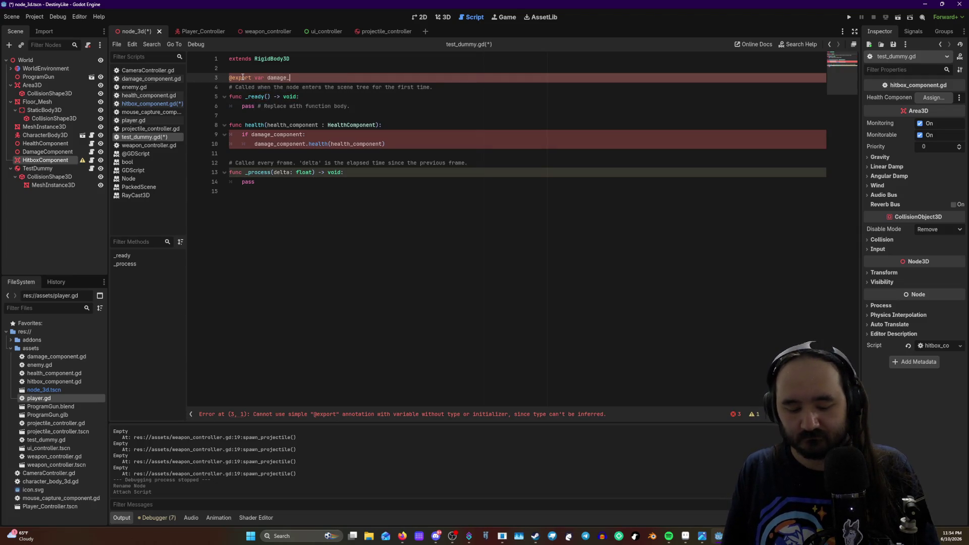
{"action": "type", "text": "onent"}
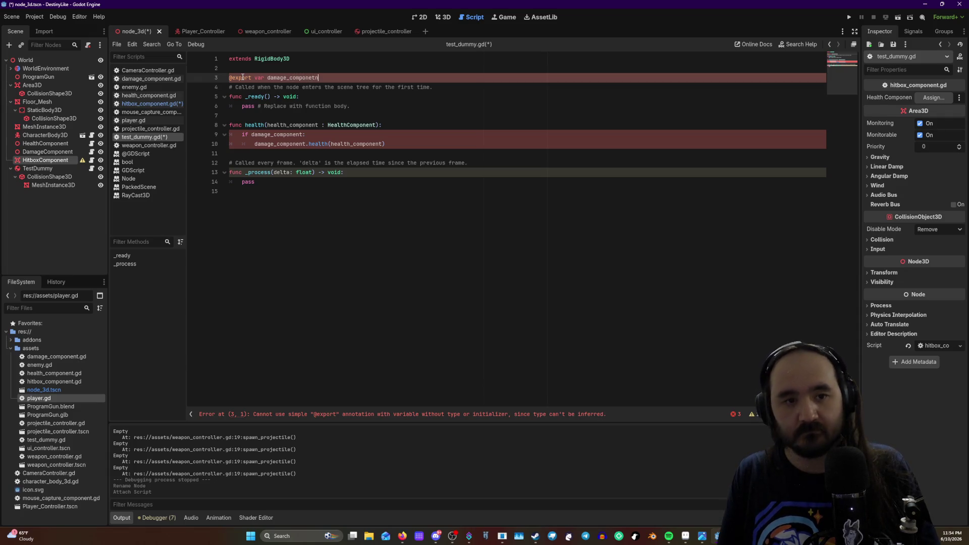
{"action": "type", "text": " : "}
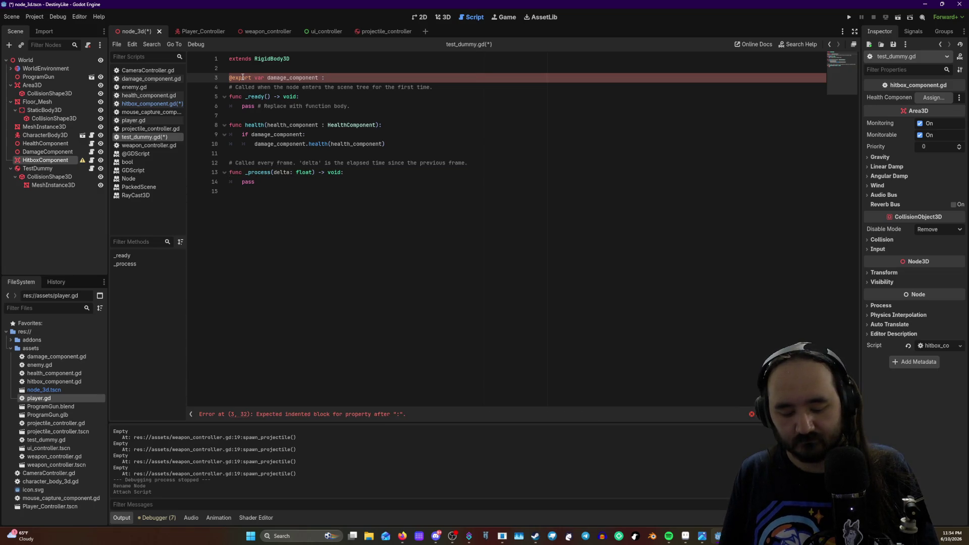
{"action": "type", "text": "Damage"}
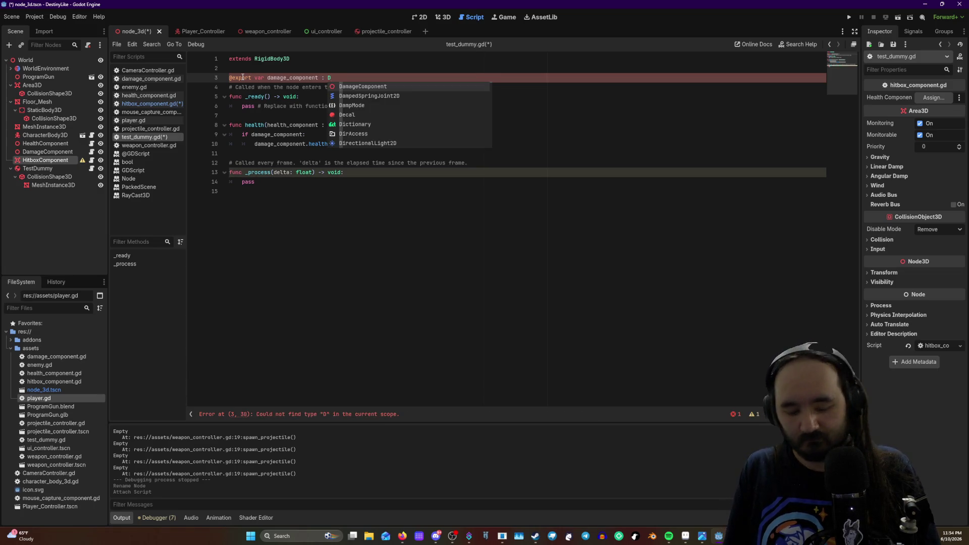
{"action": "type", "text": "Comp"}
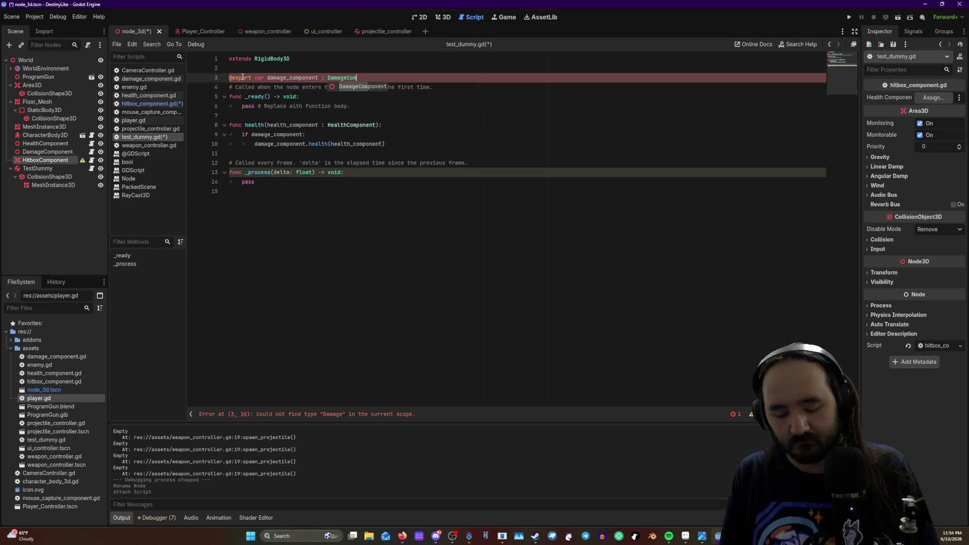
{"action": "key", "text": "Return"}
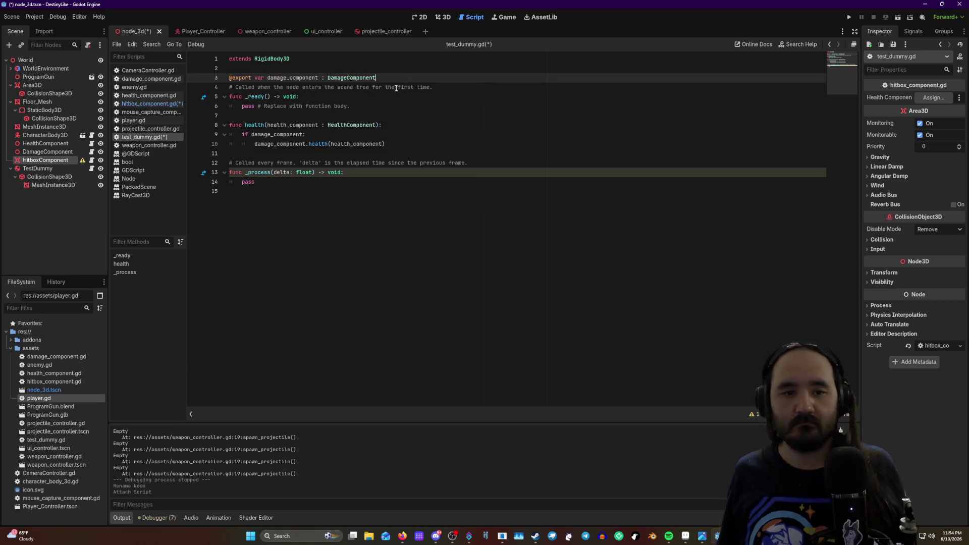
{"action": "left_click", "coordinate": [475, 87]}
{"action": "left_click", "coordinate": [480, 81]}
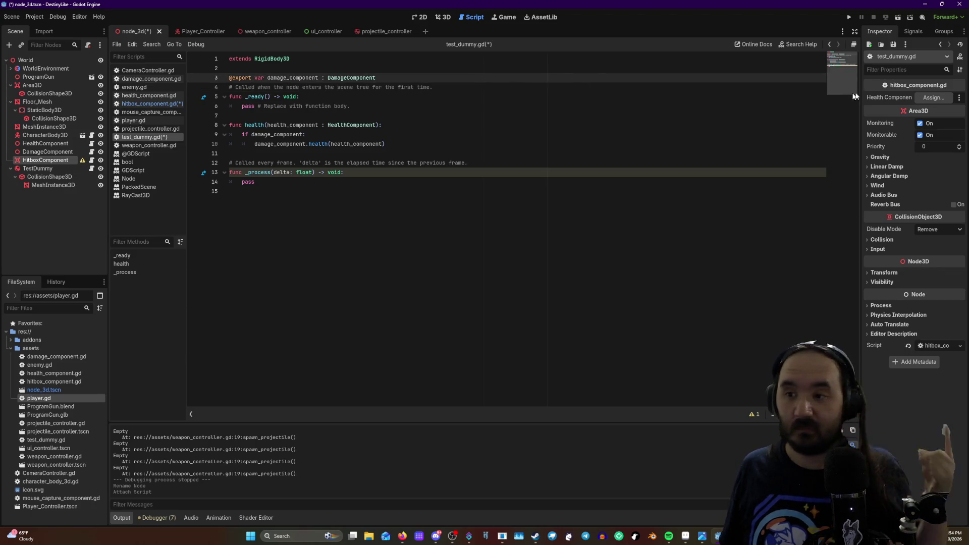
{"action": "left_click", "coordinate": [932, 97]}
{"action": "left_click", "coordinate": [449, 186]}
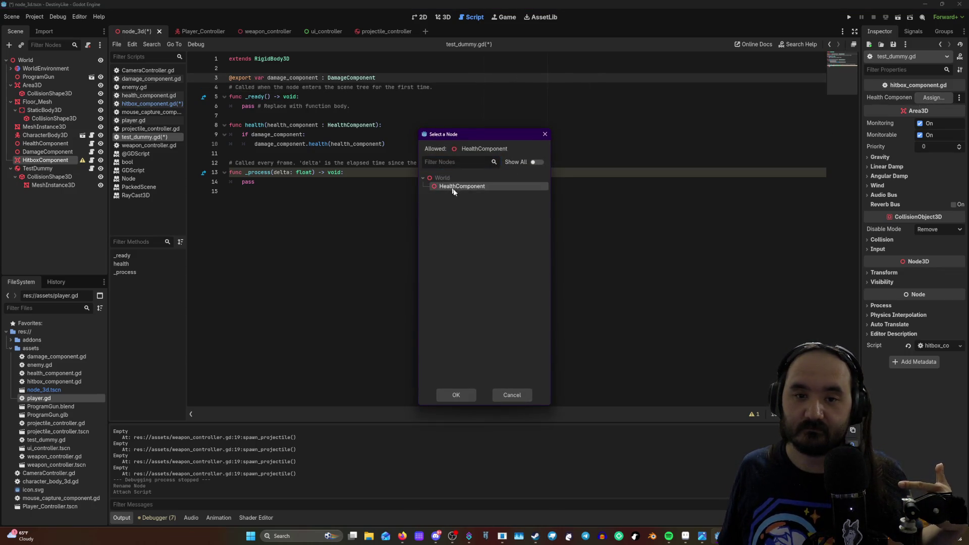
{"action": "left_click", "coordinate": [455, 396]}
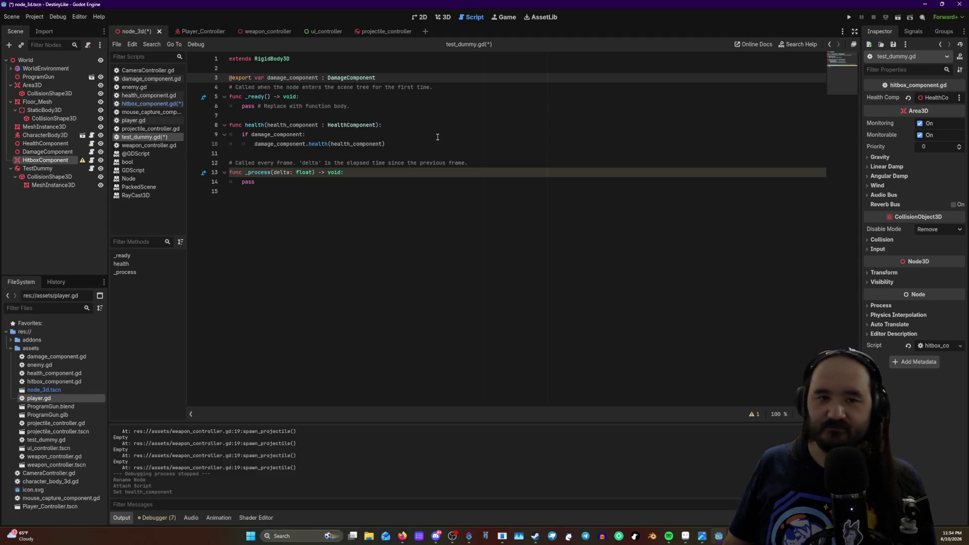
{"action": "left_click", "coordinate": [423, 126]}
{"action": "left_click", "coordinate": [412, 133]}
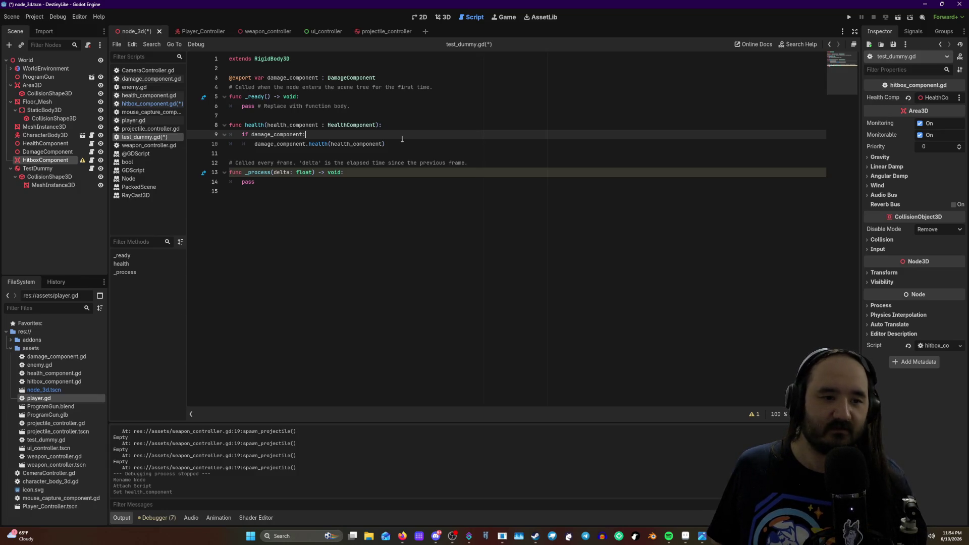
{"action": "left_click", "coordinate": [137, 95]}
Run the game with F5, fire five test shots, then stop it with F8.
{"action": "left_click", "coordinate": [137, 101]}
{"action": "left_click", "coordinate": [353, 172]}
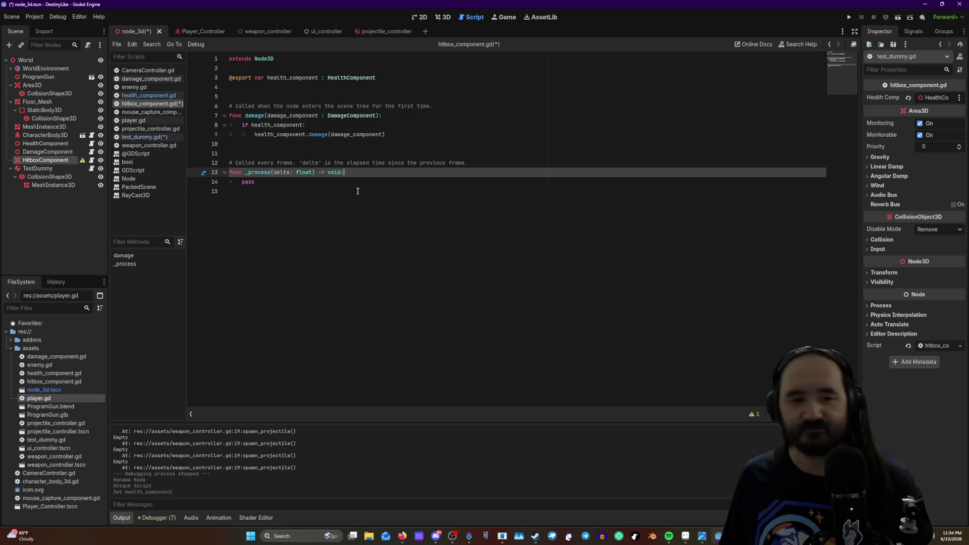
{"action": "key", "text": "F5"}
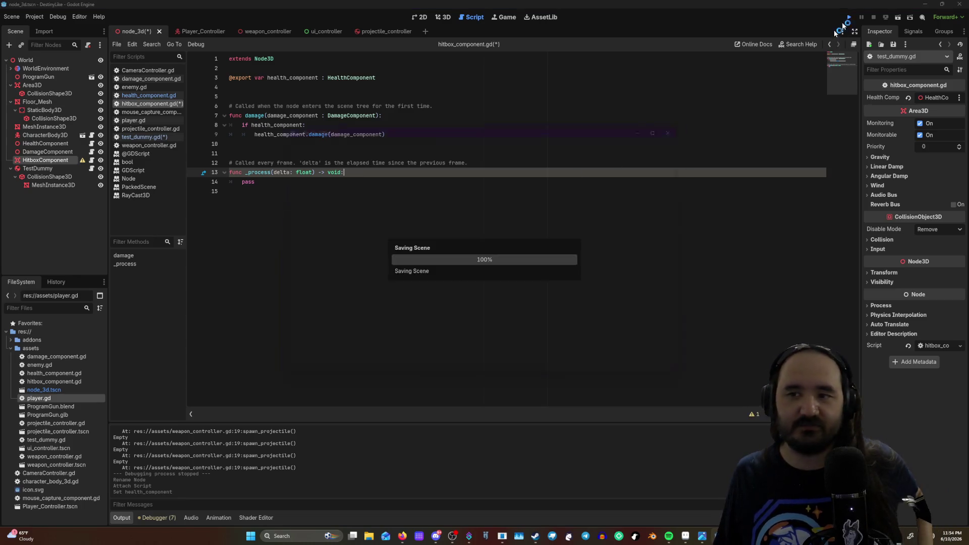
{"action": "left_click", "coordinate": [484, 263]}
{"action": "left_click", "coordinate": [485, 263]}
{"action": "left_click", "coordinate": [484, 264]}
{"action": "left_click", "coordinate": [484, 264]}
{"action": "left_click", "coordinate": [485, 263]}
{"action": "key", "text": "F8"}
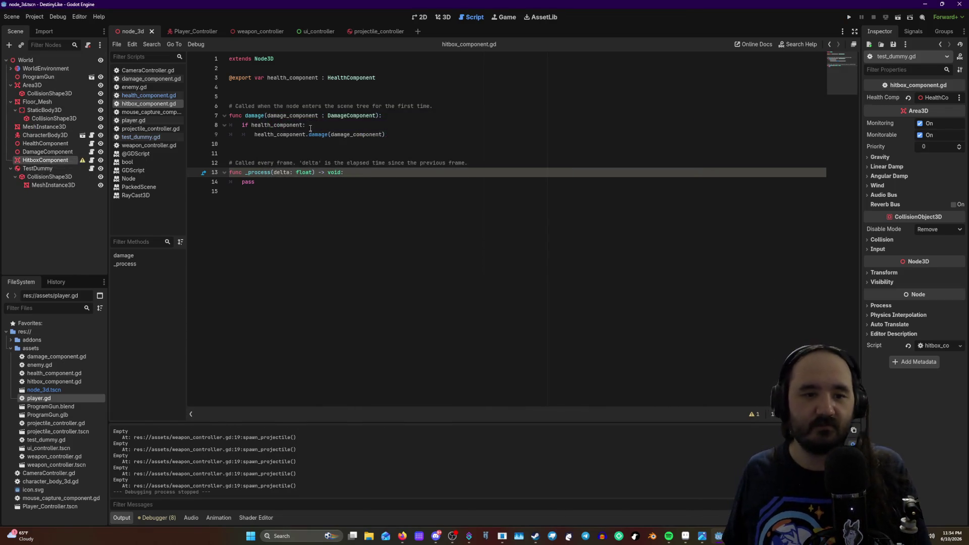
{"action": "left_click", "coordinate": [384, 126]}
{"action": "left_click", "coordinate": [385, 138]}
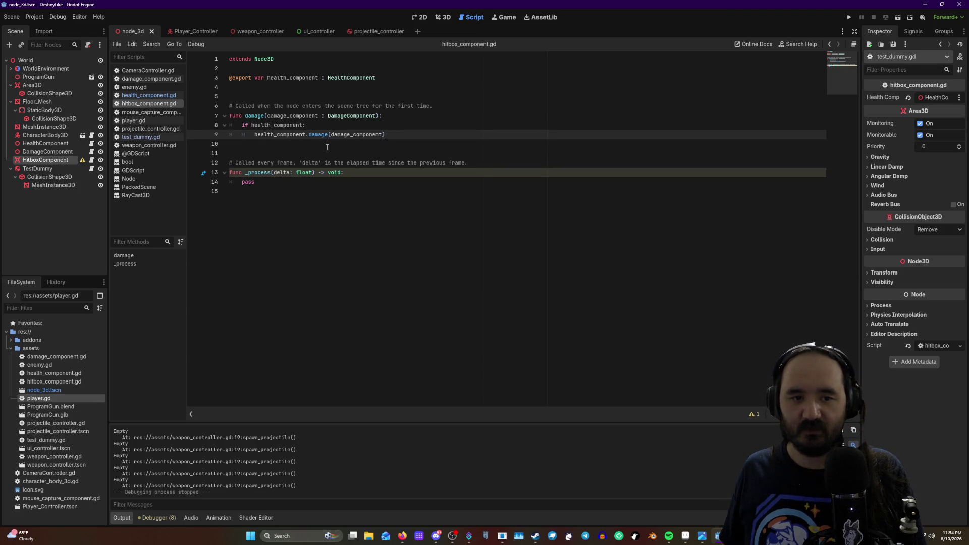
Uncomment the health <= 0 check in health_component.gd, indent print("NULL") beneath it, and run.
{"action": "left_click", "coordinate": [149, 96]}
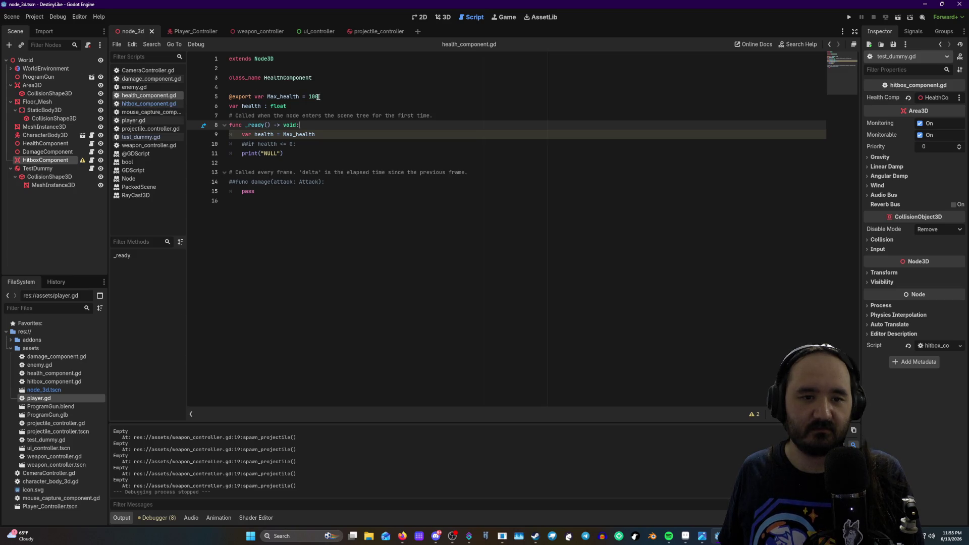
{"action": "left_click", "coordinate": [286, 143]}
{"action": "key", "text": "ctrl+k"}
{"action": "left_click", "coordinate": [334, 147]}
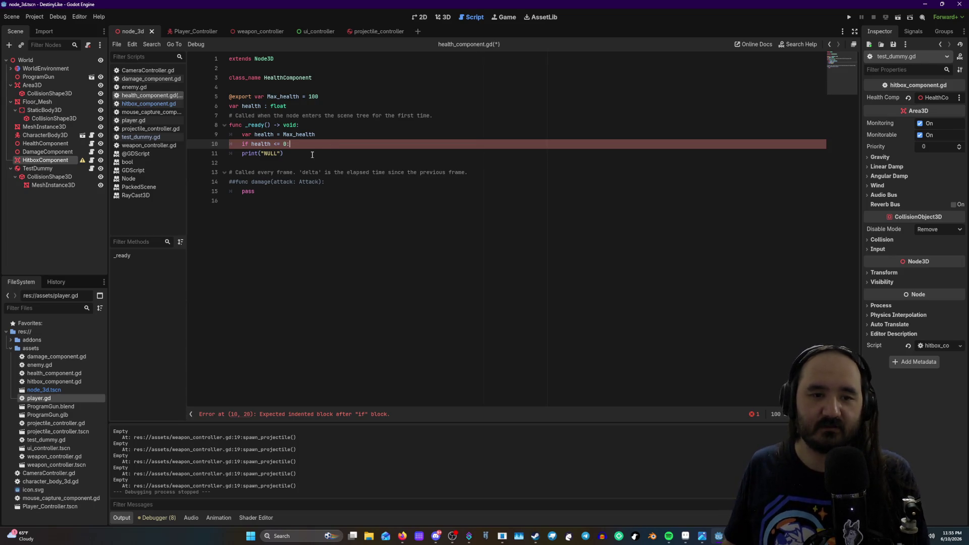
{"action": "left_click", "coordinate": [240, 144]}
{"action": "key", "text": "Tab"}
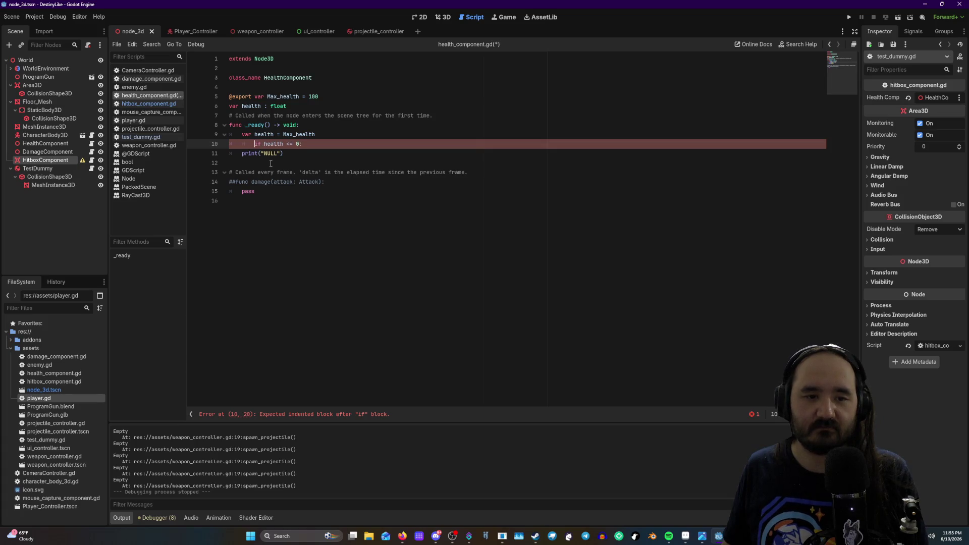
{"action": "key", "text": "BackSpace"}
{"action": "left_click", "coordinate": [242, 154]}
{"action": "key", "text": "Tab"}
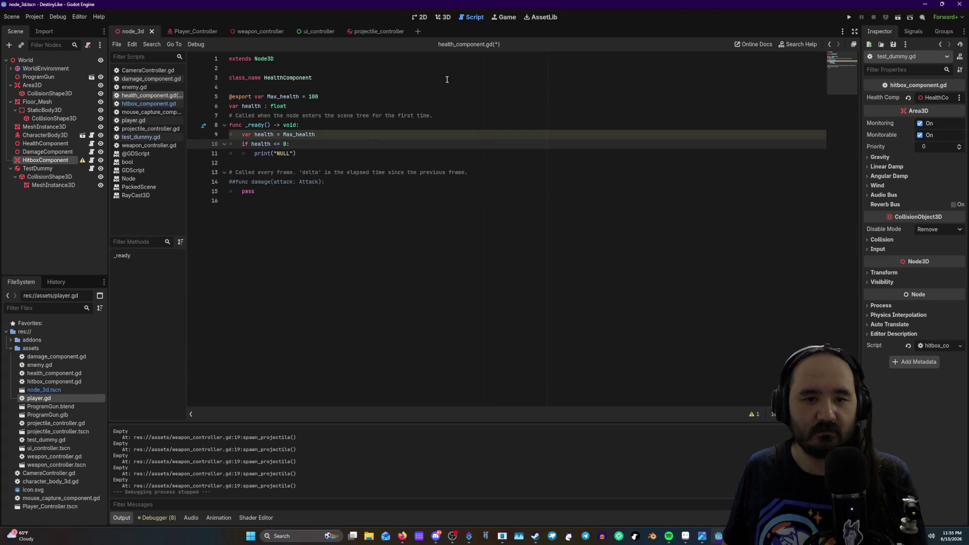
{"action": "left_click", "coordinate": [847, 17]}
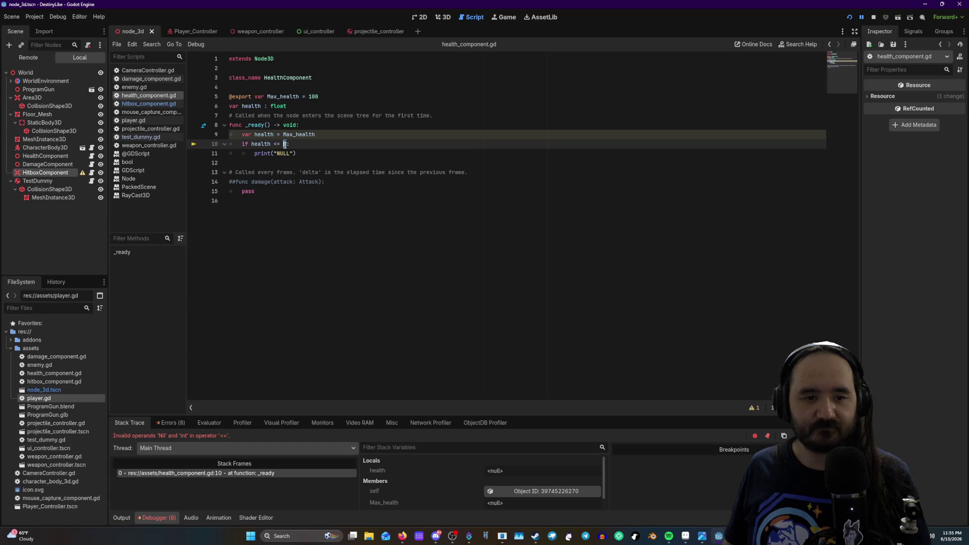
Change the health check's value from 0 to 100 and rerun the project.
{"action": "type", "text": "100"}
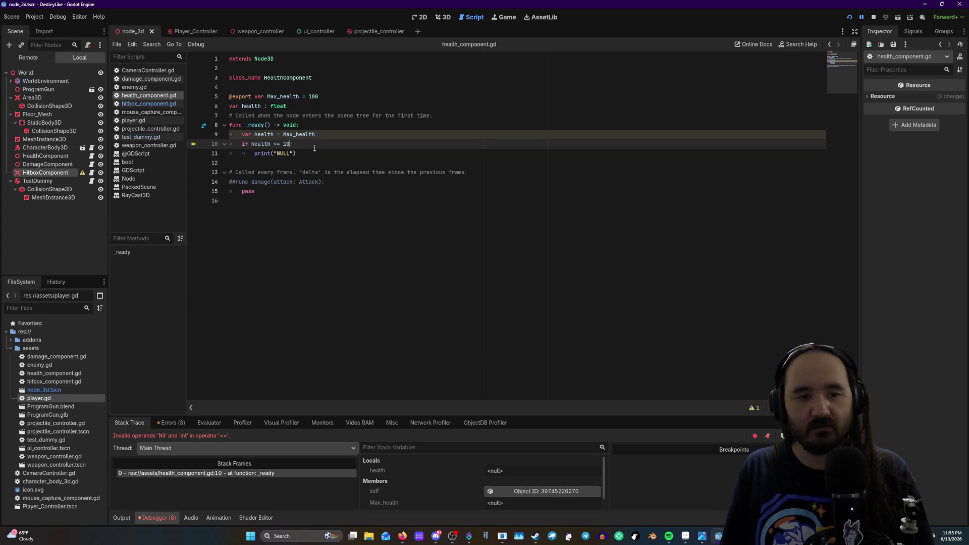
{"action": "left_click", "coordinate": [361, 135]}
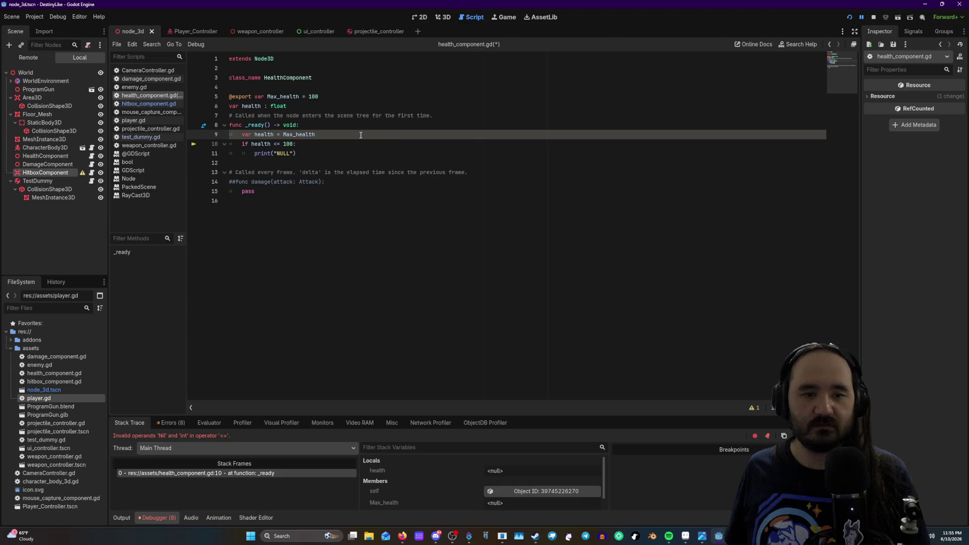
{"action": "left_click", "coordinate": [849, 17]}
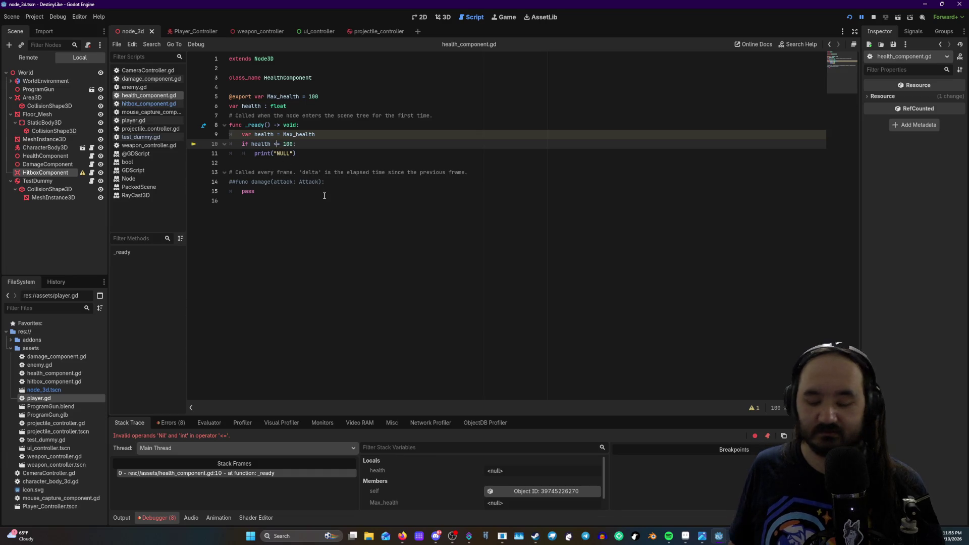
Try += and then >= as the comparison operator, rerunning the game.
{"action": "key", "text": "BackSpace"}
{"action": "type", "text": "+"}
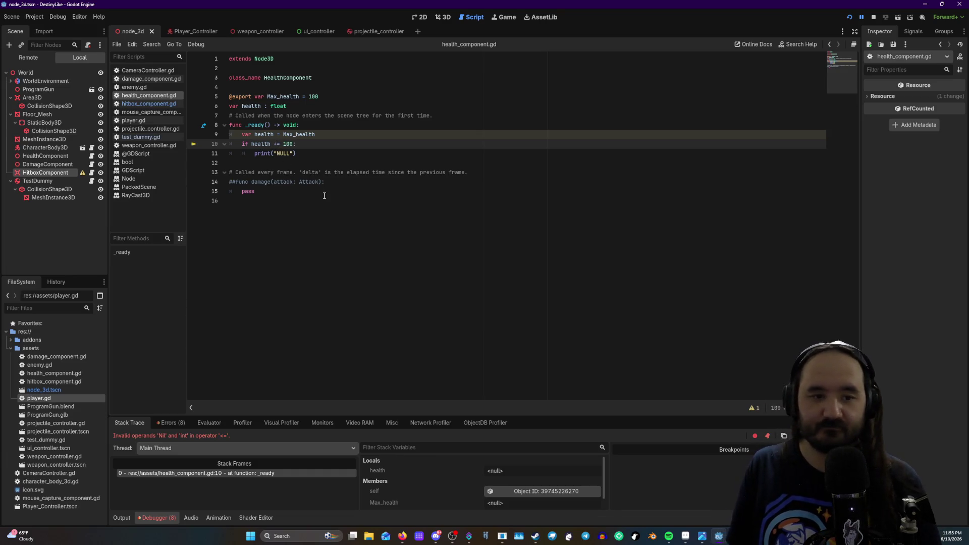
{"action": "left_click", "coordinate": [364, 144]}
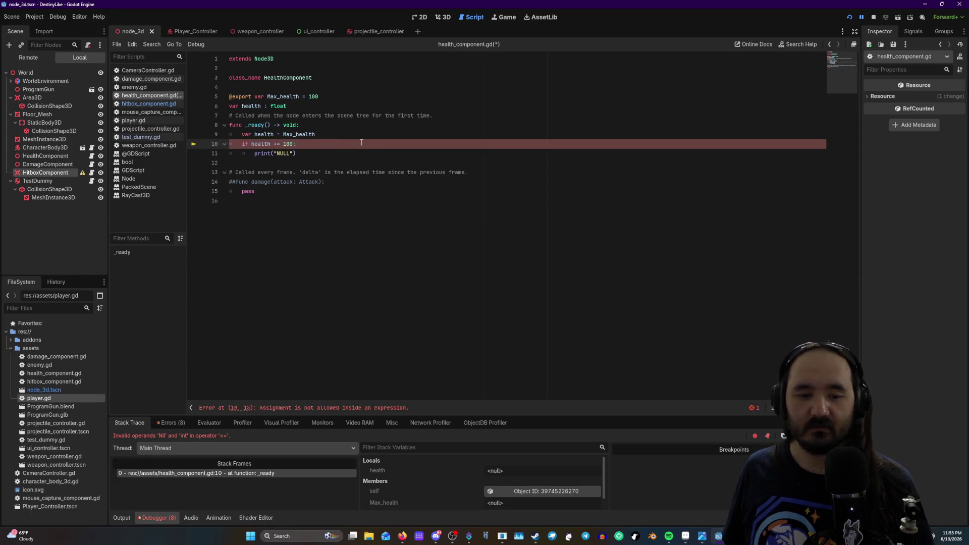
{"action": "double_click", "coordinate": [279, 145]}
{"action": "key", "text": "BackSpace"}
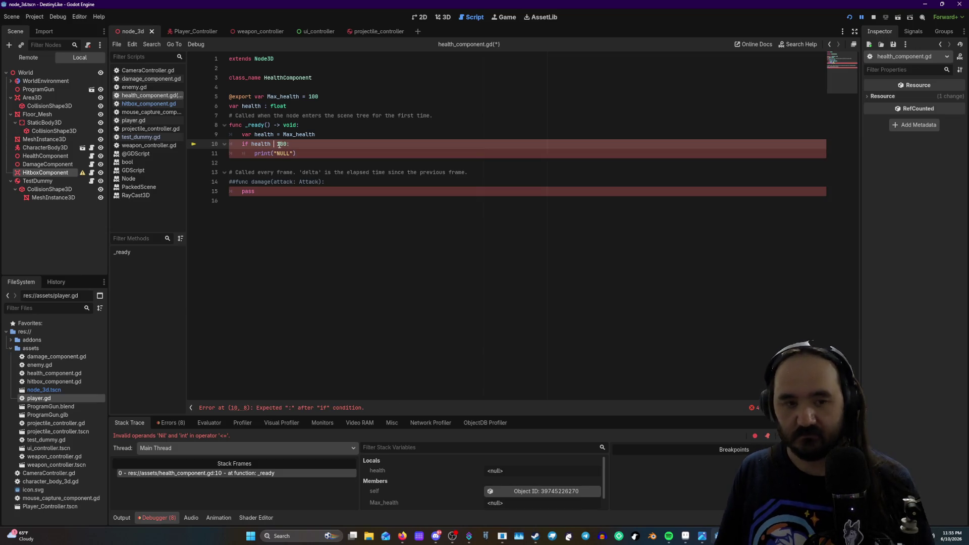
{"action": "type", "text": "="}
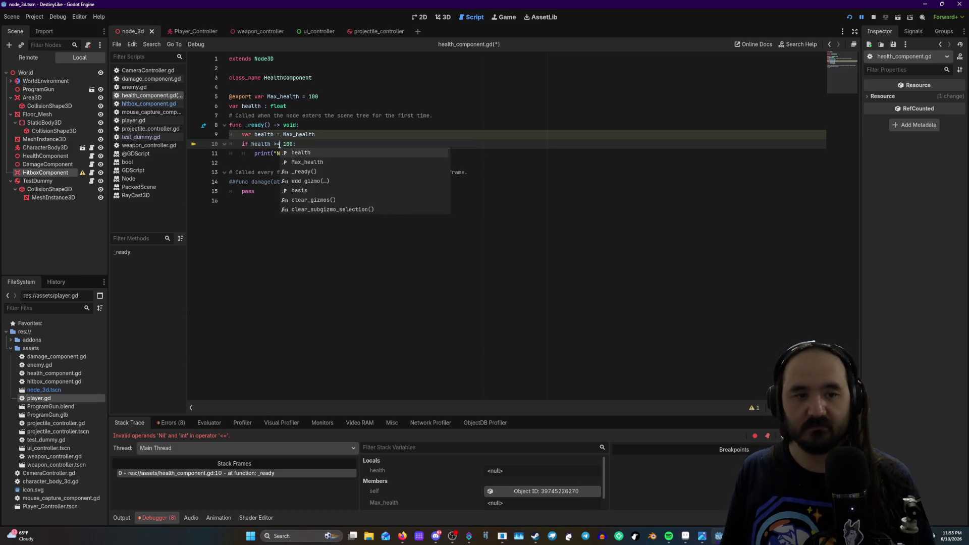
{"action": "key", "text": "Escape"}
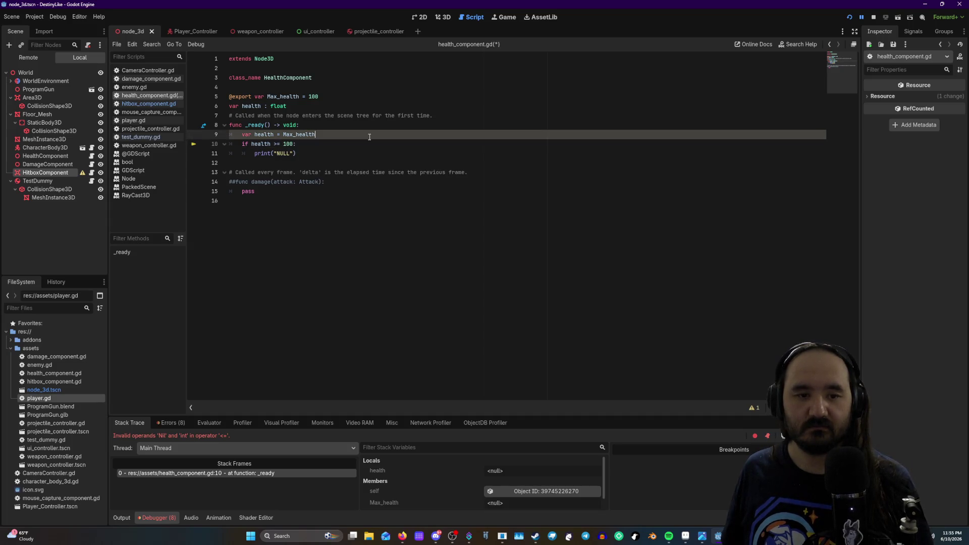
{"action": "left_click", "coordinate": [849, 17]}
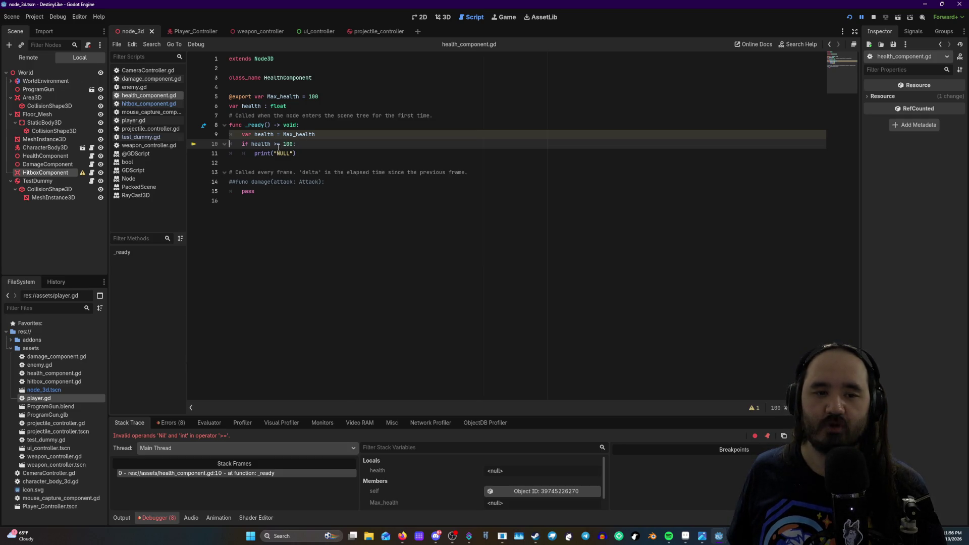
Restore the operator so line 10 reads if health <= 100.
{"action": "key", "text": "BackSpace"}
{"action": "type", "text": "<"}
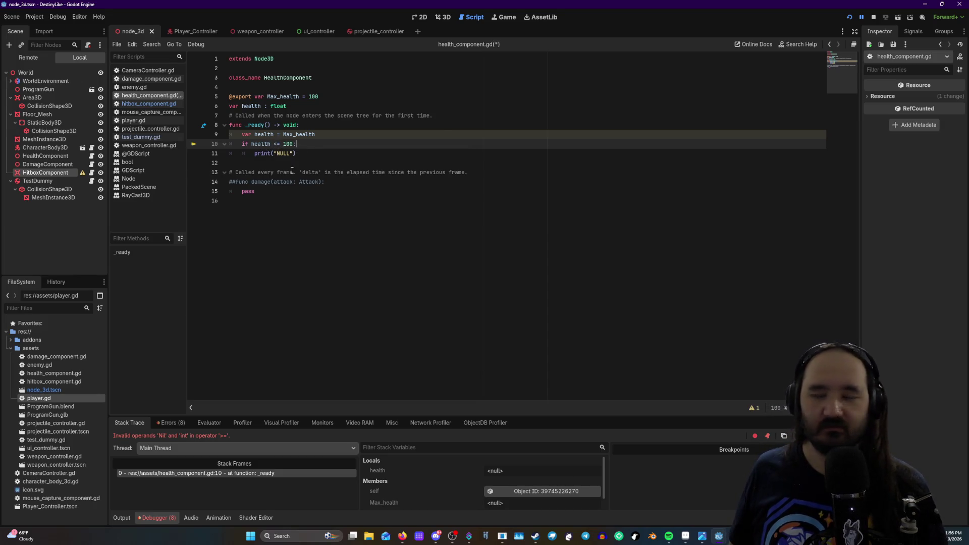
{"action": "key", "text": "alt+Tab"}
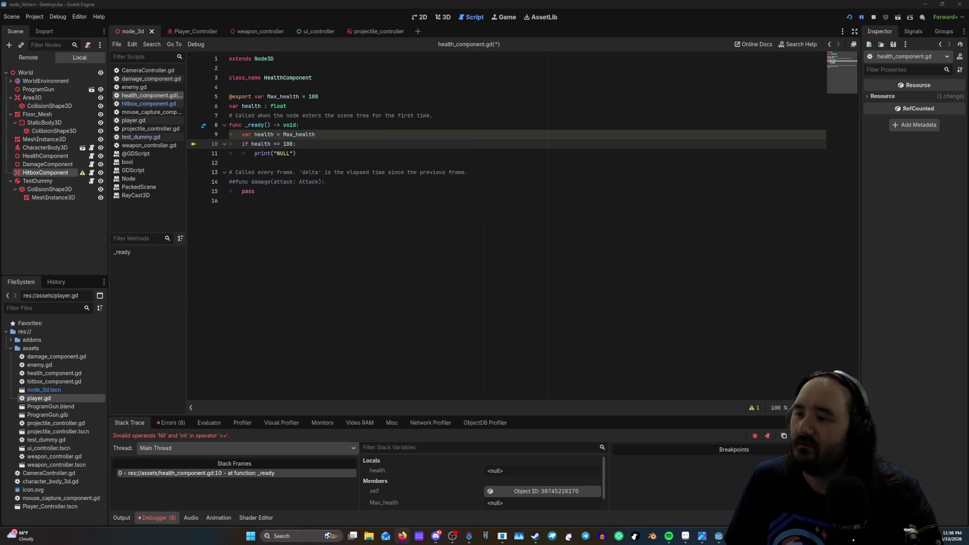
Open weapon_controller.gd from the ProgramGun node and declare var attack_damage := 10 below the camera export.
{"action": "left_click", "coordinate": [43, 91]}
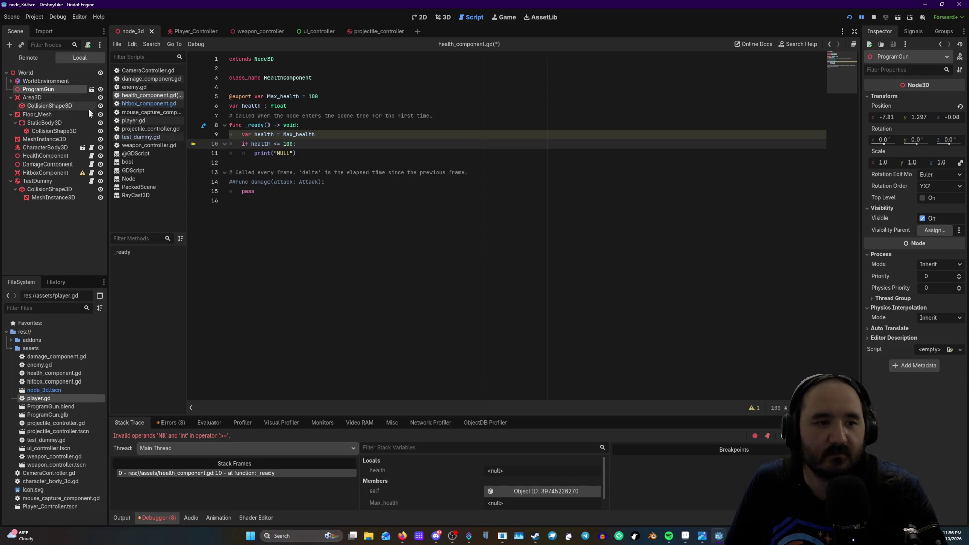
{"action": "left_click", "coordinate": [258, 32]}
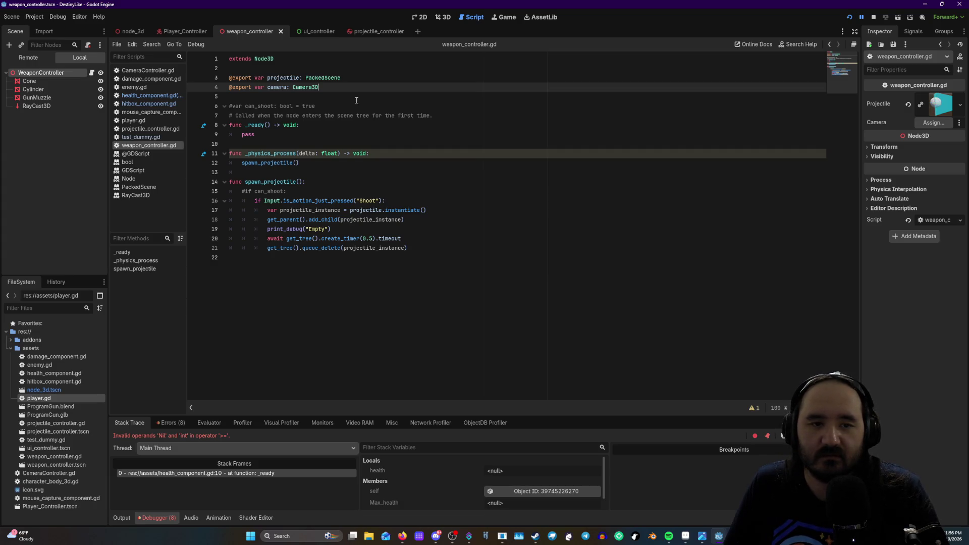
{"action": "key", "text": "Return"}
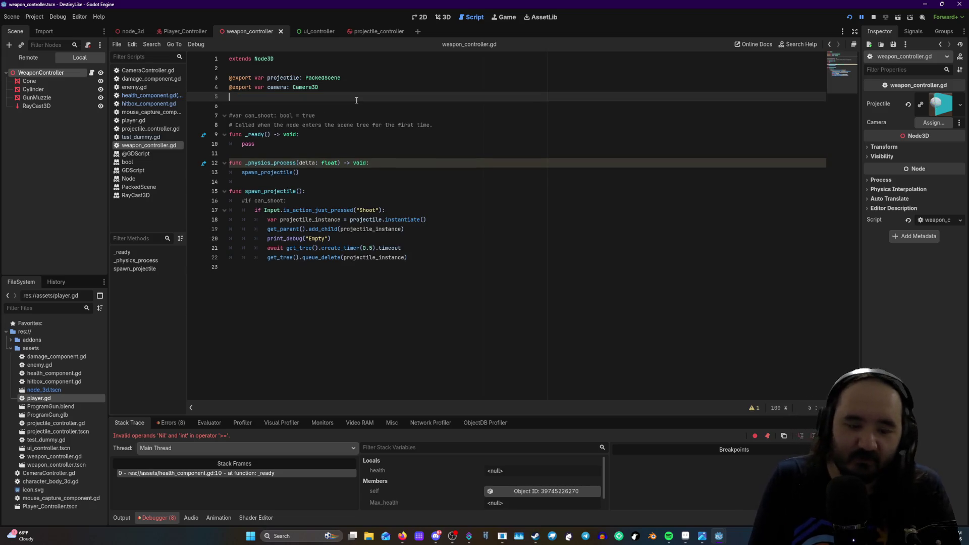
{"action": "type", "text": "var a"}
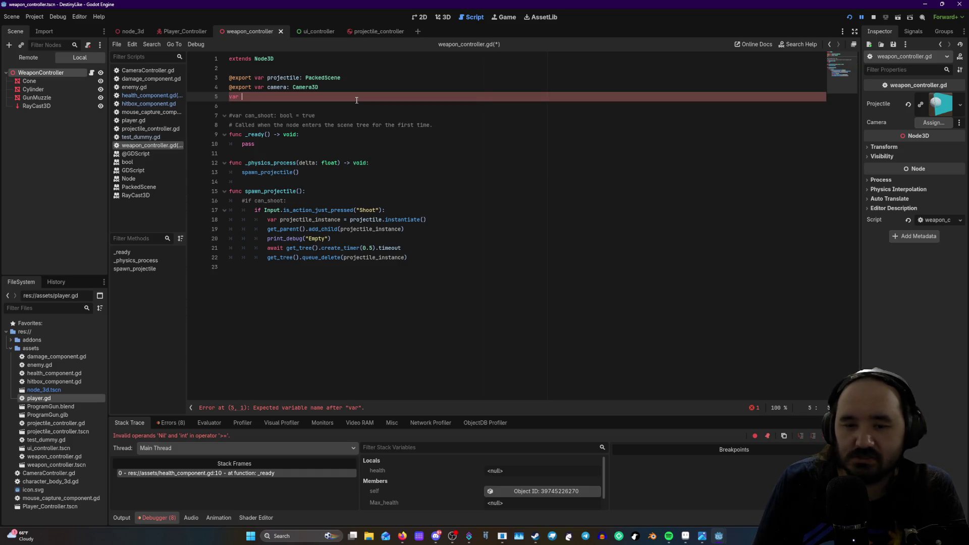
{"action": "type", "text": "ttack"}
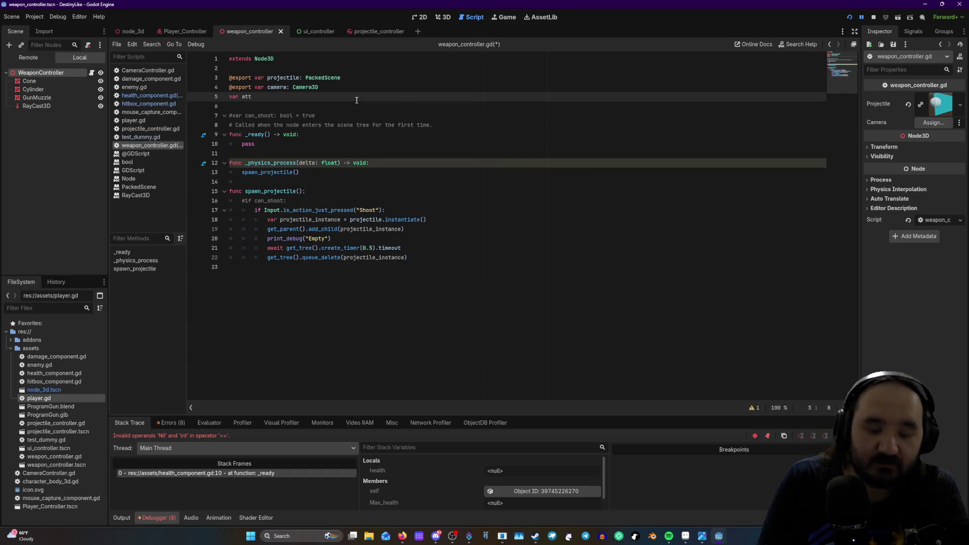
{"action": "type", "text": "_damage"}
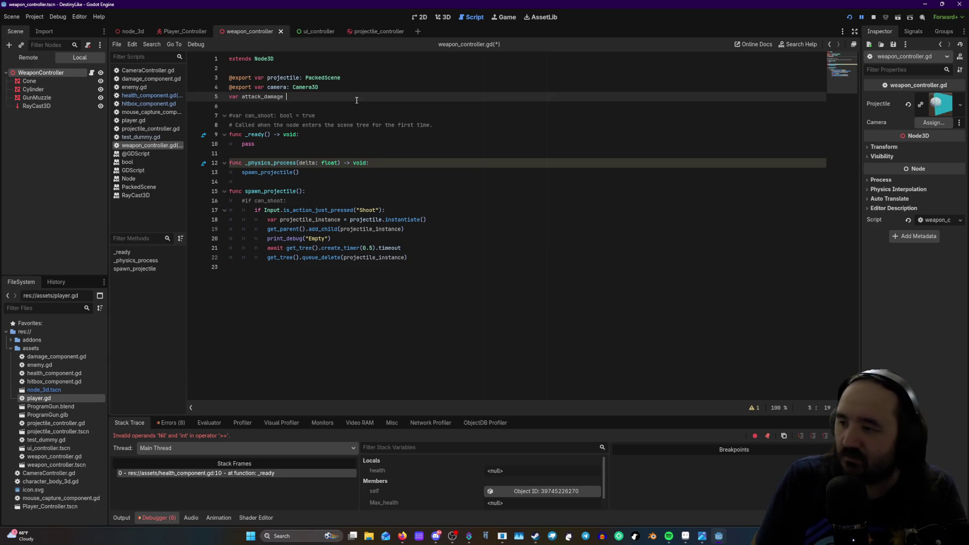
{"action": "type", "text": " :"}
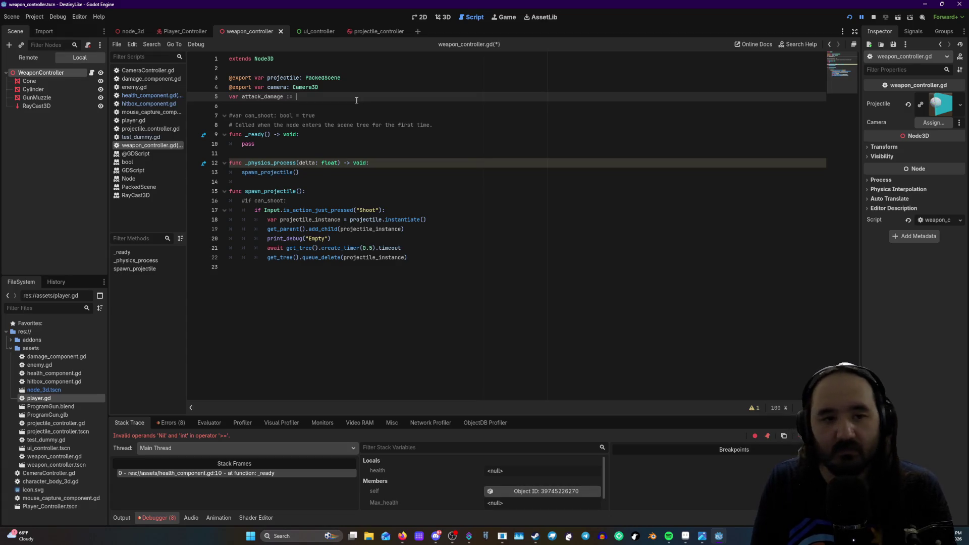
{"action": "type", "text": "= 100"}
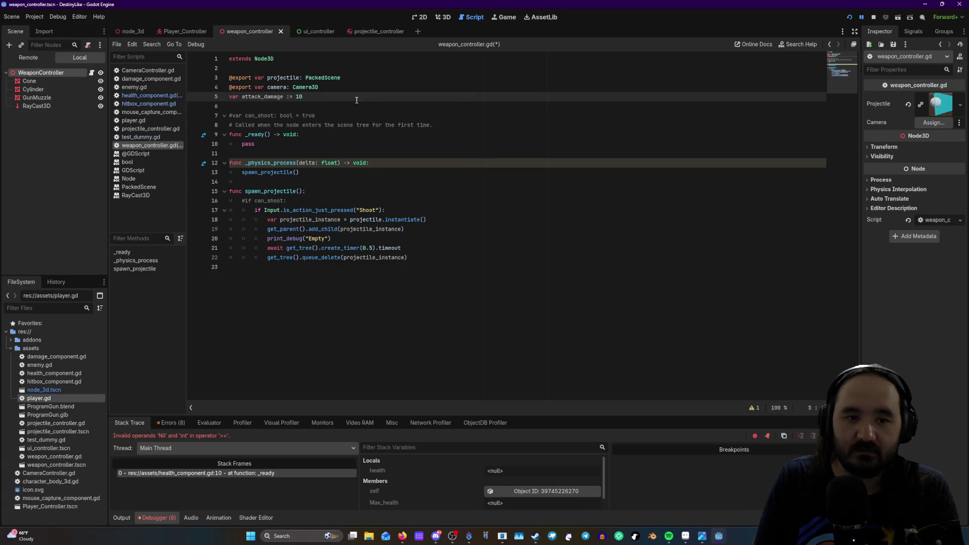
{"action": "key", "text": "Return"}
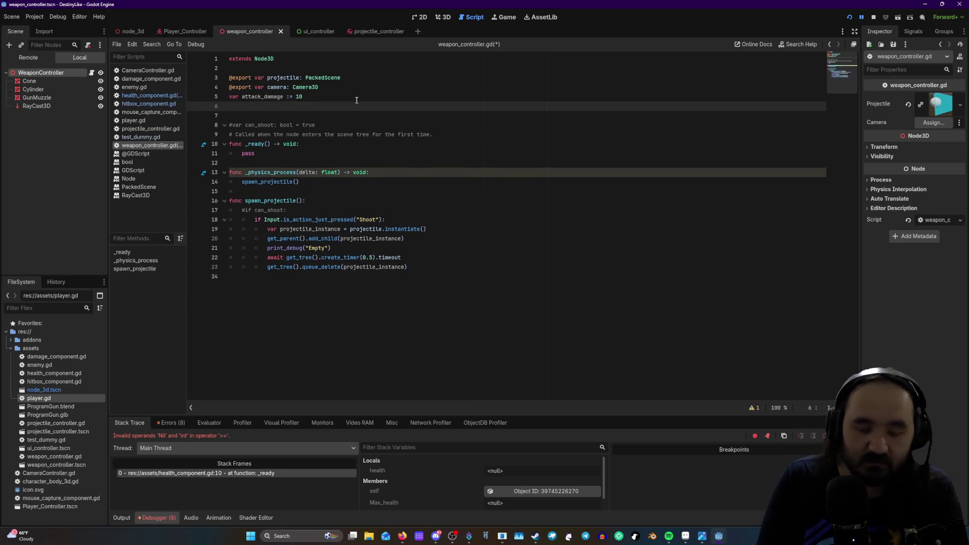
Add blank lines around the attack_damage declaration and delete the stray 'var'.
{"action": "key", "text": "Up"}
{"action": "key", "text": "Return"}
{"action": "key", "text": "Down"}
{"action": "type", "text": "var"}
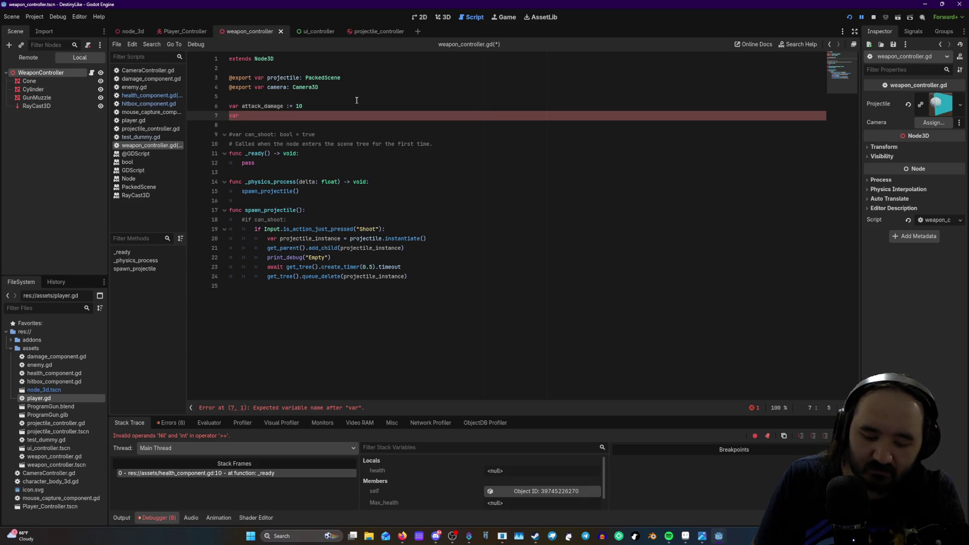
{"action": "key", "text": "BackSpace"}
{"action": "key", "text": "BackSpace"}
{"action": "key", "text": "BackSpace"}
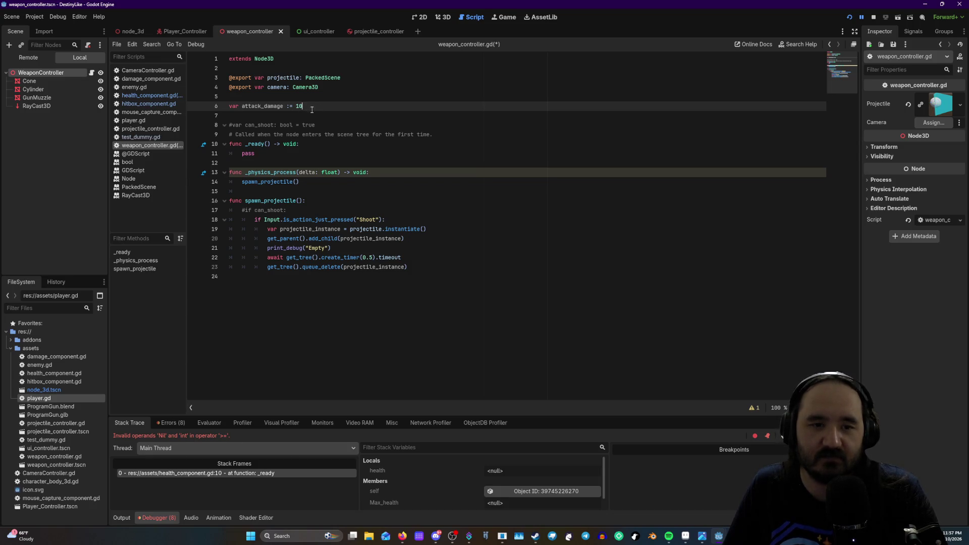
{"action": "left_click", "coordinate": [144, 96]}
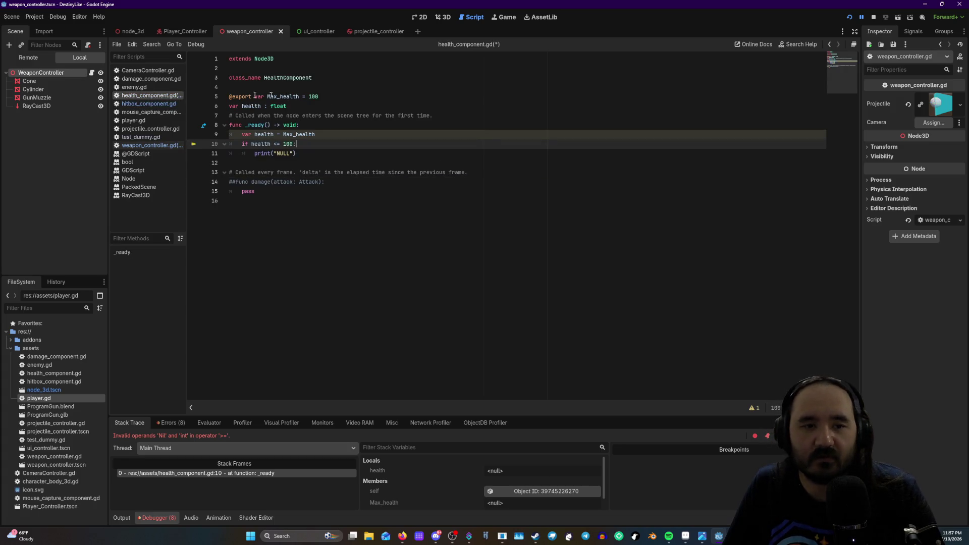
Look through mouse_capture_component.gd, hitbox_component.gd and damage_component.gd in the script editor.
{"action": "left_click", "coordinate": [162, 112]}
{"action": "left_click", "coordinate": [149, 103]}
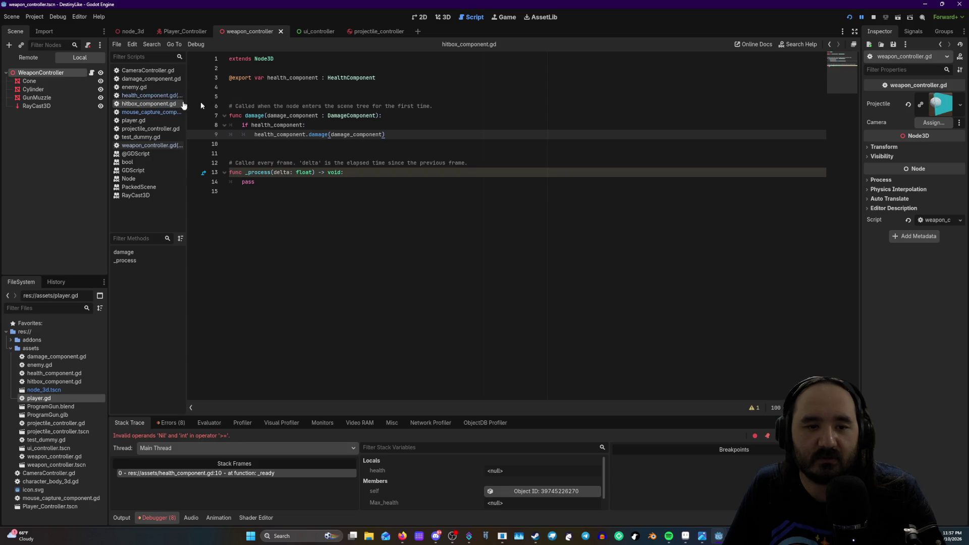
{"action": "left_click", "coordinate": [150, 79]}
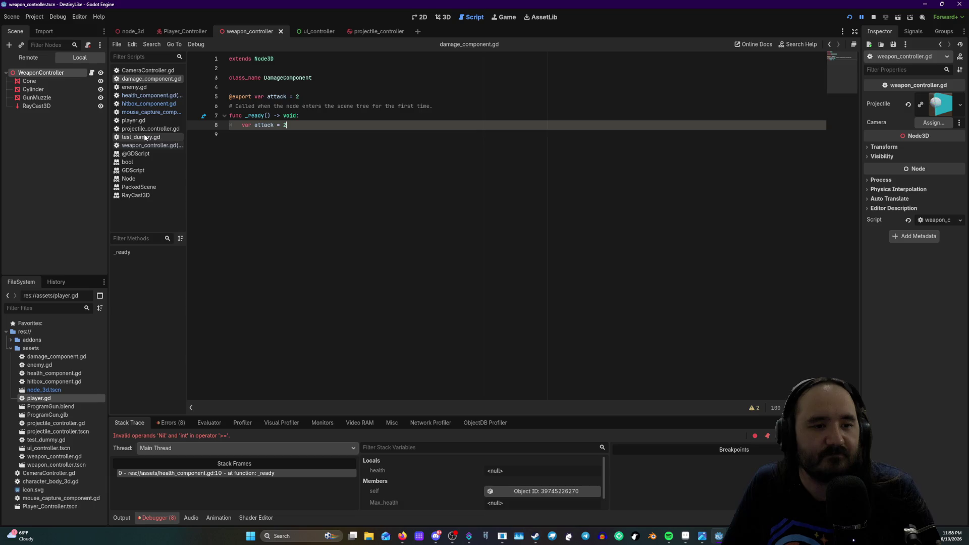
{"action": "left_click", "coordinate": [144, 95]}
{"action": "left_click", "coordinate": [145, 104]}
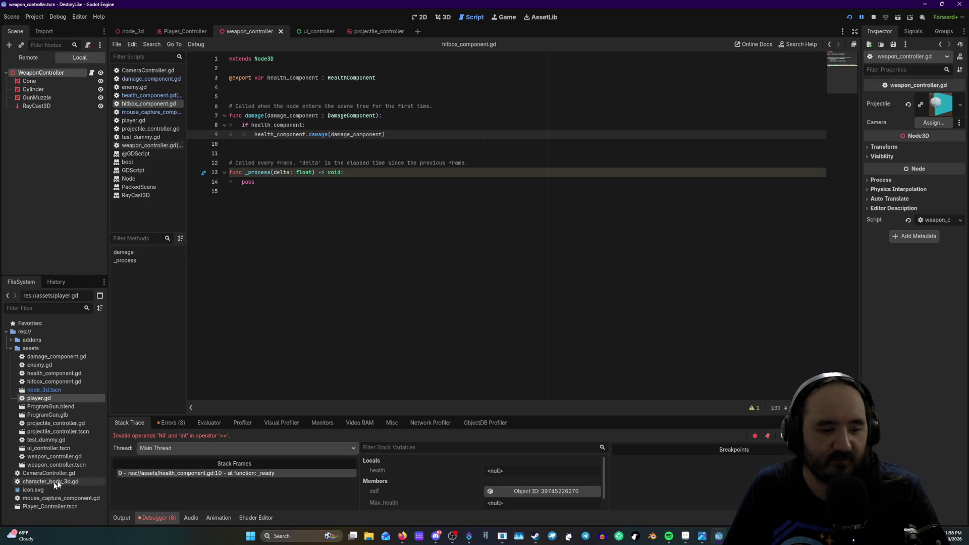
Compare hitbox_component.gd with health_component.gd and damage_component.gd, then run the project to test.
{"action": "left_click", "coordinate": [150, 95]}
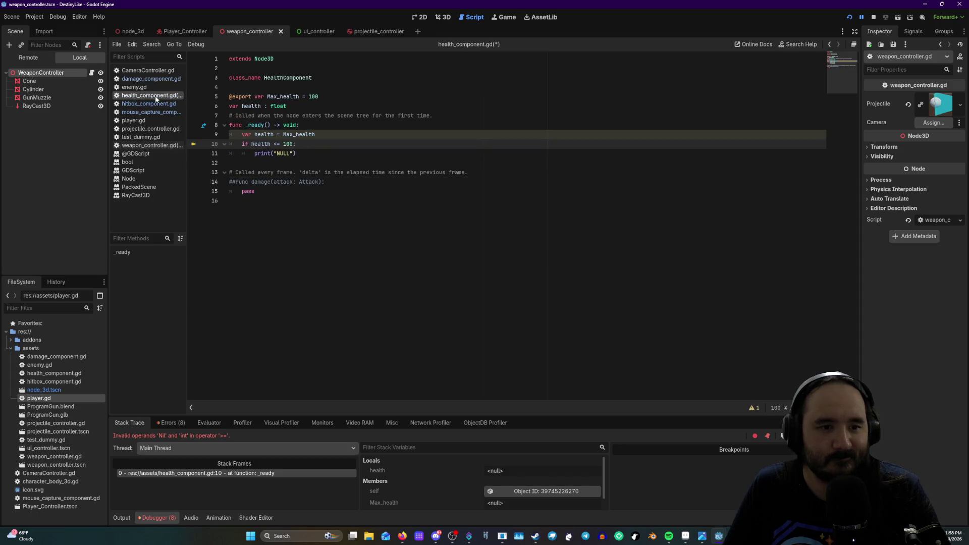
{"action": "left_click", "coordinate": [158, 103]}
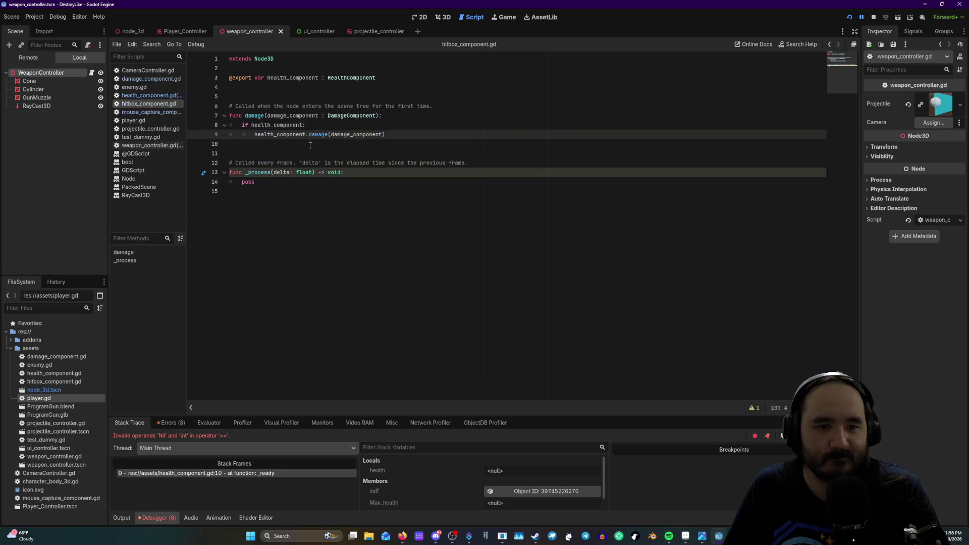
{"action": "left_click", "coordinate": [154, 79]}
{"action": "left_click", "coordinate": [152, 104]}
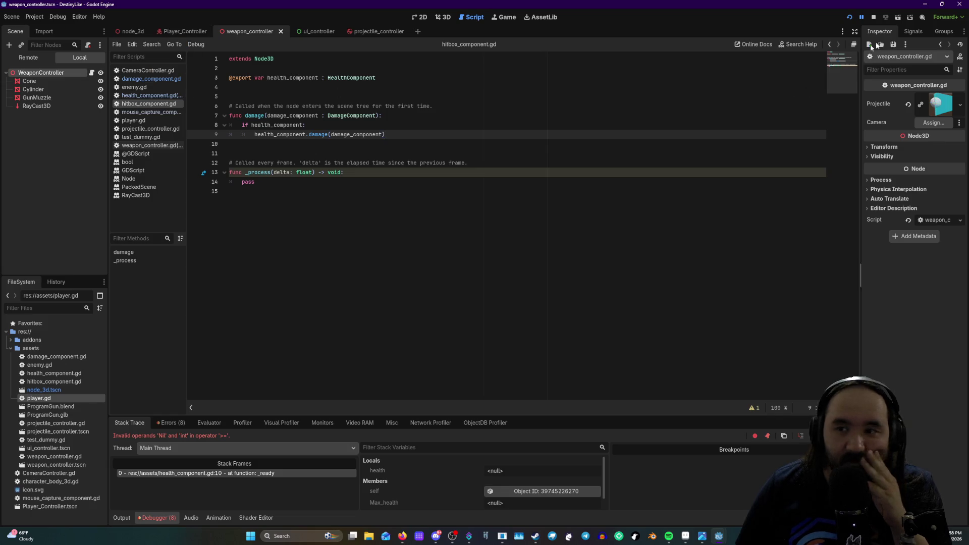
{"action": "left_click", "coordinate": [849, 17]}
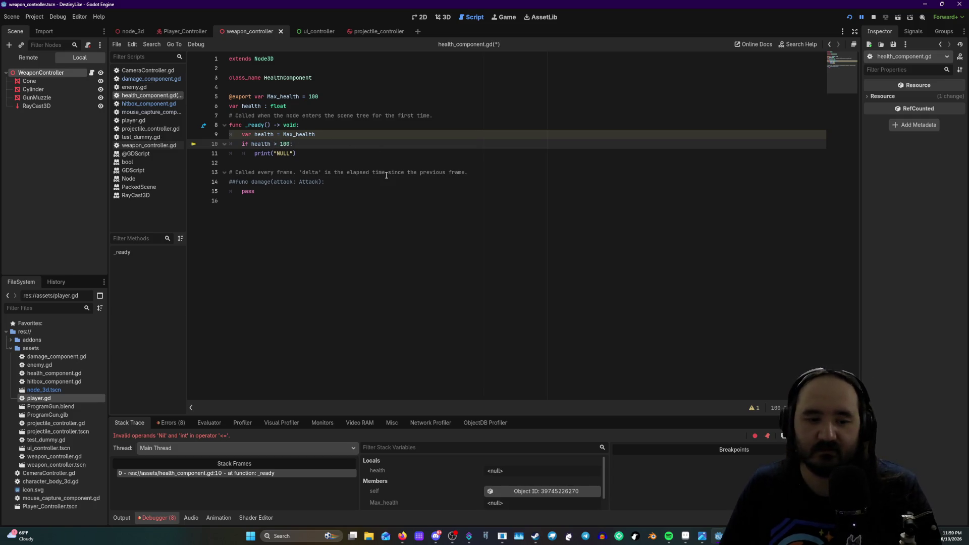
Restart the game and change line 10's health check operator in health_component.gd to 'is'.
{"action": "left_click", "coordinate": [850, 18]}
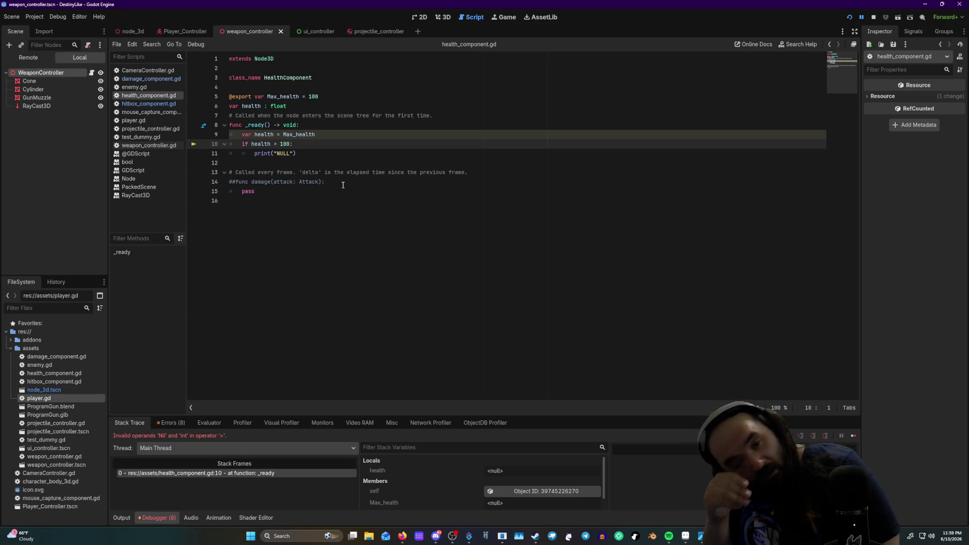
{"action": "left_click", "coordinate": [276, 143]}
{"action": "key", "text": "BackSpace"}
{"action": "key", "text": "BackSpace"}
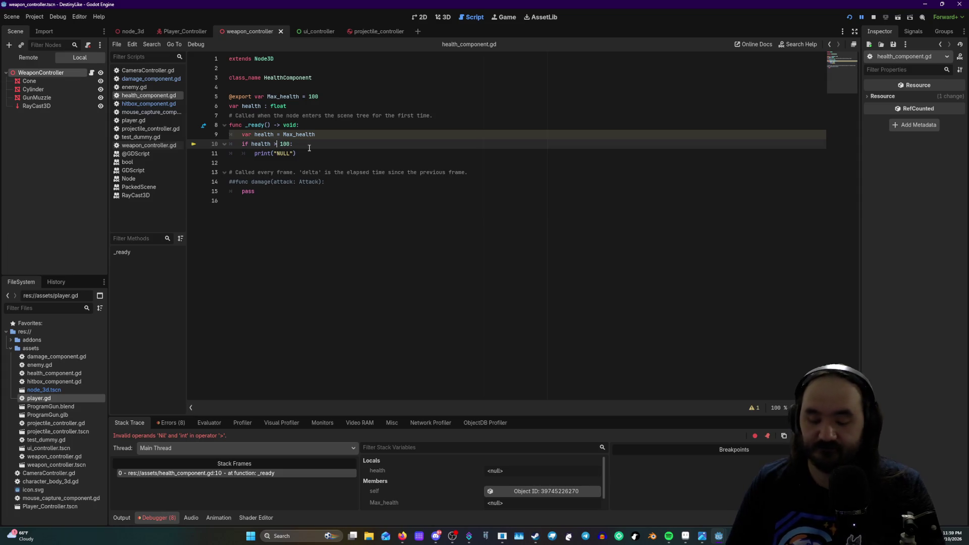
{"action": "type", "text": "is "}
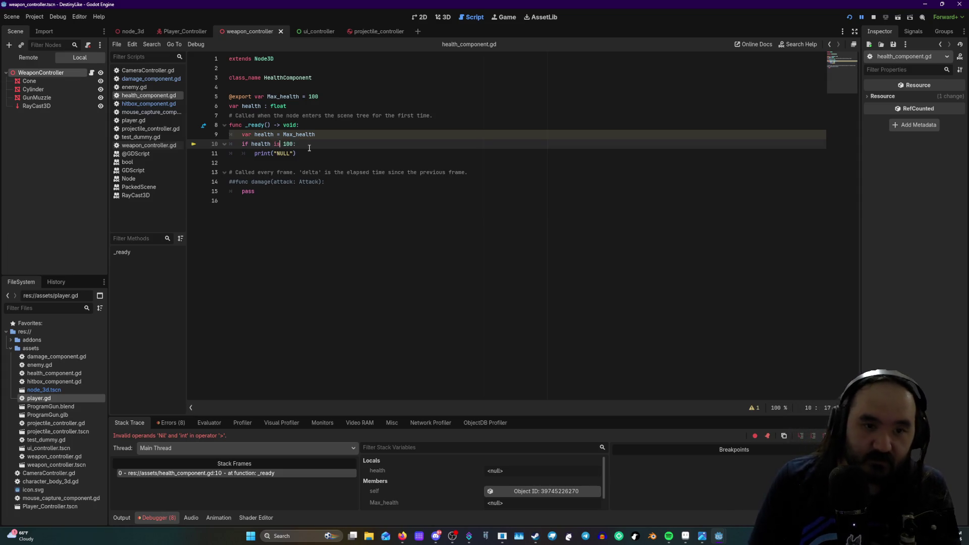
{"action": "type", "text": ">"}
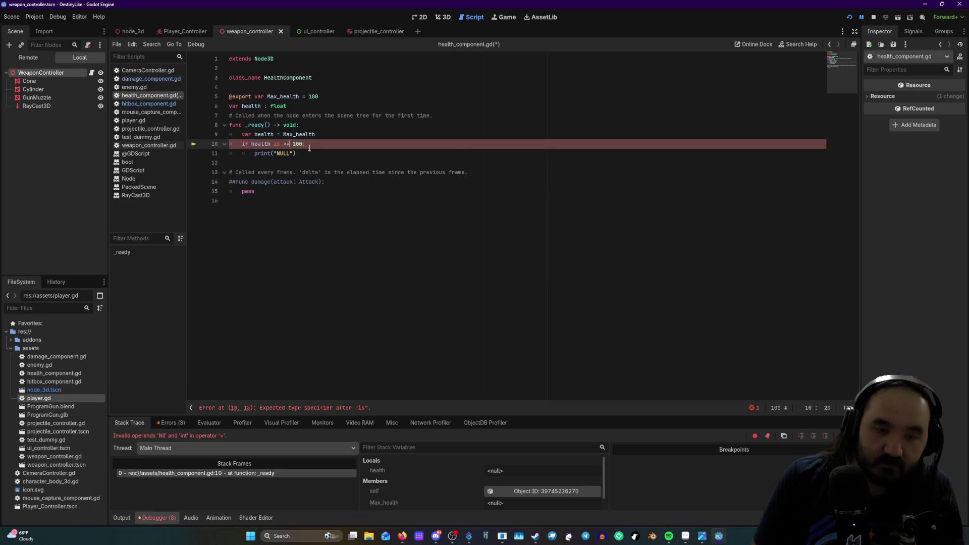
{"action": "type", "text": "="}
{"action": "key", "text": "BackSpace"}
{"action": "key", "text": "BackSpace"}
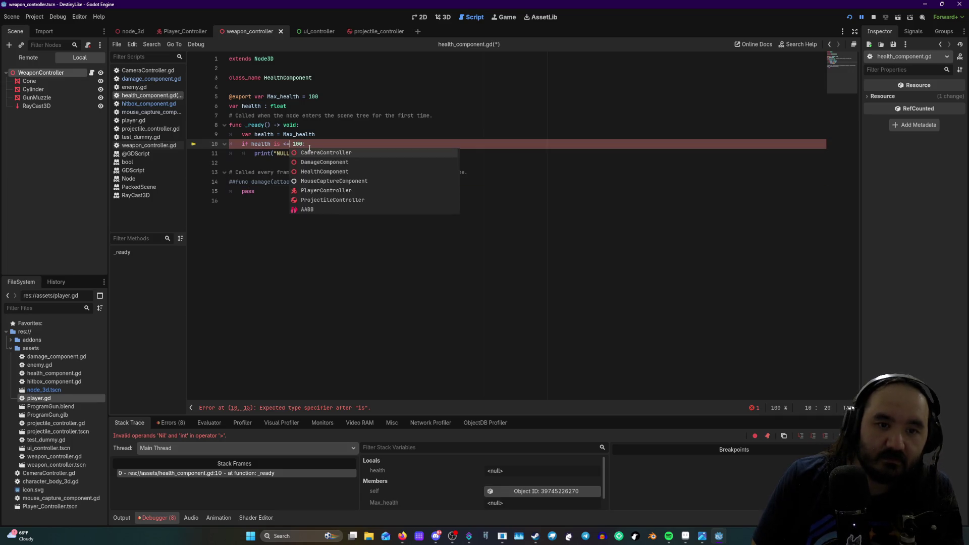
{"action": "left_click", "coordinate": [369, 144]}
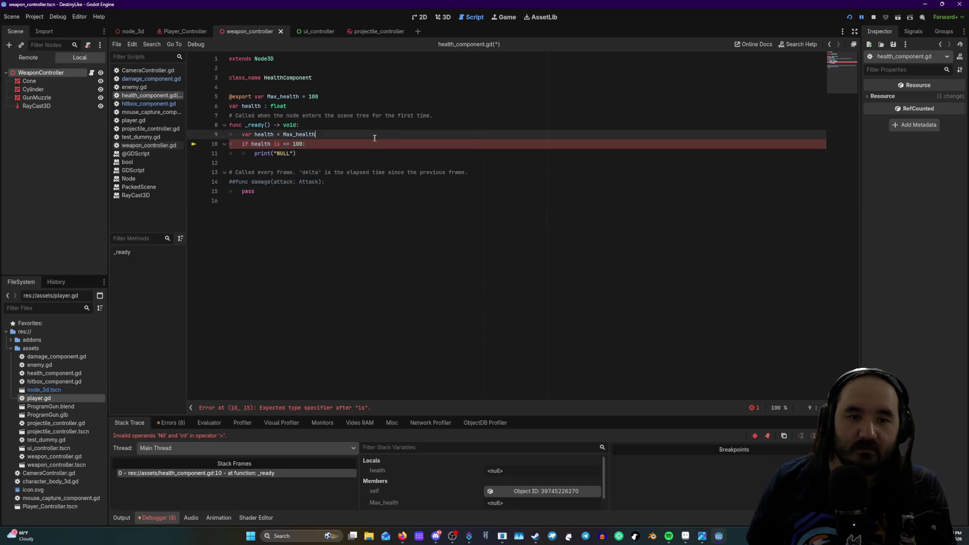
Show the Debugger's Errors list and remove the leftover <= operator from the health check.
{"action": "left_click", "coordinate": [171, 422]}
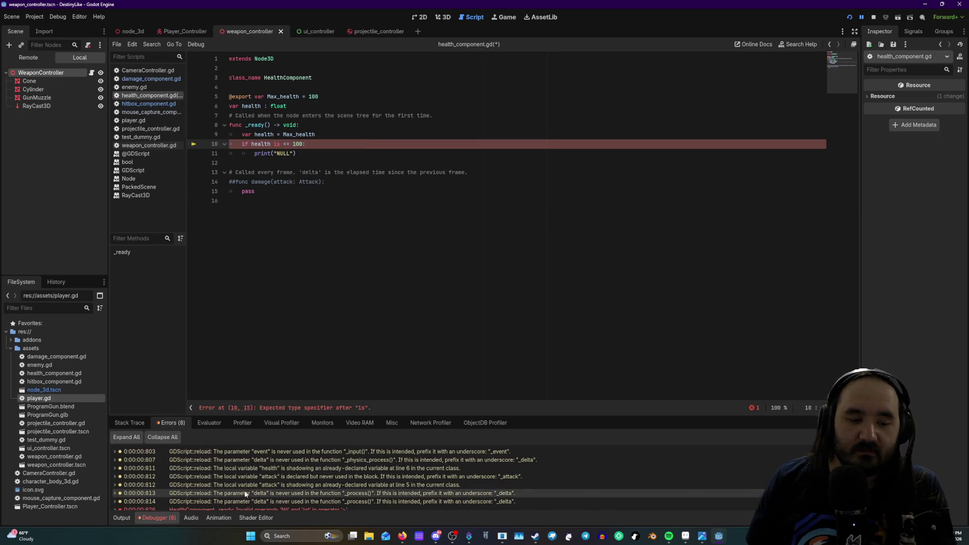
{"action": "scroll", "coordinate": [243, 479], "scroll_direction": "down", "scroll_amount": 1}
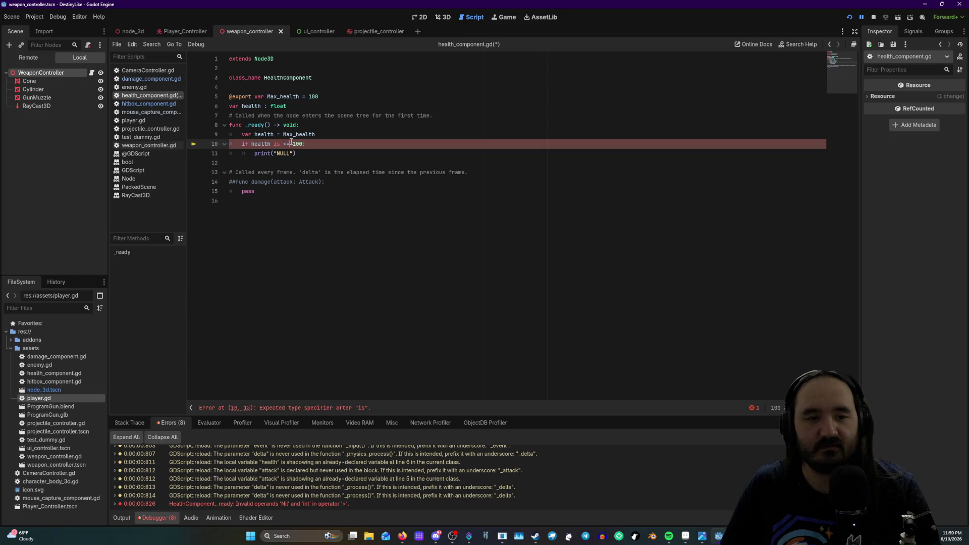
{"action": "key", "text": "BackSpace"}
{"action": "key", "text": "BackSpace"}
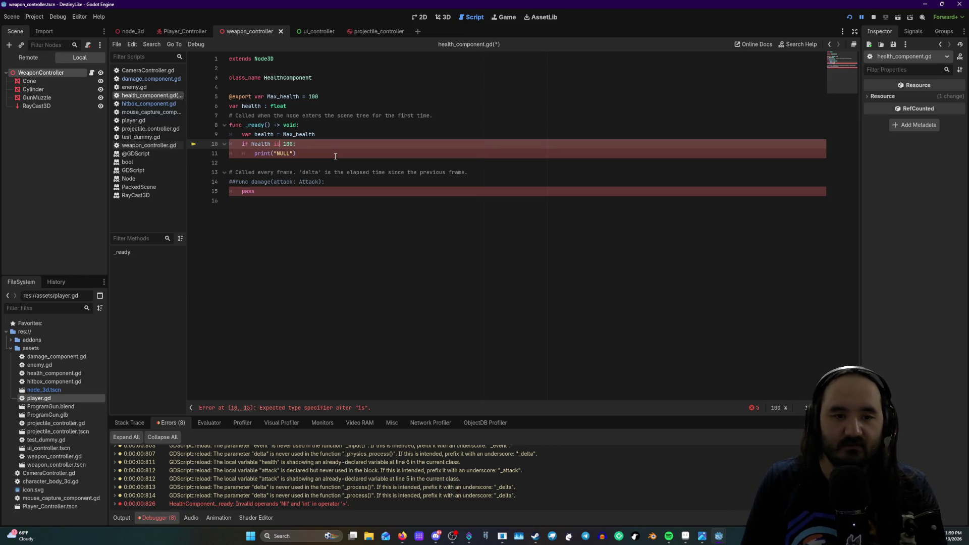